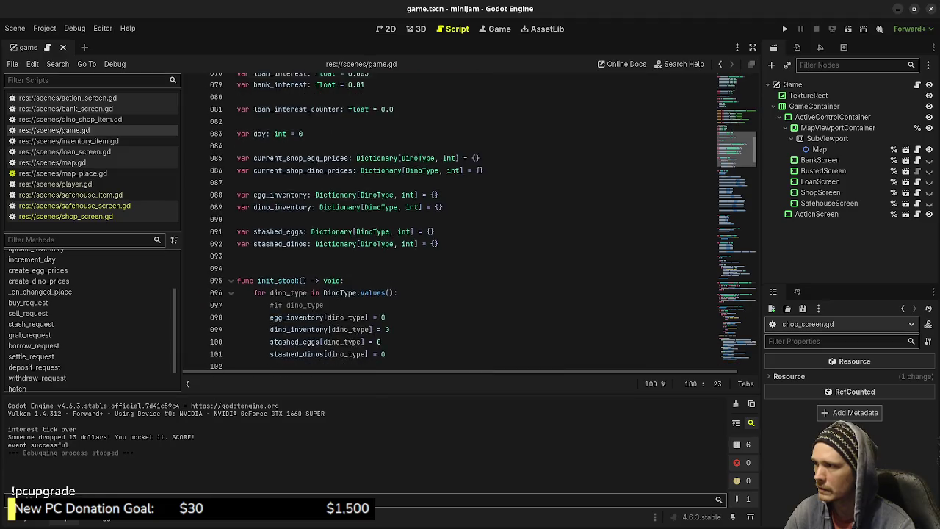
scroll(462, 221, "up", 2)
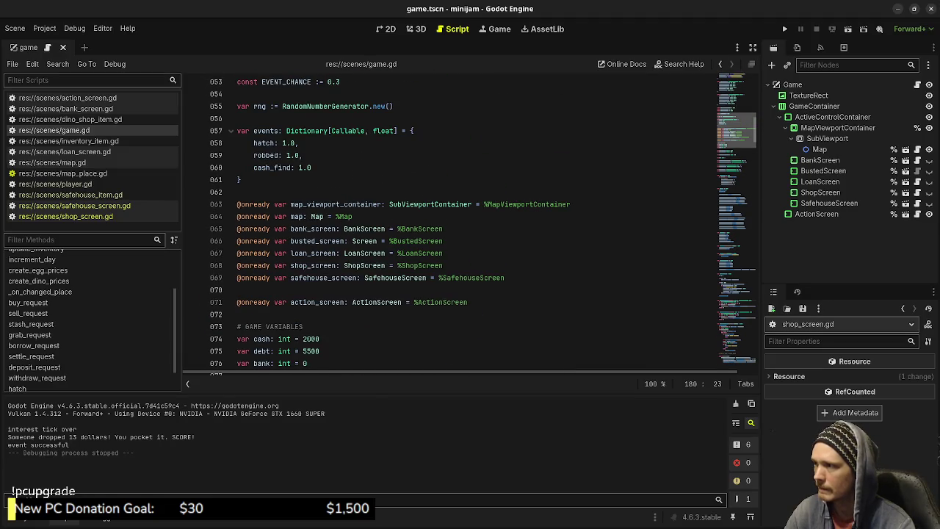
- Add an 'egg_find: 1.0' entry after cash_find in game.gd's events dictionary
left_click(311, 168)
type(",")
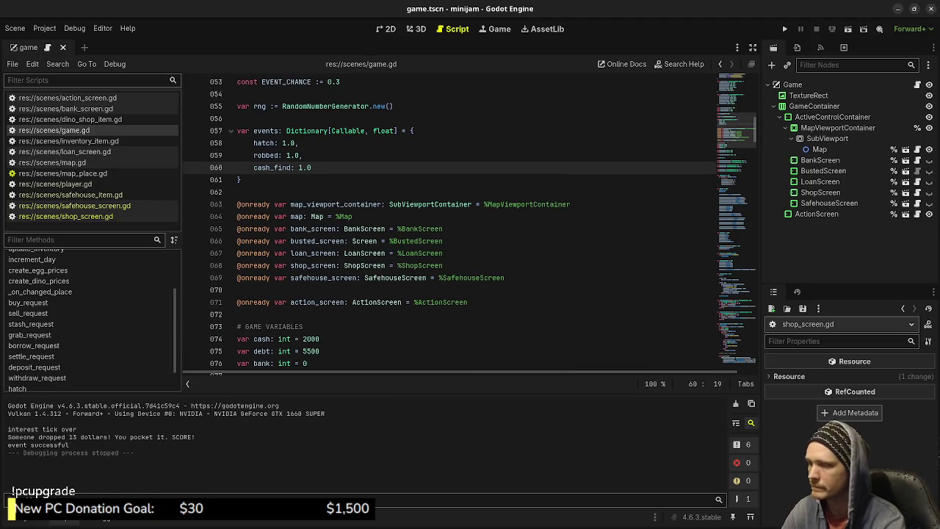
key("Return")
type("egg_find: 1.0,")
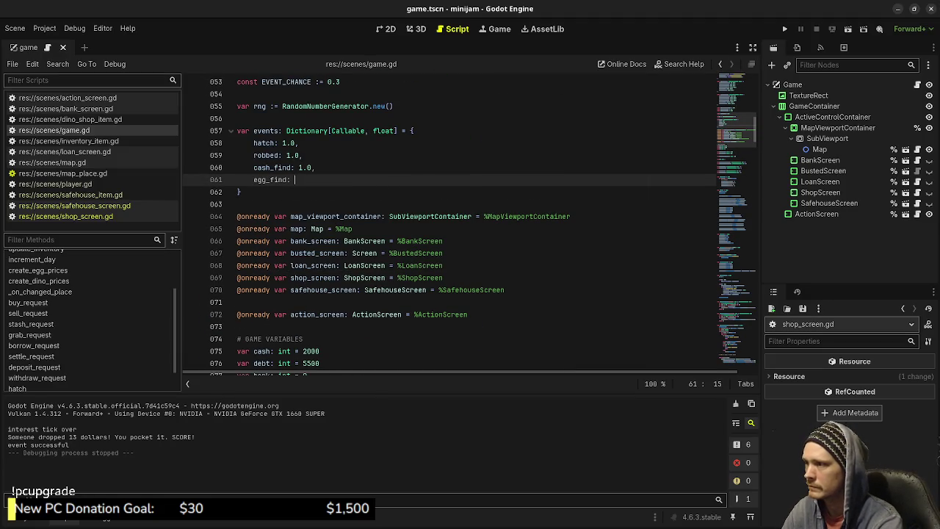
key("Return")
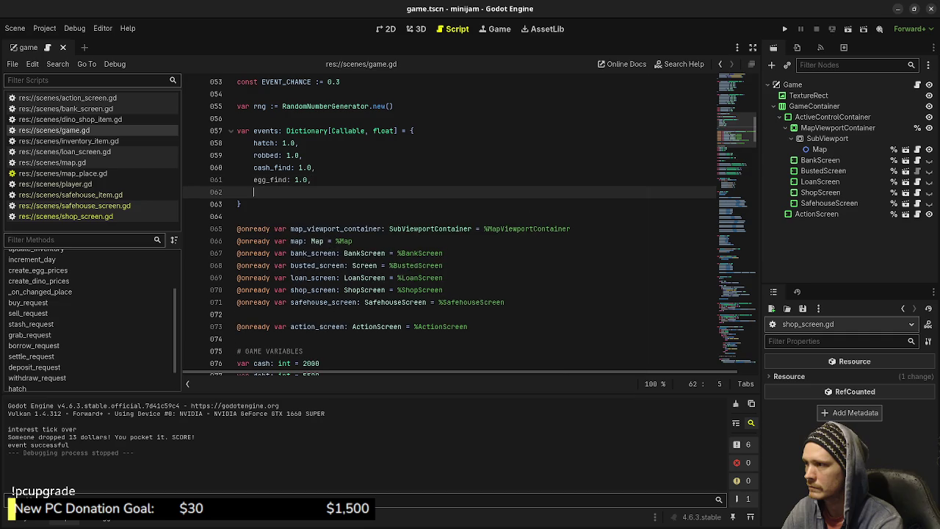
type("dino")
key("BackSpace")
key("BackSpace")
key("BackSpace")
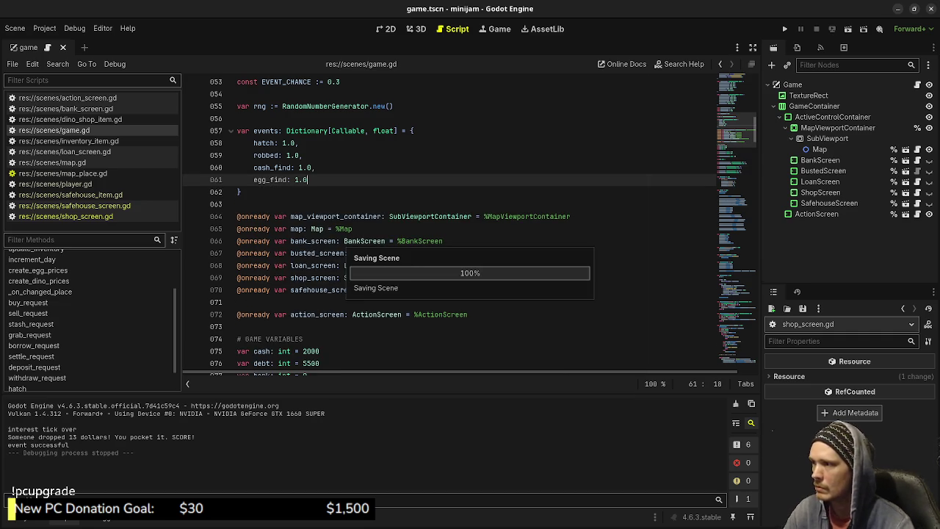
- Write a 'func egg_find() -> bool:' stub returning true right after the cash_find function
scroll(441, 220, "down", 15)
scroll(470, 220, "down", 20)
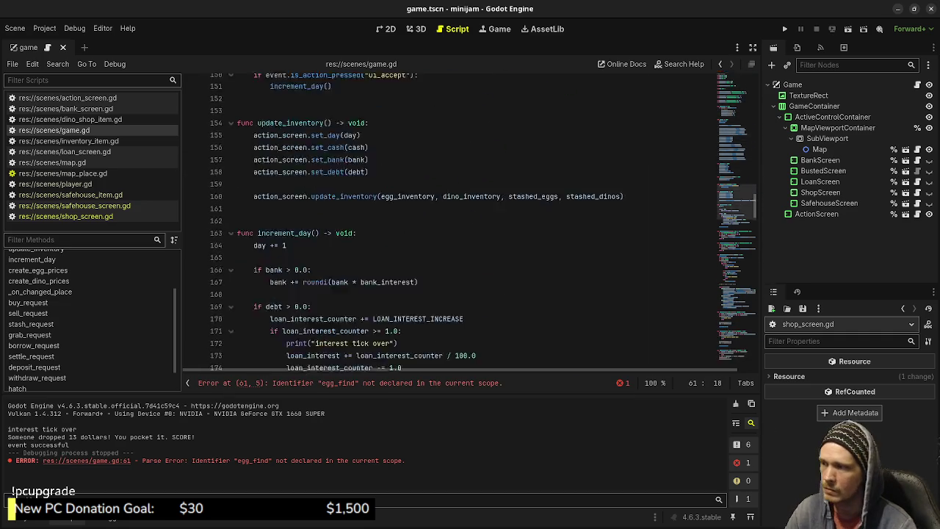
scroll(470, 220, "down", 17)
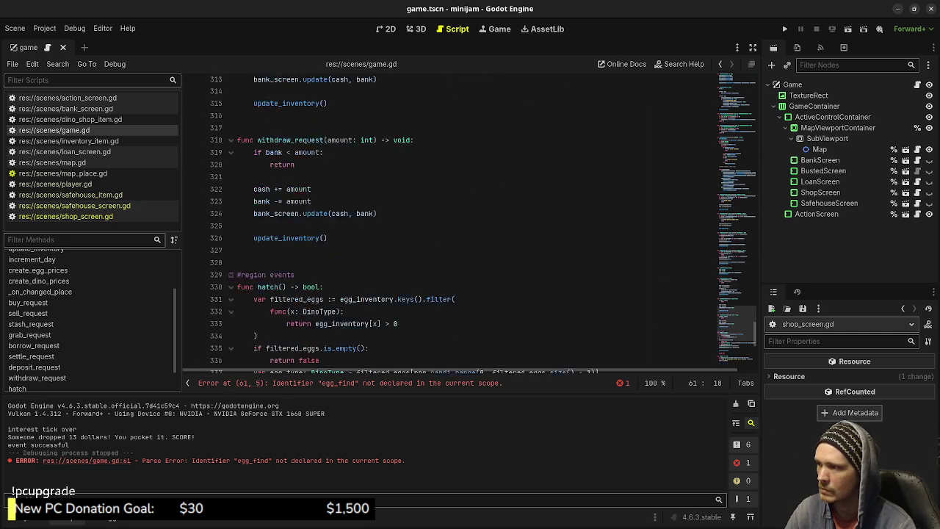
left_click(301, 339)
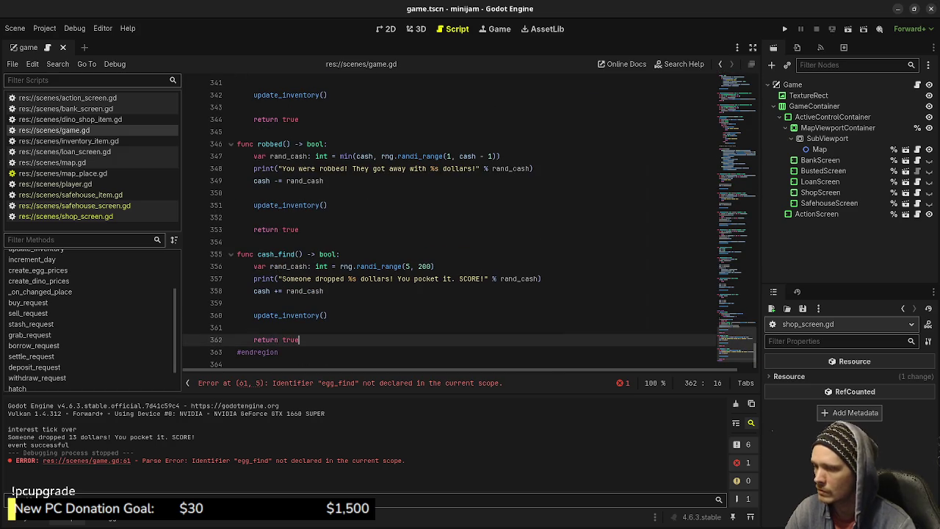
key("Return")
key("Return")
type("func ")
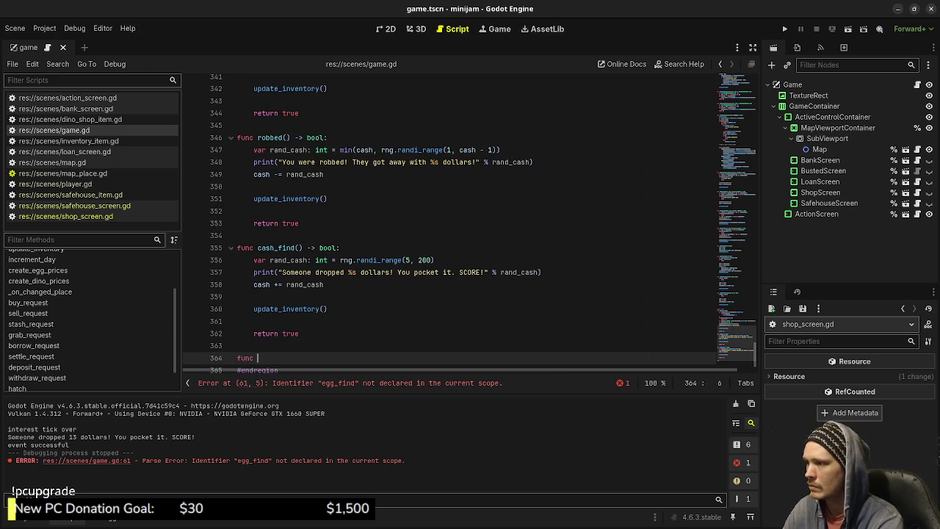
type("egg_find() -> vo")
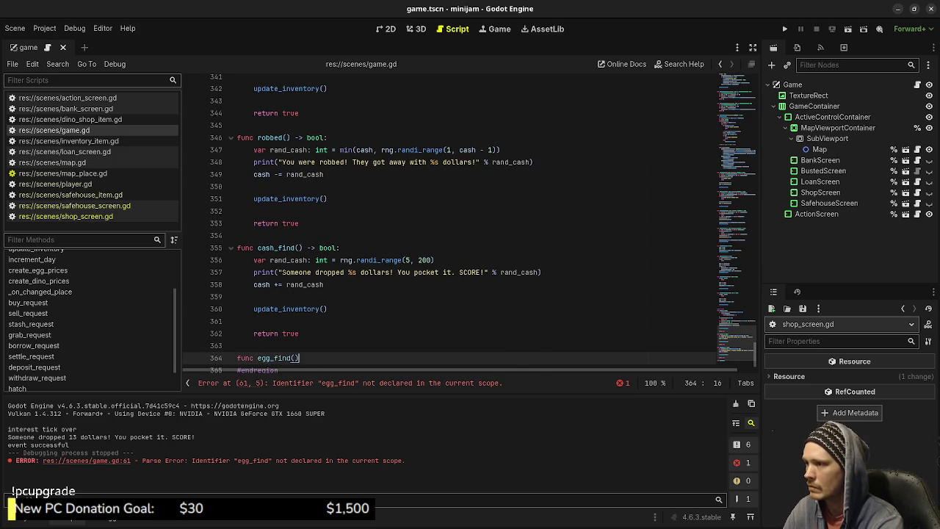
key("BackSpace")
key("BackSpace")
type("bool:")
key("Return")
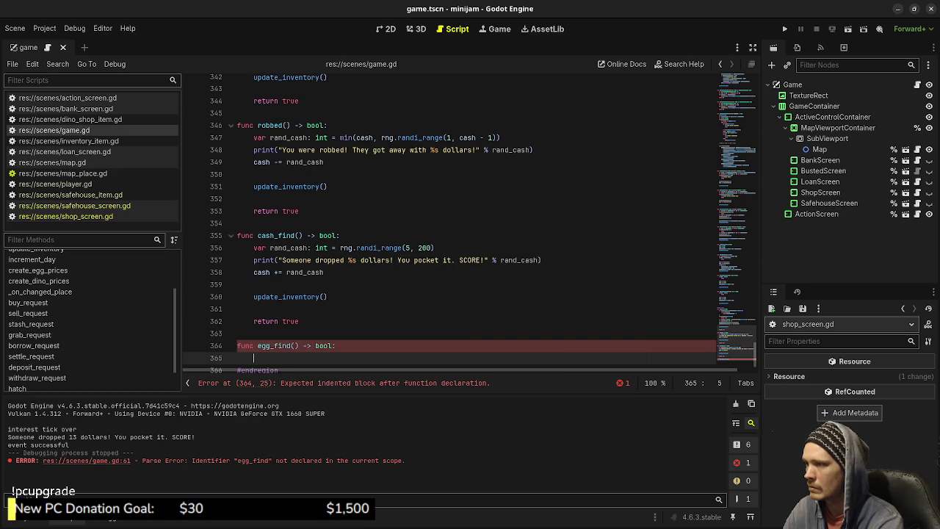
type("return true")
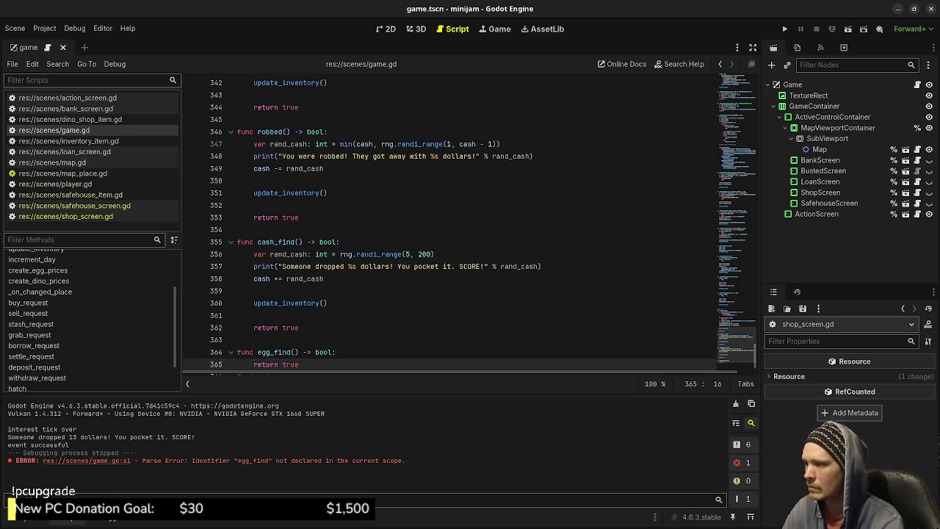
scroll(470, 220, "up", 6)
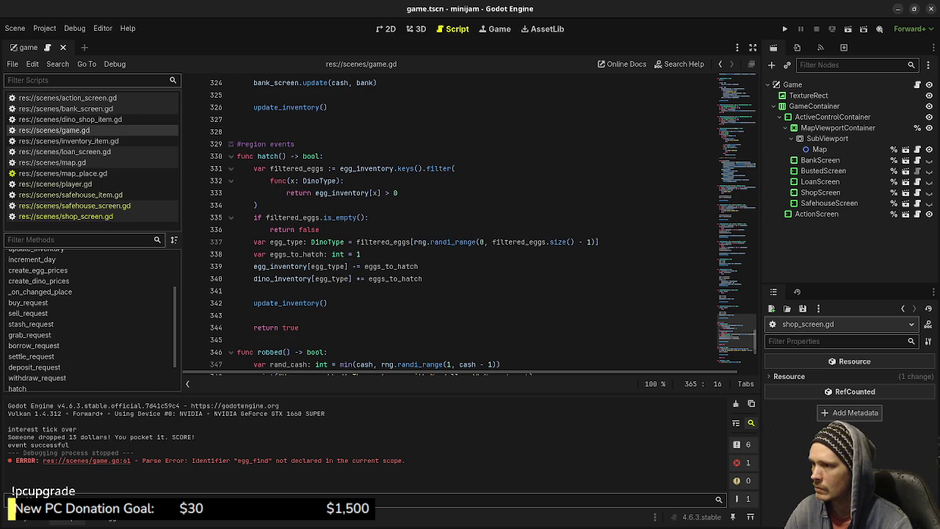
- Copy the random egg_type line from hatch() into the body of egg_find()
left_click_drag(599, 242, 254, 242)
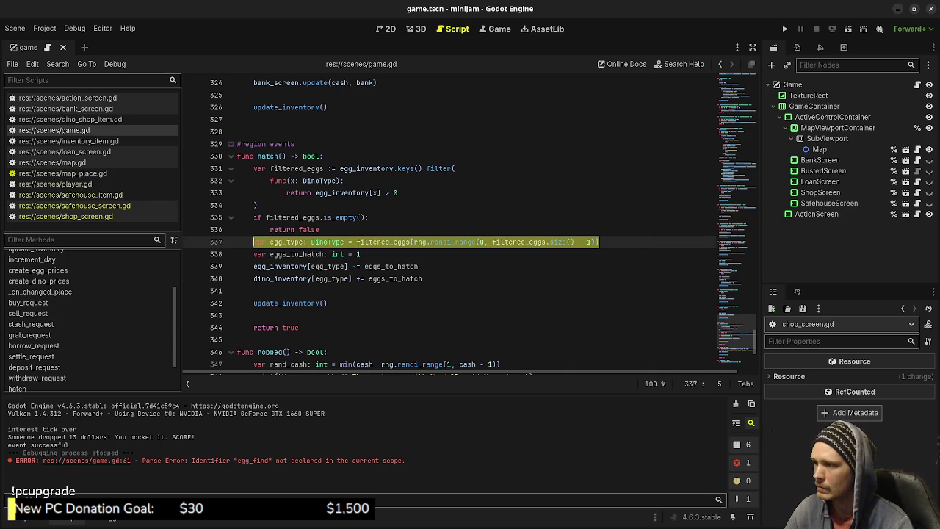
scroll(470, 220, "down", 7)
left_click(411, 328)
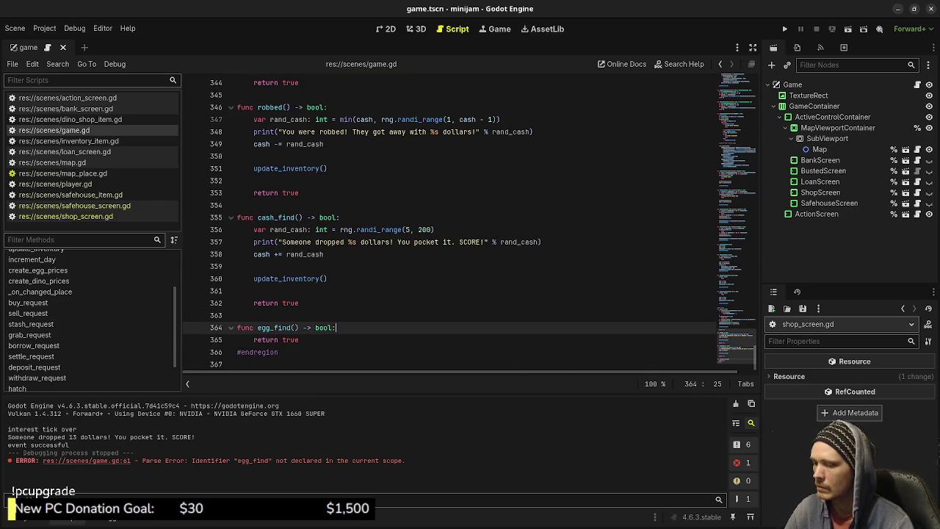
key("Return")
type("var egg_type: DinoType = filtered_eggs[rng.randi_range(0, filtered_eggs.size() - 1)]")
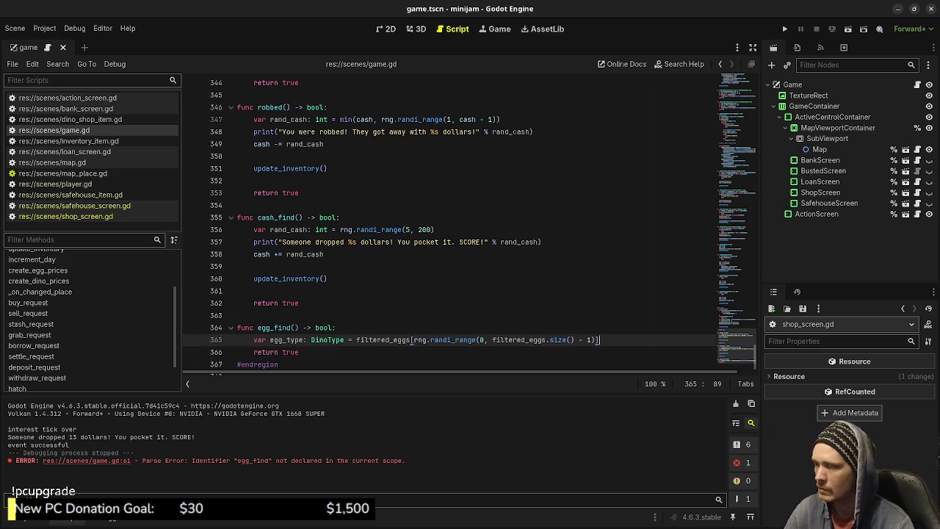
scroll(411, 340, "up", 8)
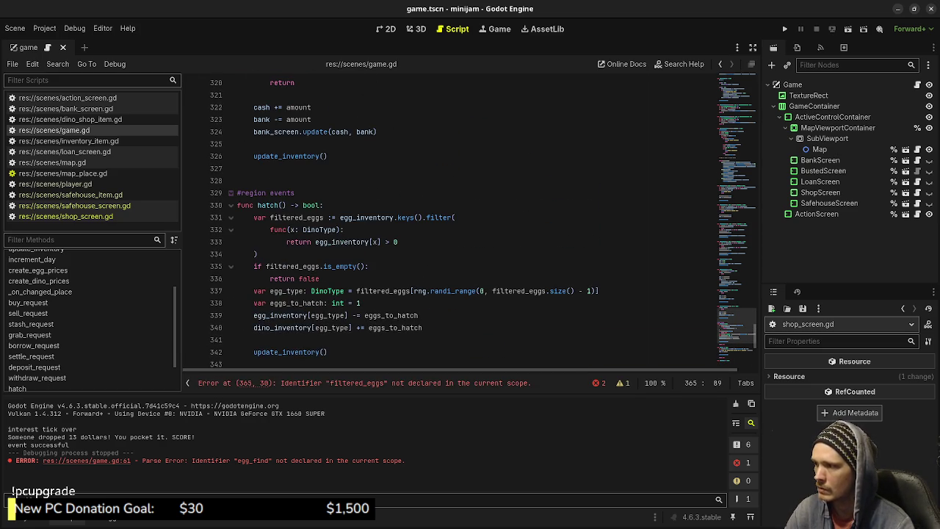
- Add 'egg_inventory[egg_type] -= eggs_to_hatch' below the egg_type line in egg_find
left_click_drag(253, 315, 418, 315)
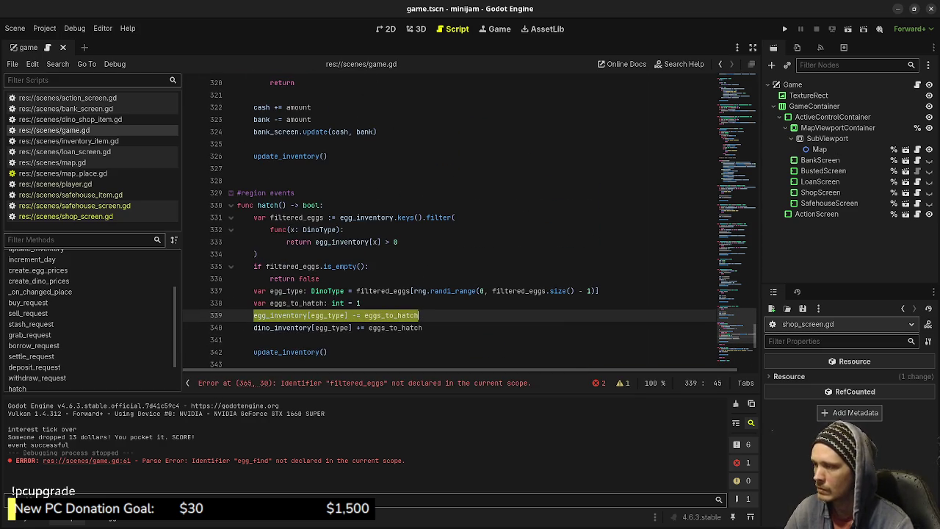
scroll(451, 221, "down", 3)
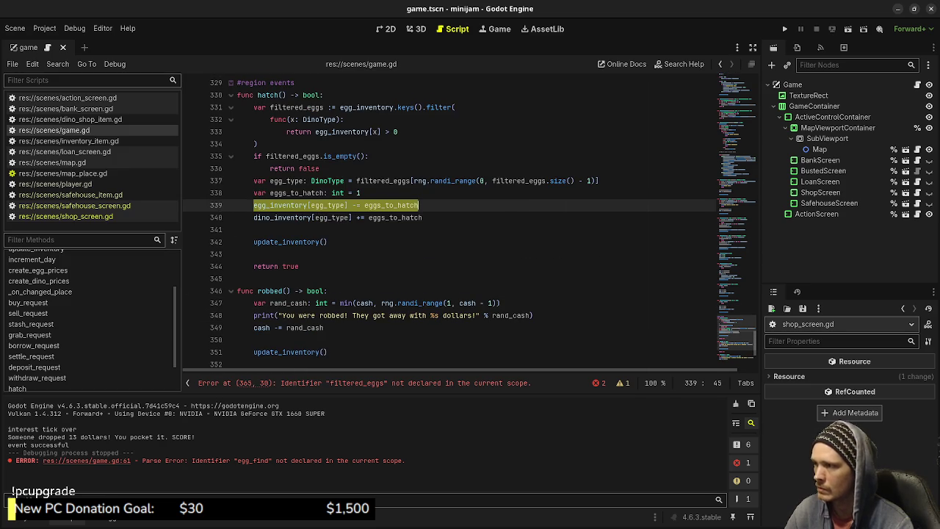
scroll(452, 220, "down", 5)
left_click(599, 328)
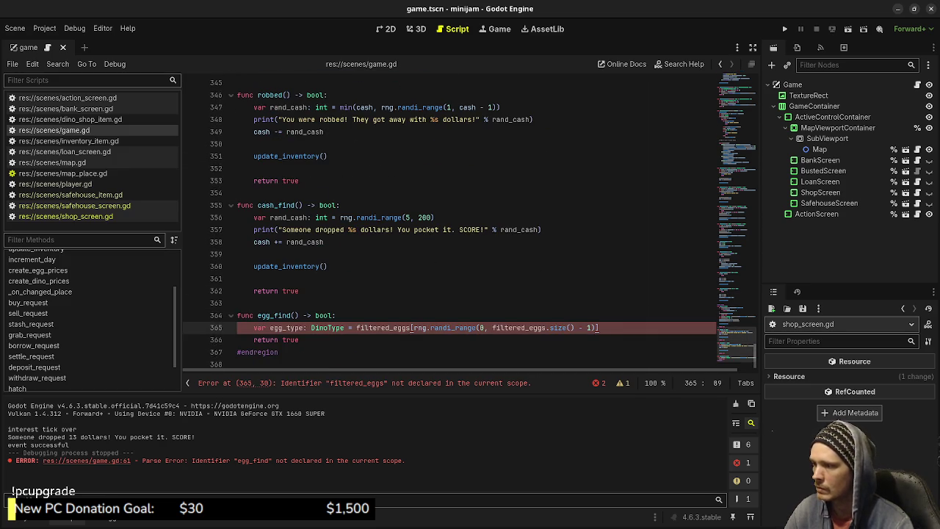
key("Return")
type("egg_inventory[egg_type] -= eggs_to_hatch")
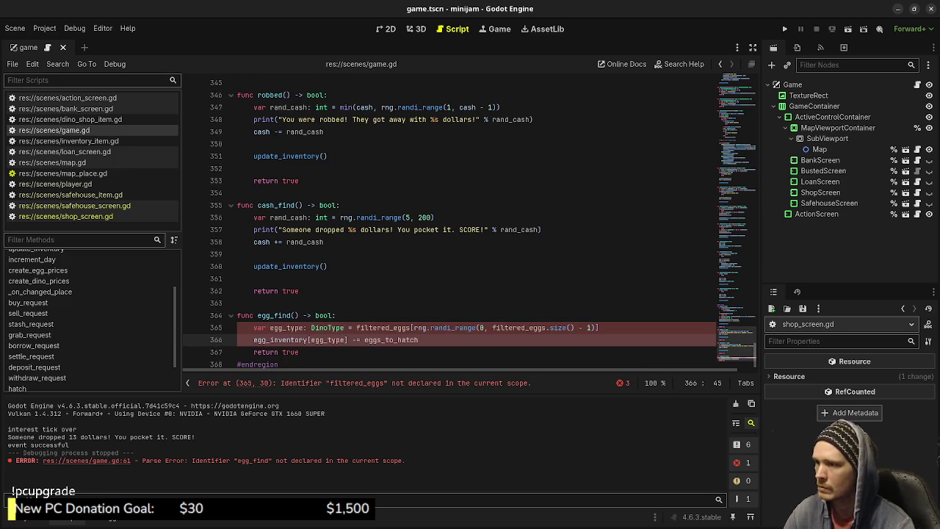
scroll(451, 220, "up", 8)
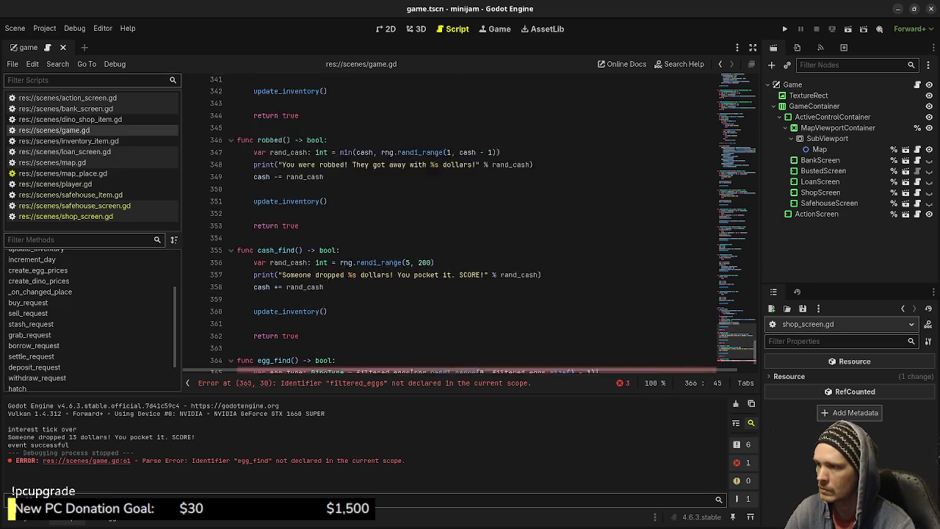
scroll(452, 221, "down", 8)
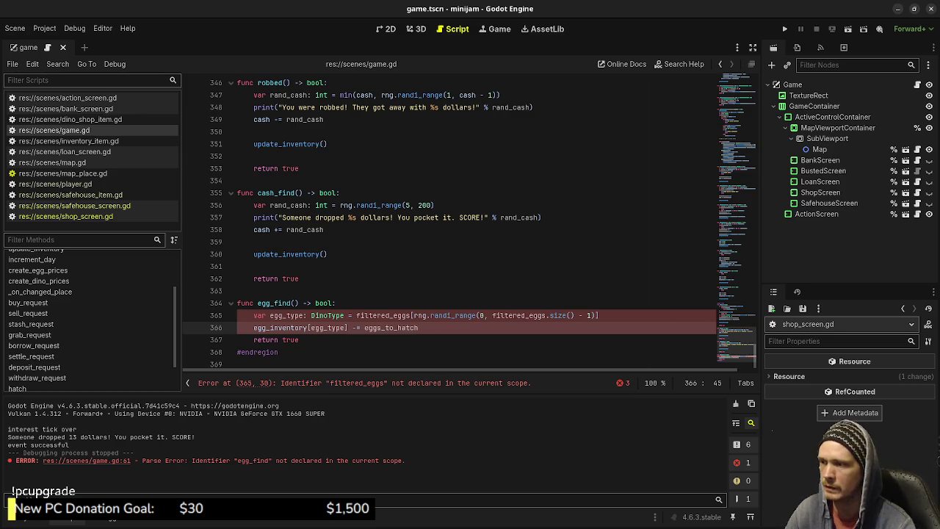
scroll(470, 220, "up", 10)
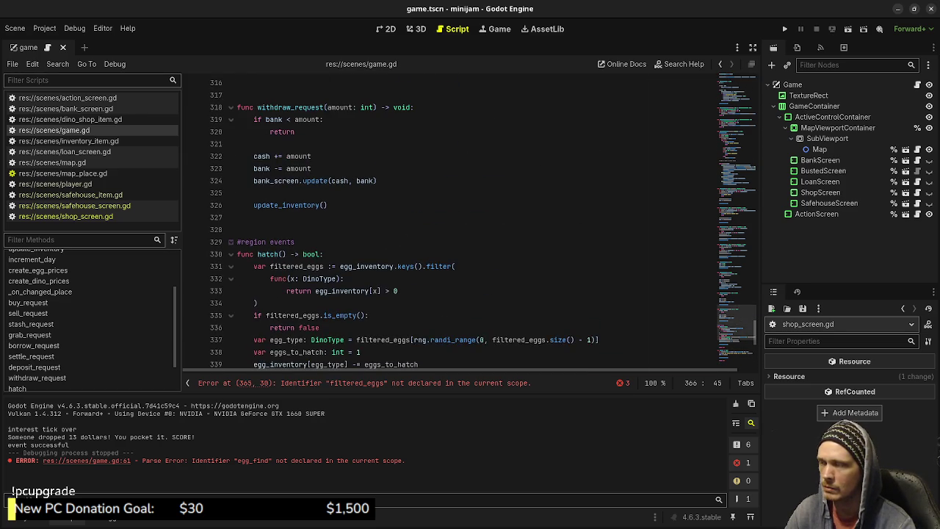
scroll(470, 220, "up", 1)
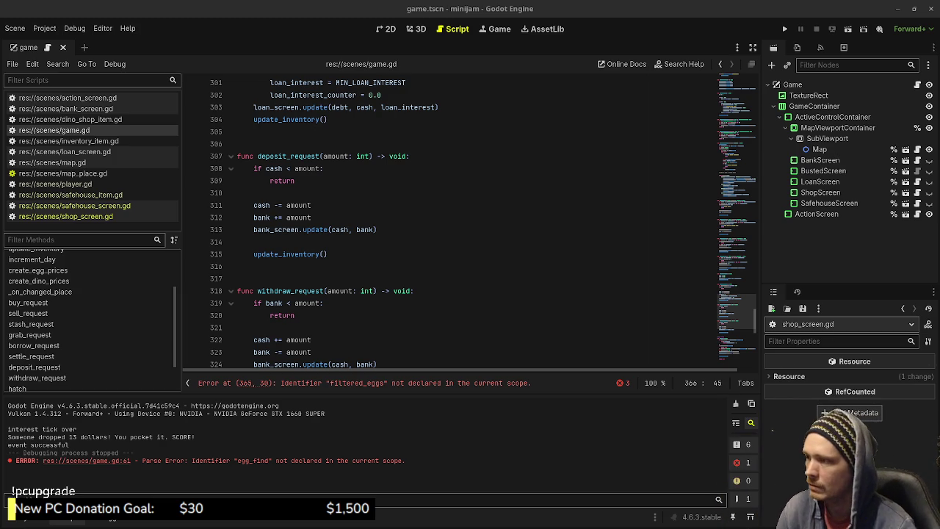
- Inspect how egg_type and DinoType are used on line 337 of hatch
scroll(470, 220, "down", 5)
scroll(470, 220, "down", 4)
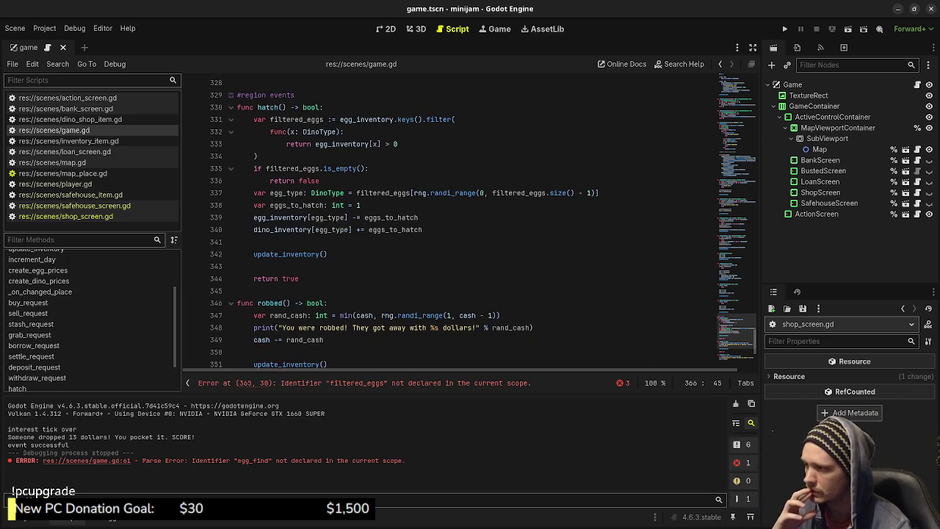
scroll(470, 220, "down", 4)
scroll(470, 220, "up", 10)
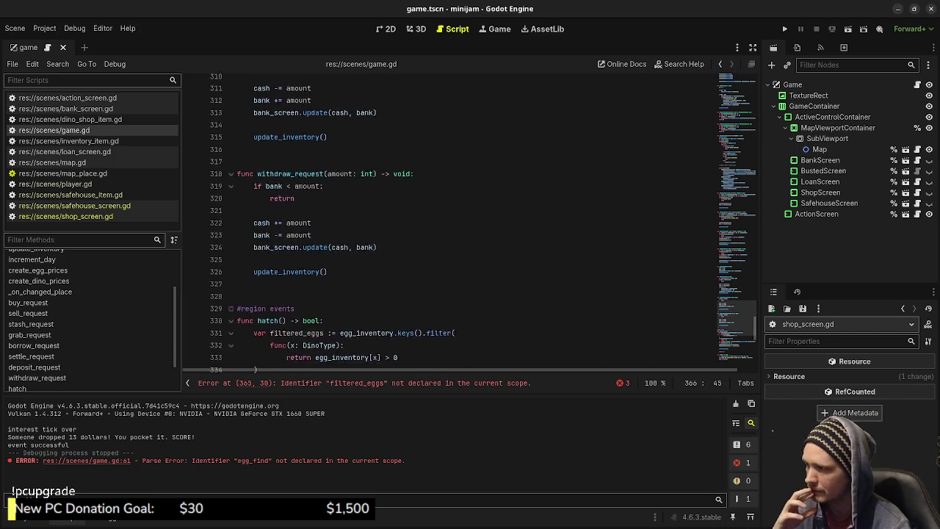
scroll(470, 221, "down", 7)
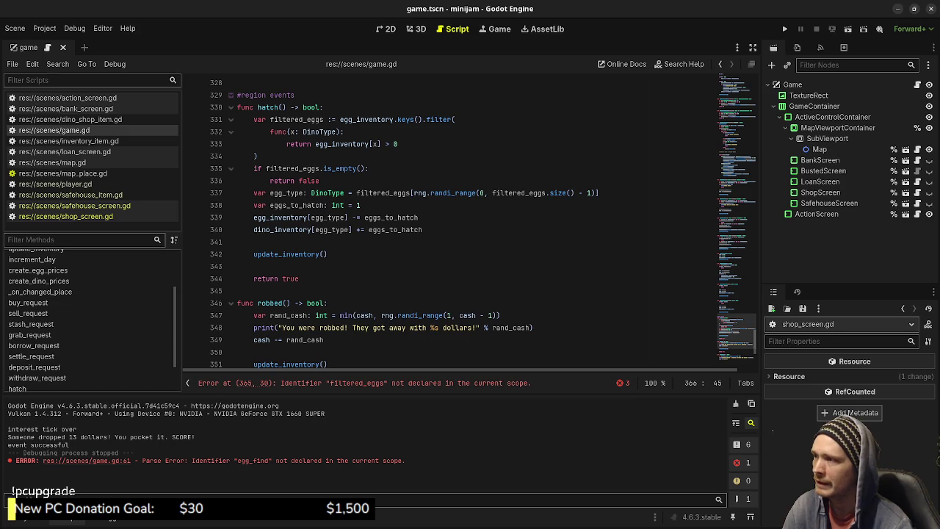
double_click(287, 192)
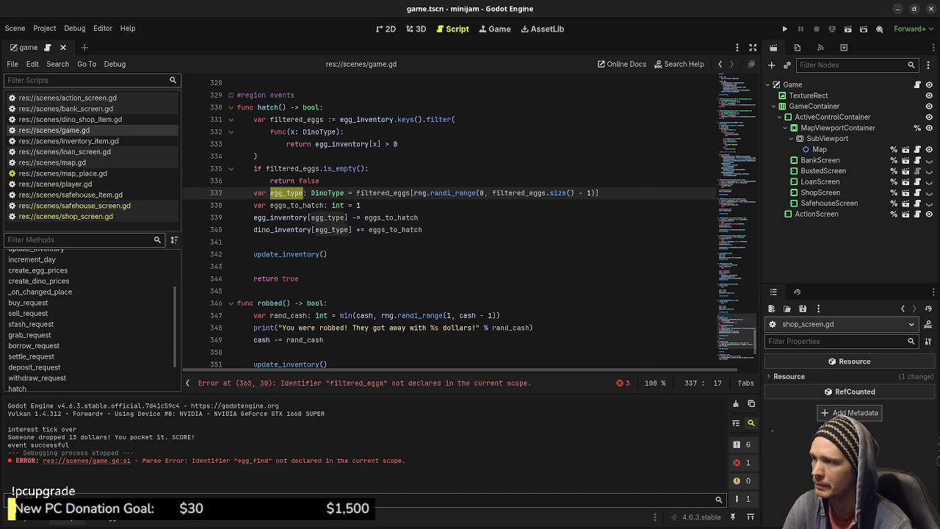
double_click(328, 193)
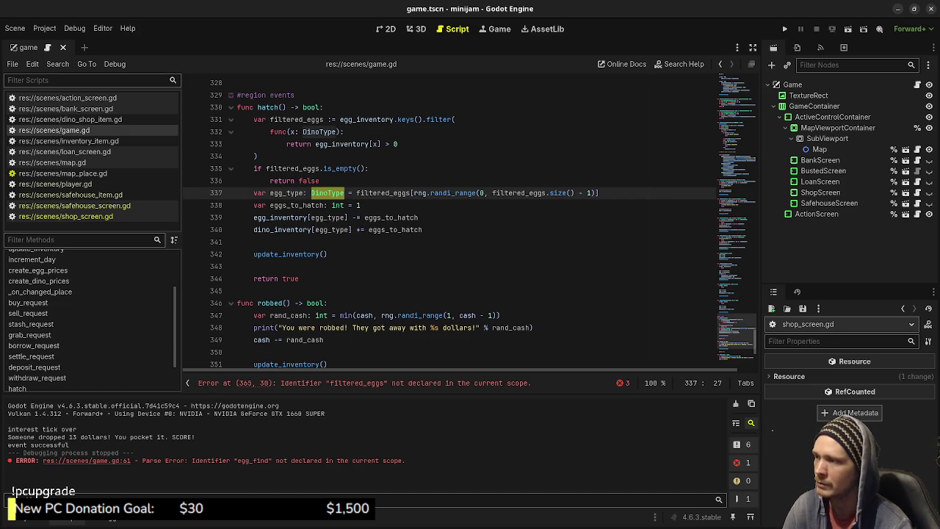
double_click(287, 193)
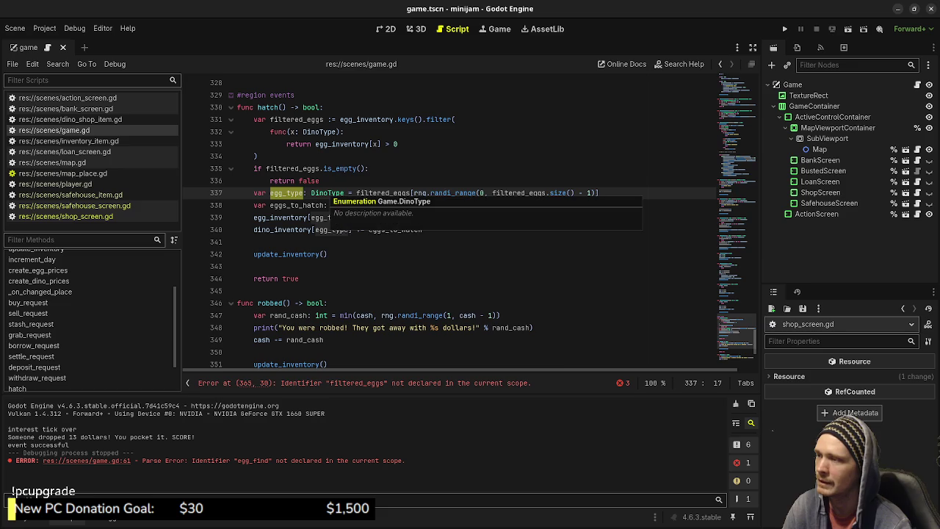
double_click(327, 192)
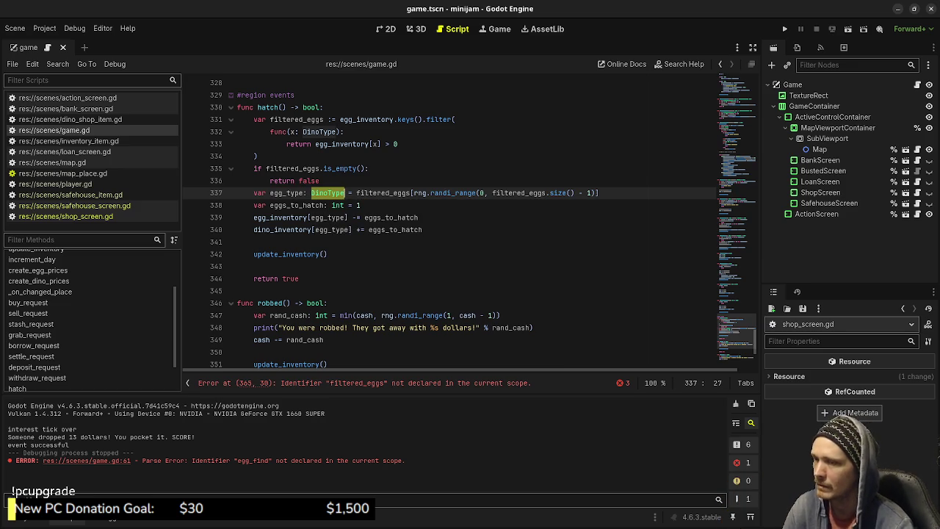
- Survey game.gd from the enums and price constants at the top down to egg_find
left_click_drag(737, 334, 736, 136)
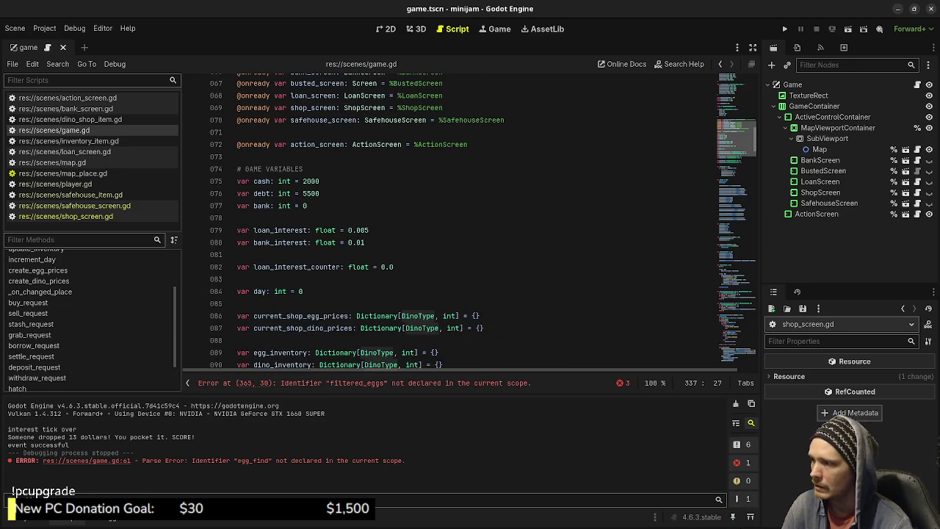
scroll(470, 220, "up", 10)
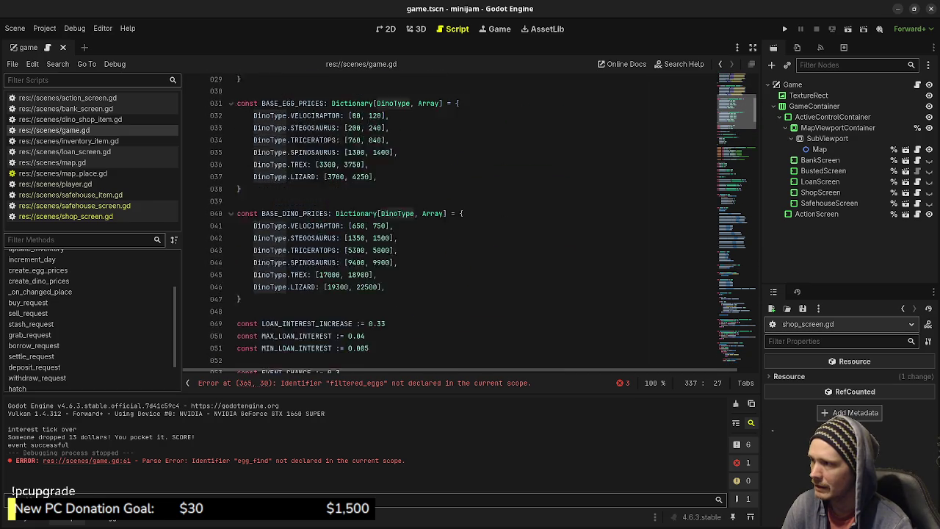
scroll(470, 221, "up", 6)
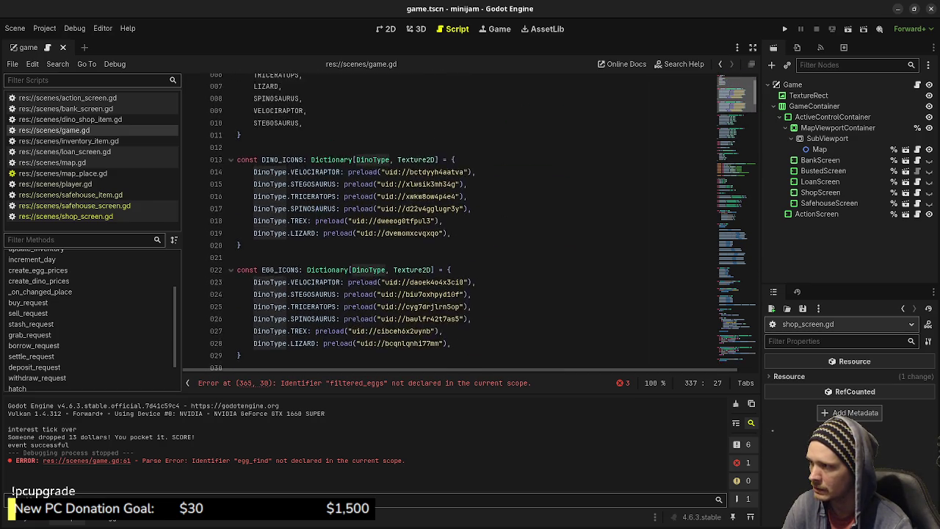
scroll(470, 220, "up", 2)
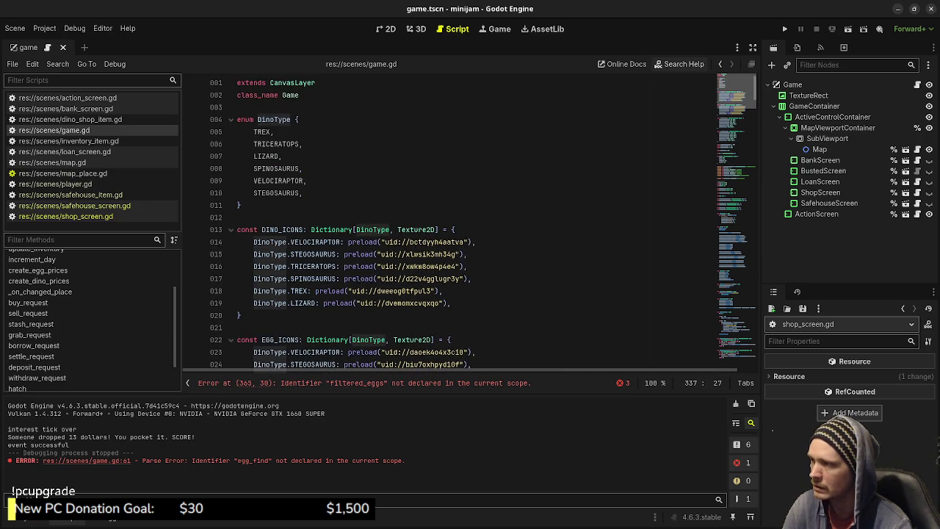
scroll(470, 220, "down", 20)
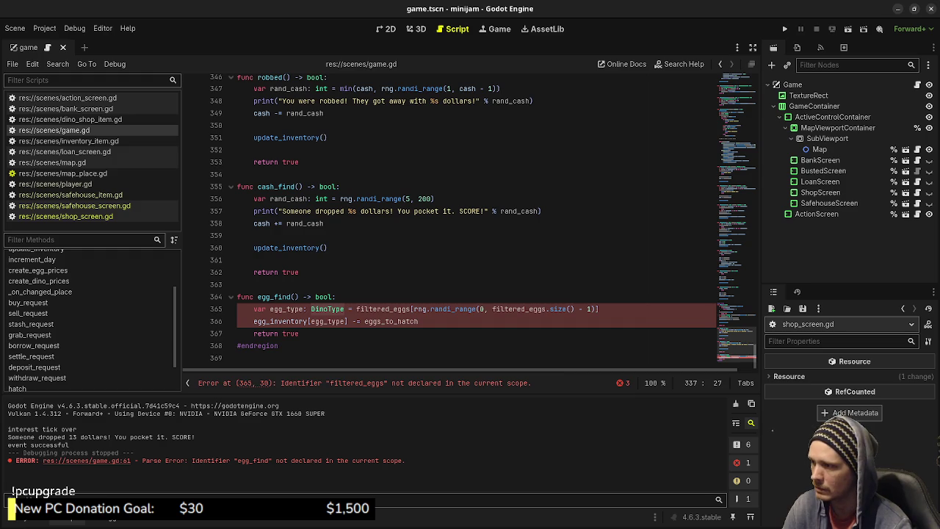
- Delete the filtered_eggs expression from line 365, leaving egg_type's initial value empty
left_click_drag(357, 309, 600, 309)
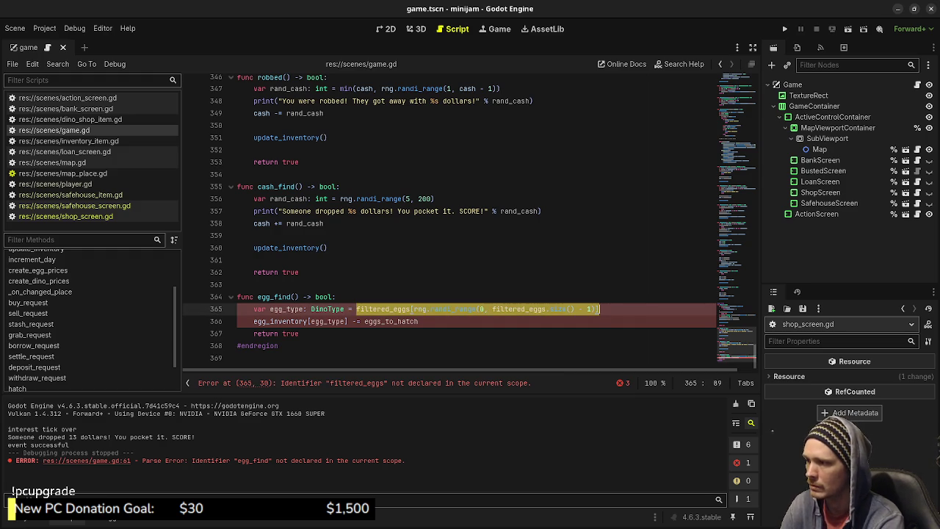
key("BackSpace")
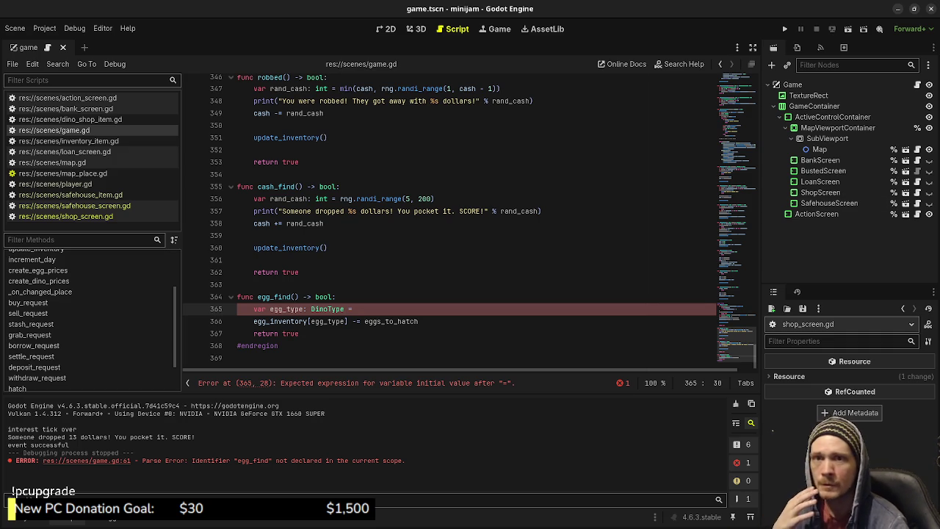
- Glance at the random-events design notes in Excalidraw and come back to game.gd
key("alt+Tab")
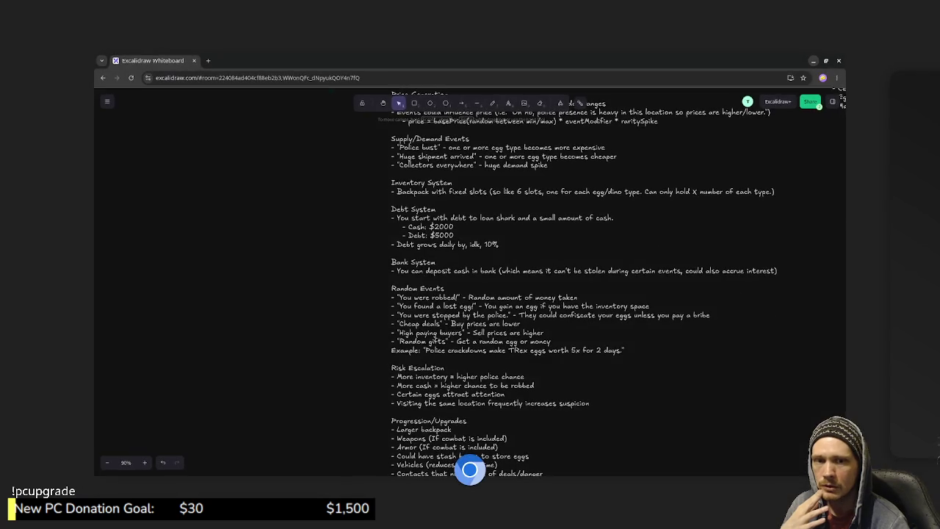
key("alt+Tab")
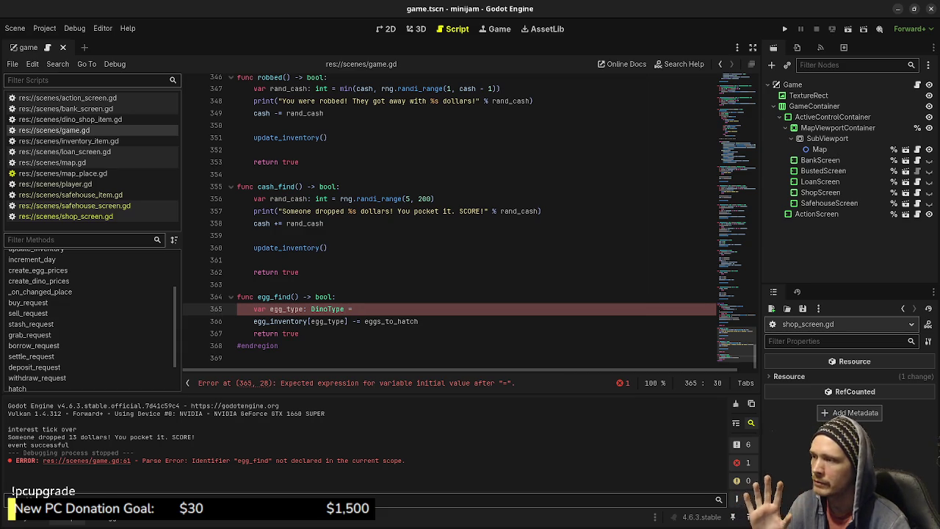
- Change line 366 from -= to = and assign DinoType.values() to egg_type on line 365
scroll(470, 220, "up", 9)
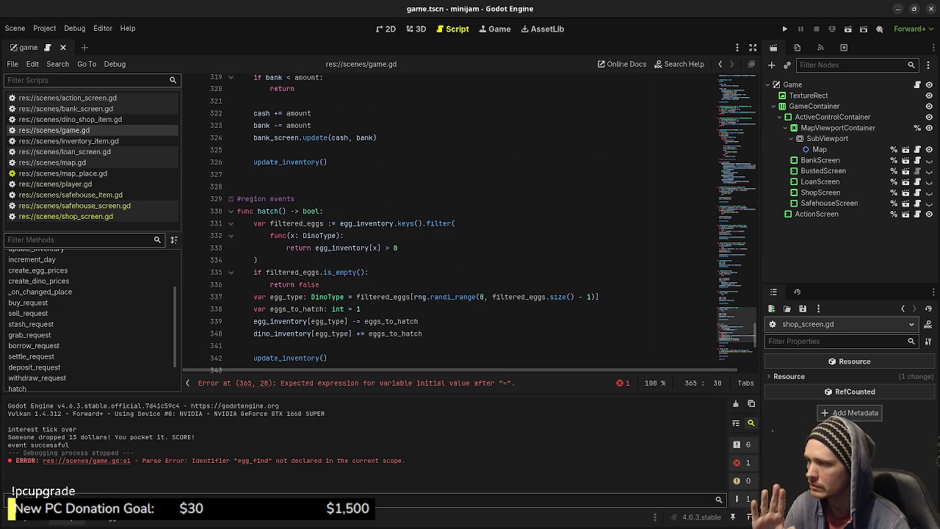
scroll(470, 220, "down", 9)
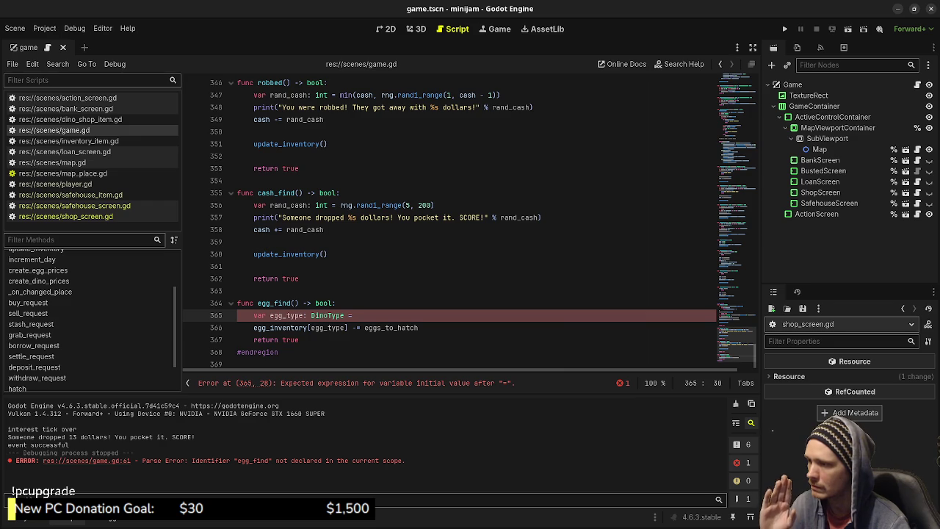
key("Down")
key("BackSpace")
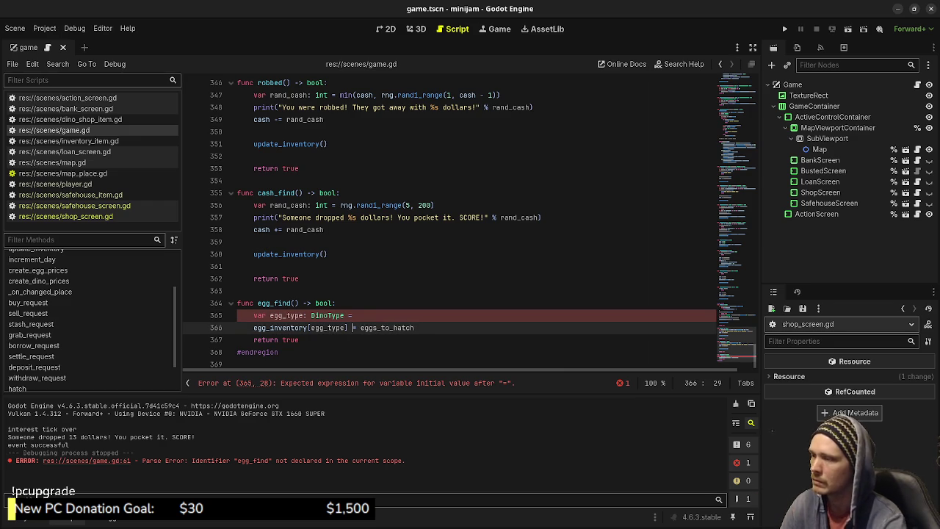
key("Up")
type("Din")
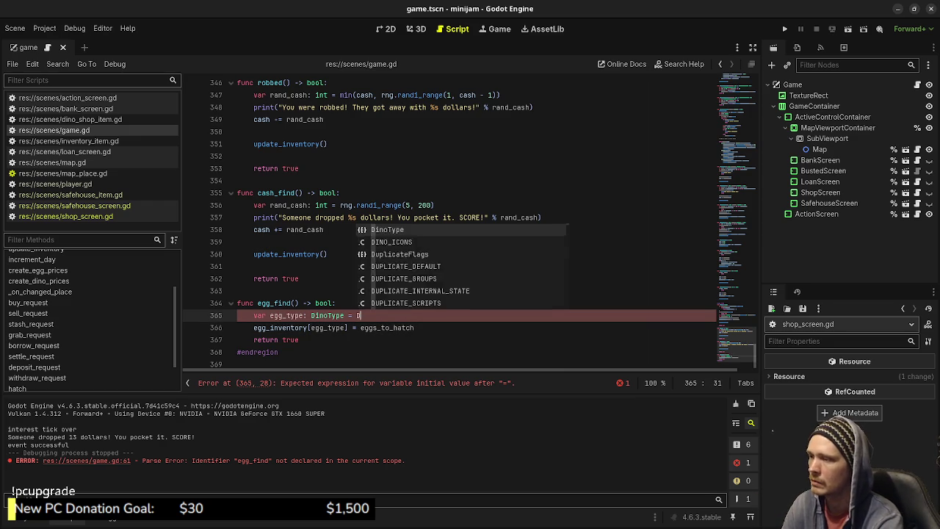
key("Return")
type(".val")
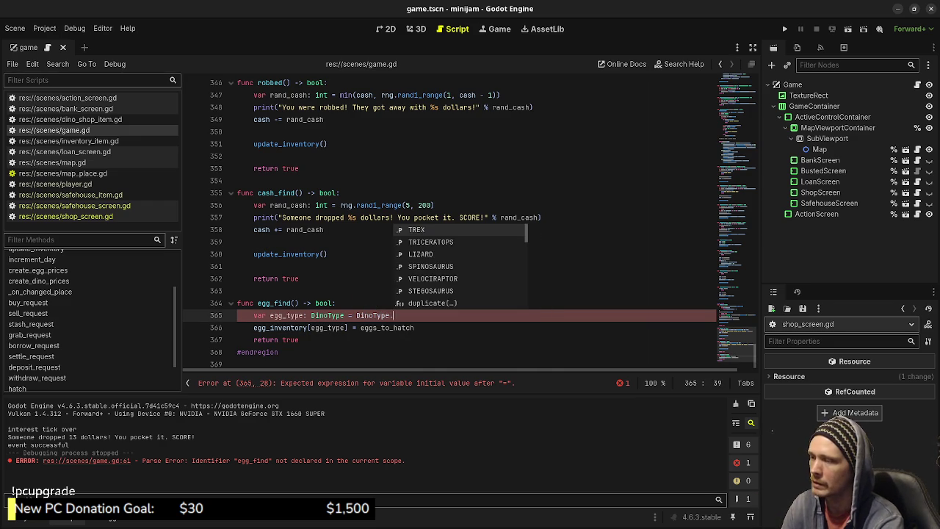
key("Return")
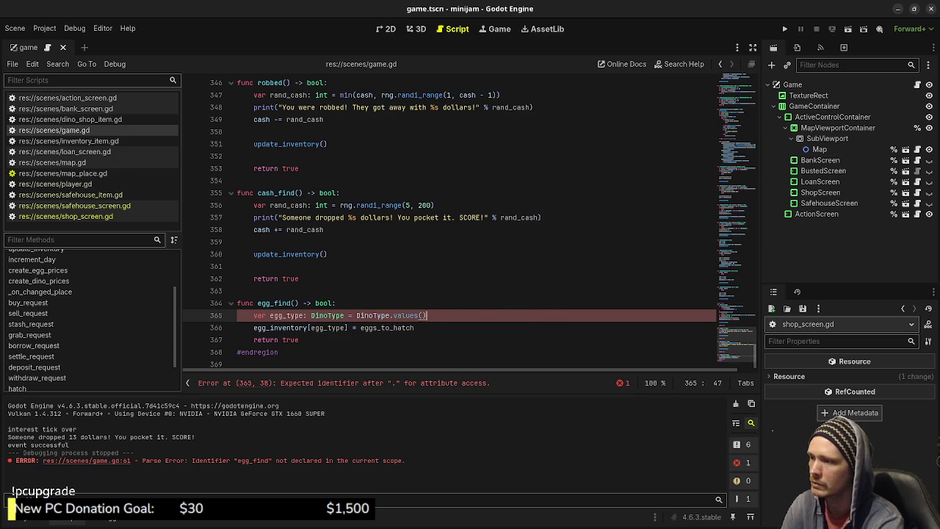
type(".")
key("BackSpace")
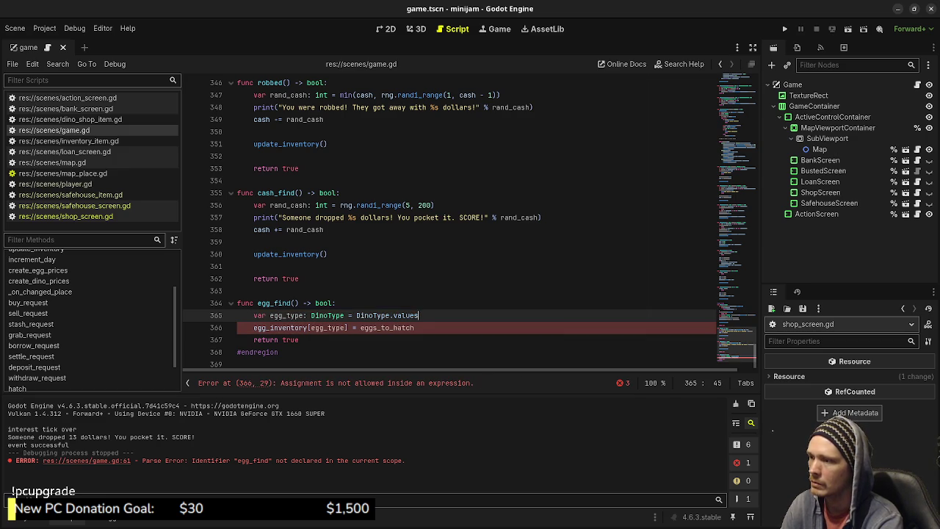
key("Left")
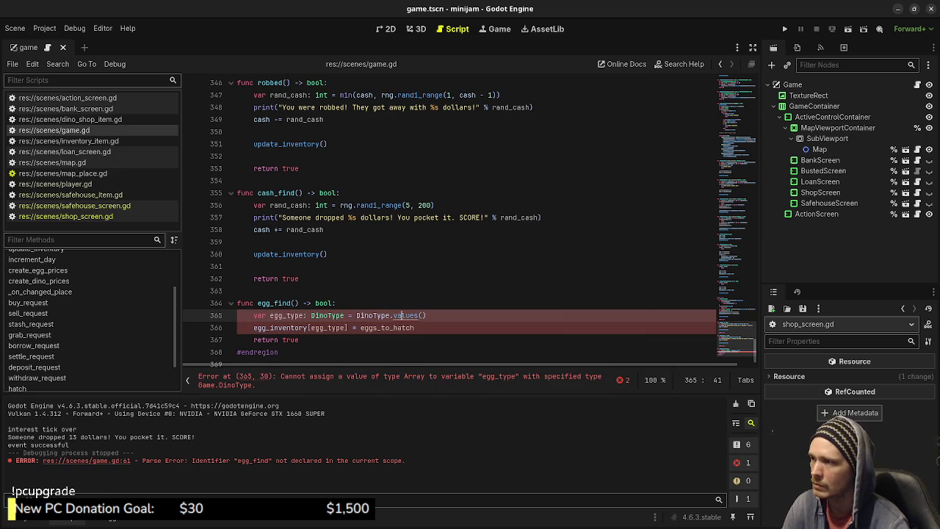
- Look up the values() documentation and fix the closing parenthesis of values()
left_click(405, 315, "ctrl")
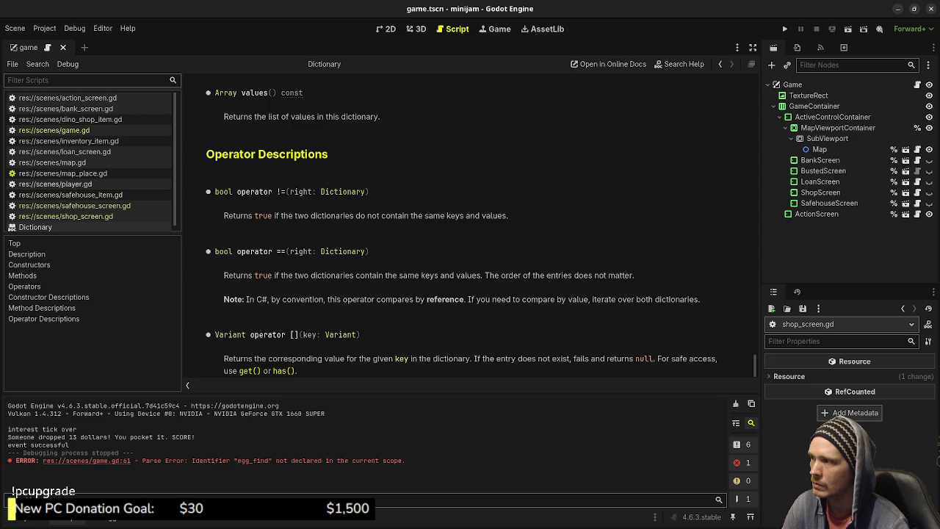
left_click(54, 130)
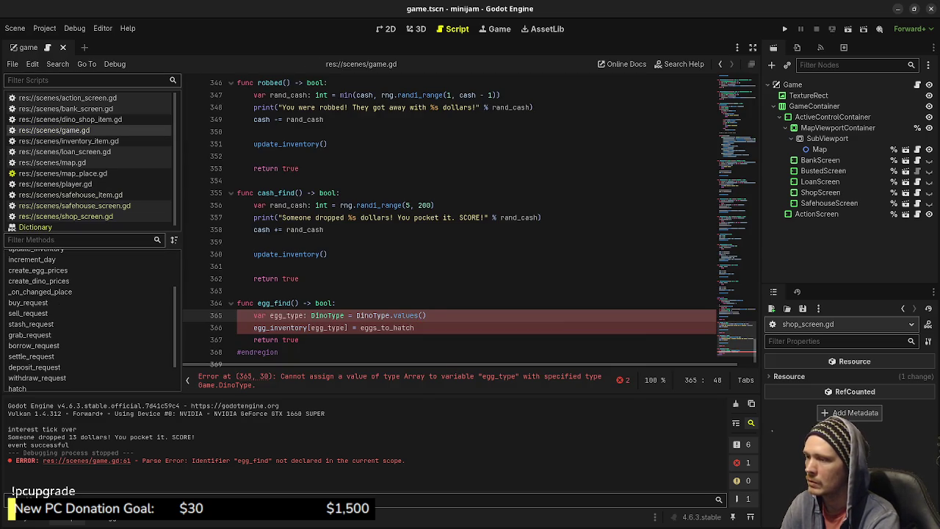
key("BackSpace")
key("BackSpace")
type(")")
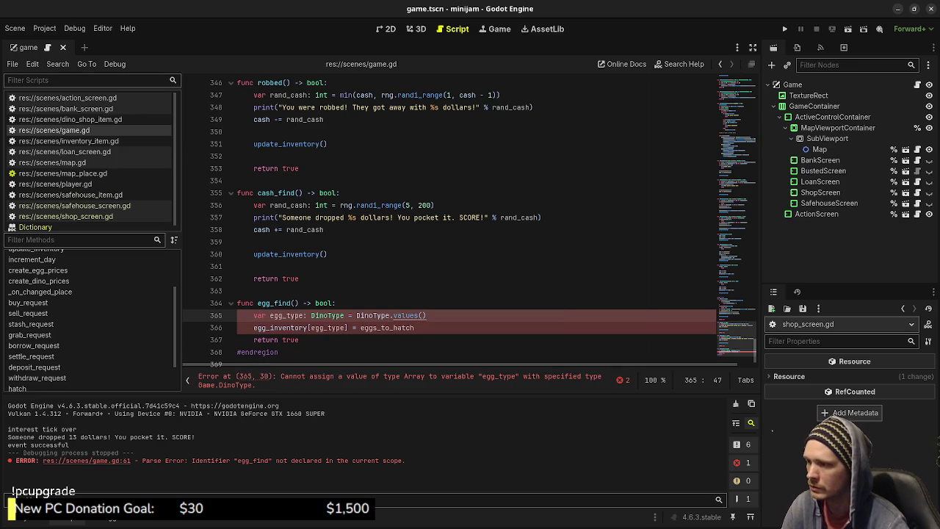
key("alt+F1")
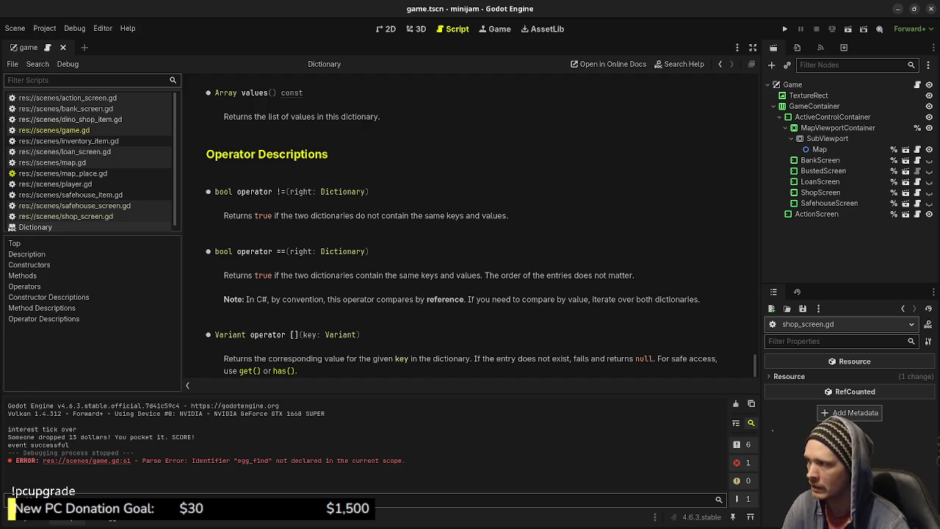
left_click(55, 130)
left_click_drag(736, 335, 737, 169)
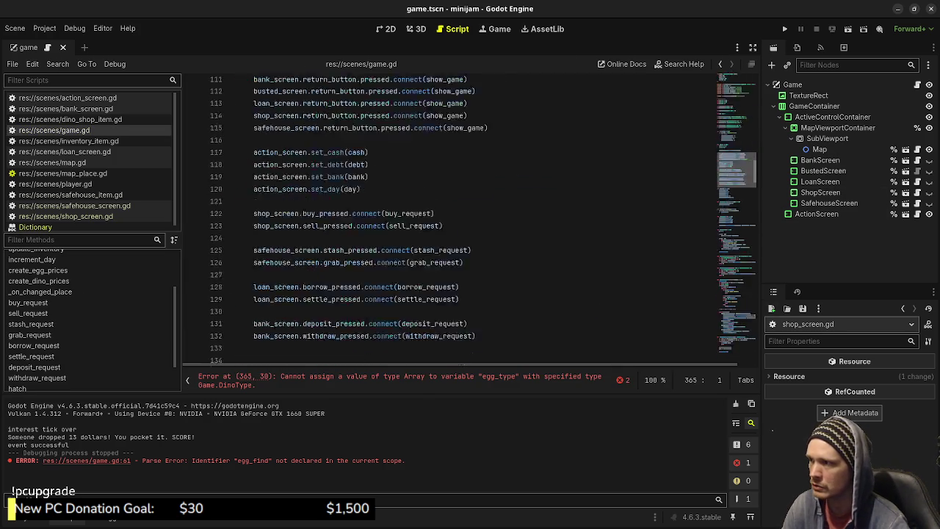
scroll(470, 220, "up", 20)
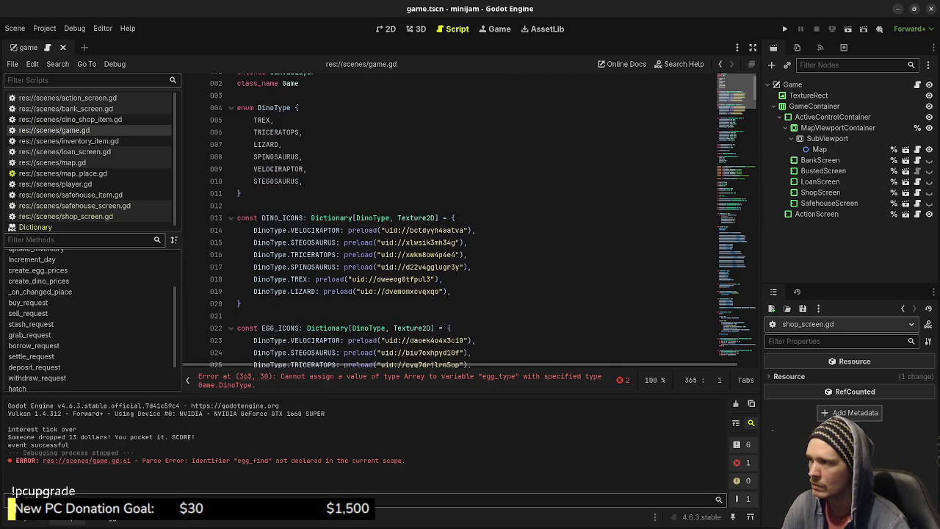
scroll(470, 220, "up", 1)
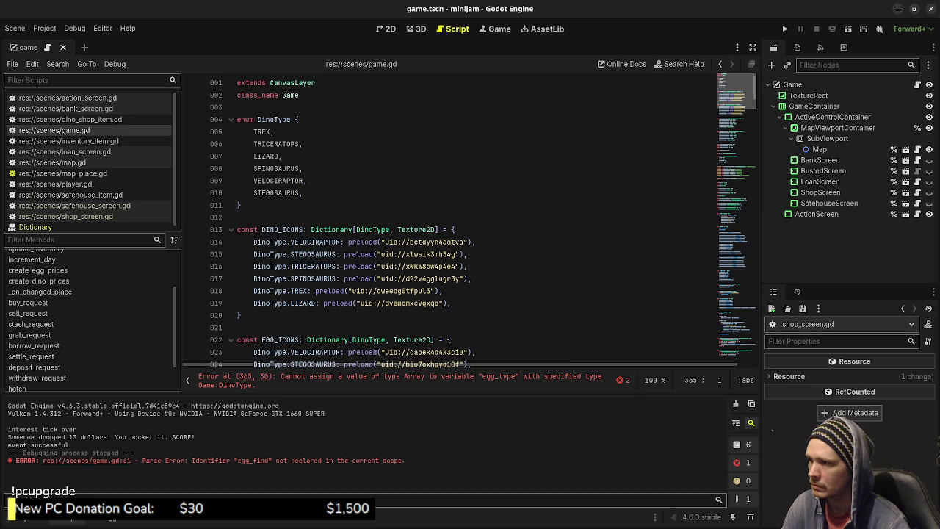
scroll(470, 220, "down", 20)
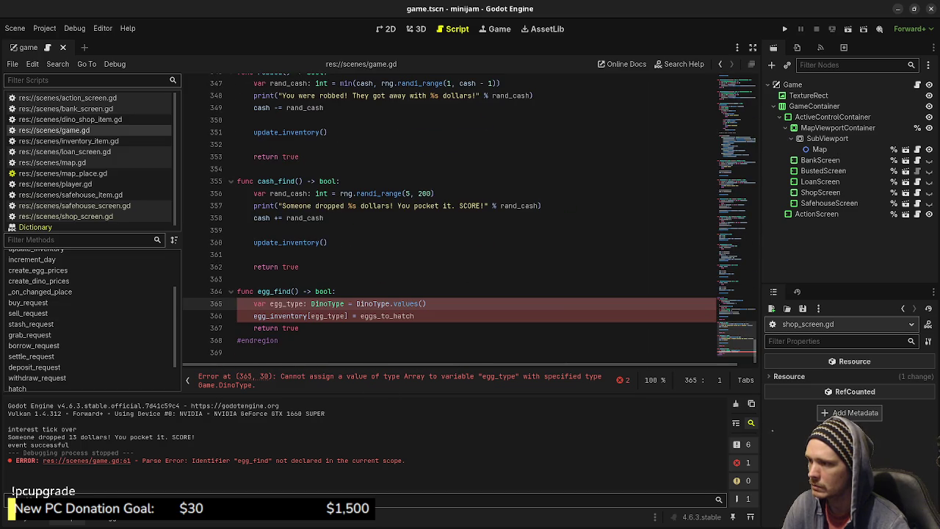
left_click(427, 304)
left_click(356, 303)
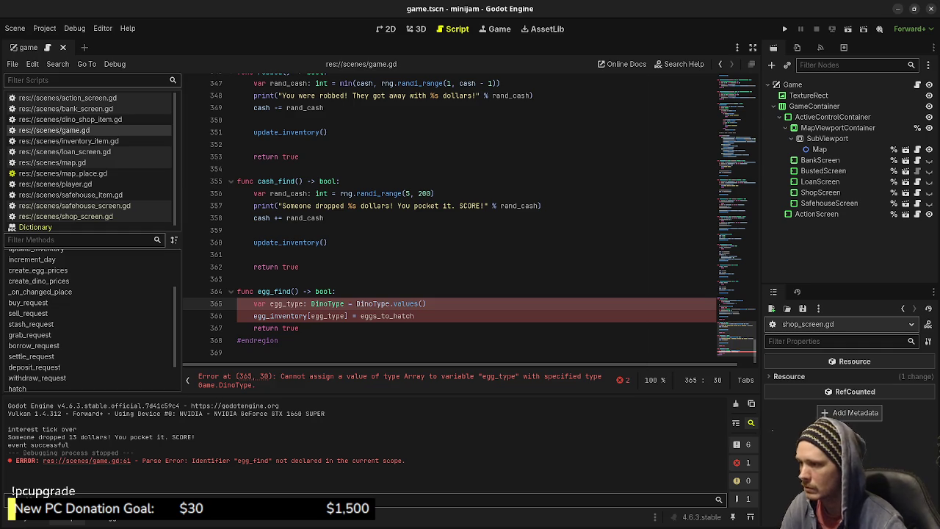
left_click(407, 303, "ctrl")
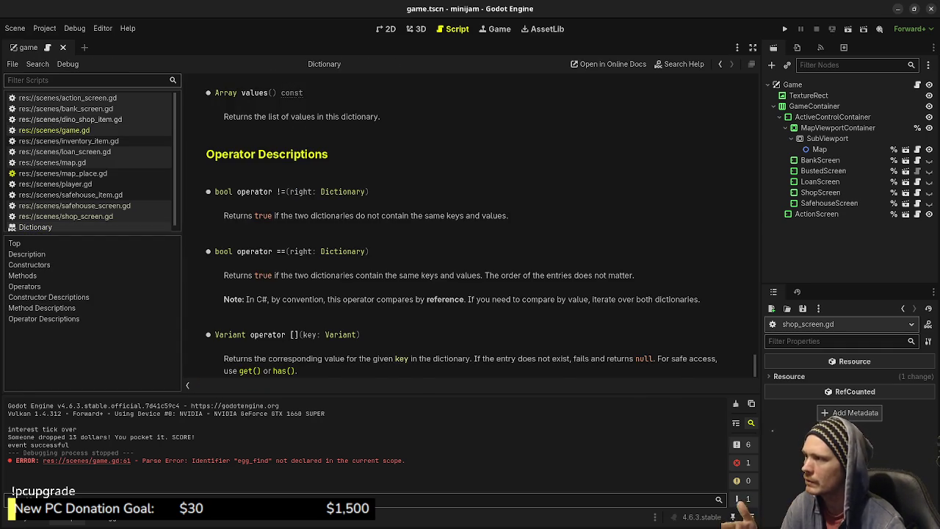
left_click(53, 129)
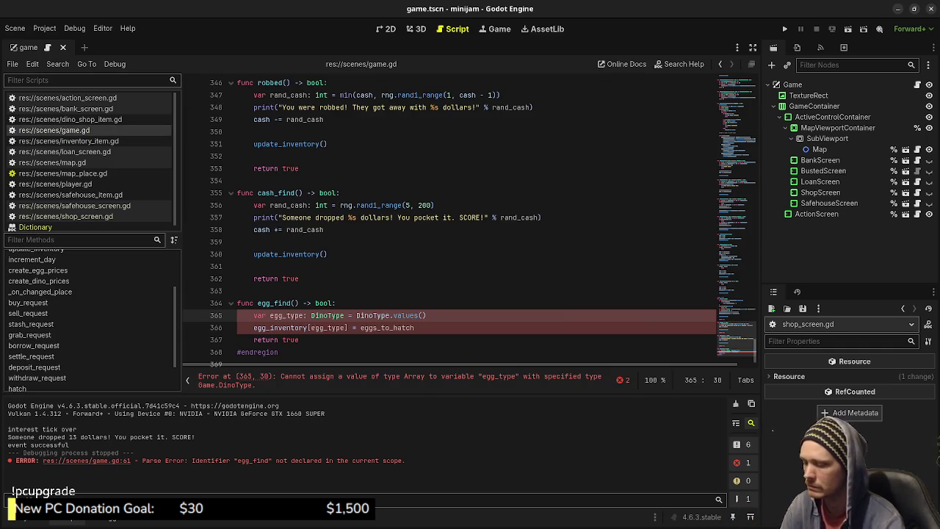
- Insert 'rng.randi_range(' before DinoType.values() on line 365 and select the expression
type("rng.randi")
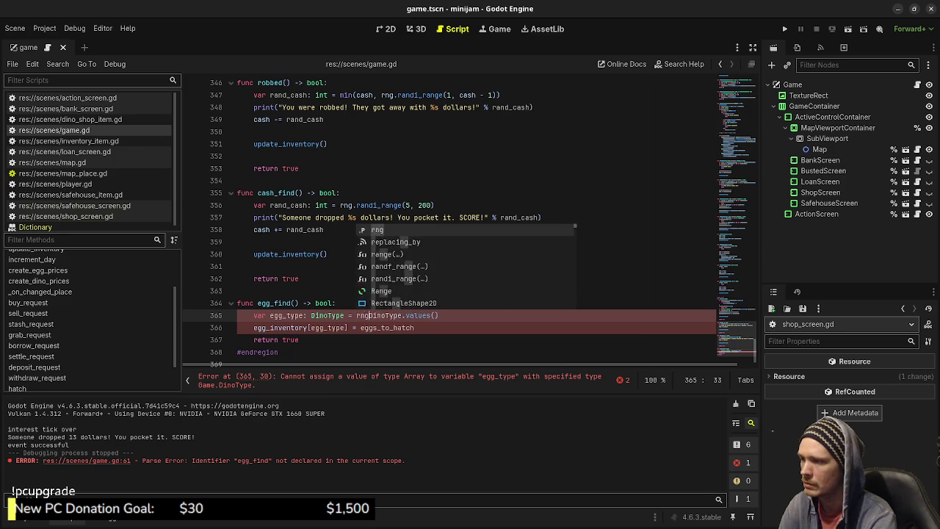
type("_range(")
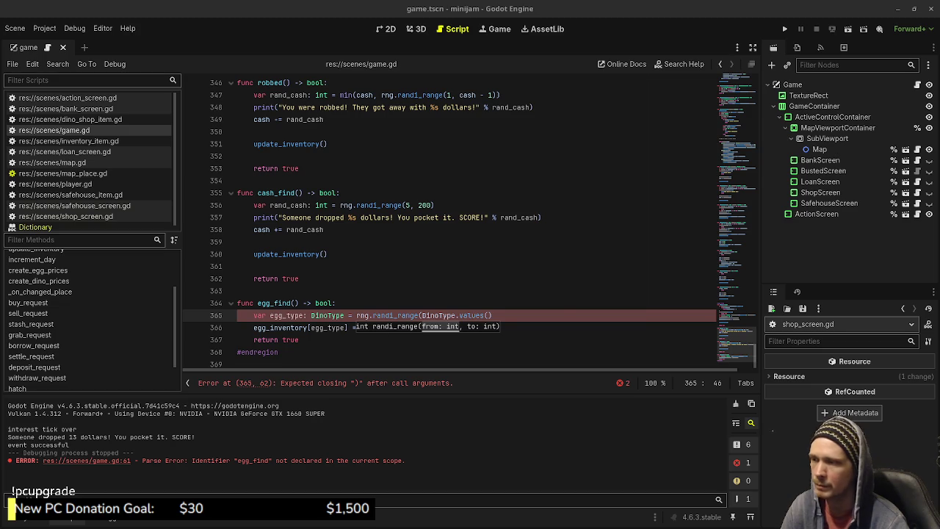
left_click_drag(492, 315, 356, 315)
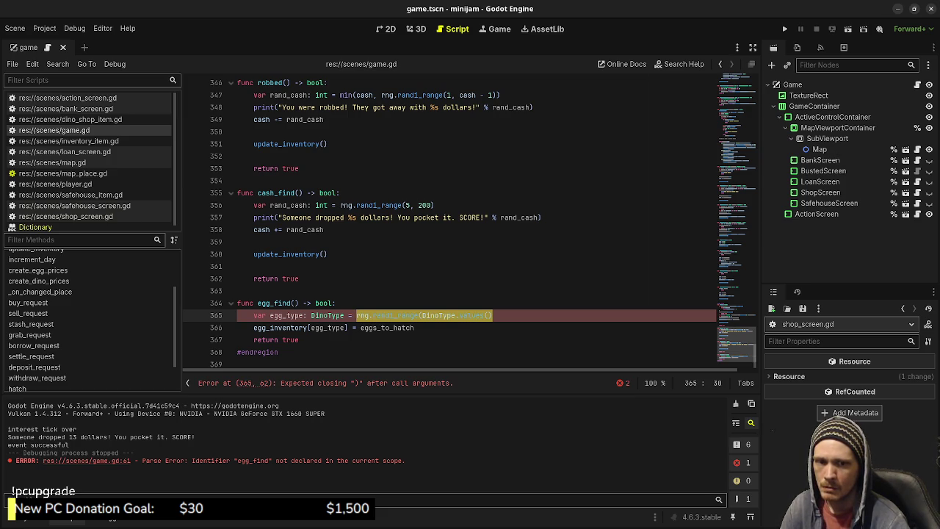
- Rewrite line 365 as DinoType[rng.randi_range(0, DinoType.size() -1)], fixing the DinyType typo
left_click(336, 302)
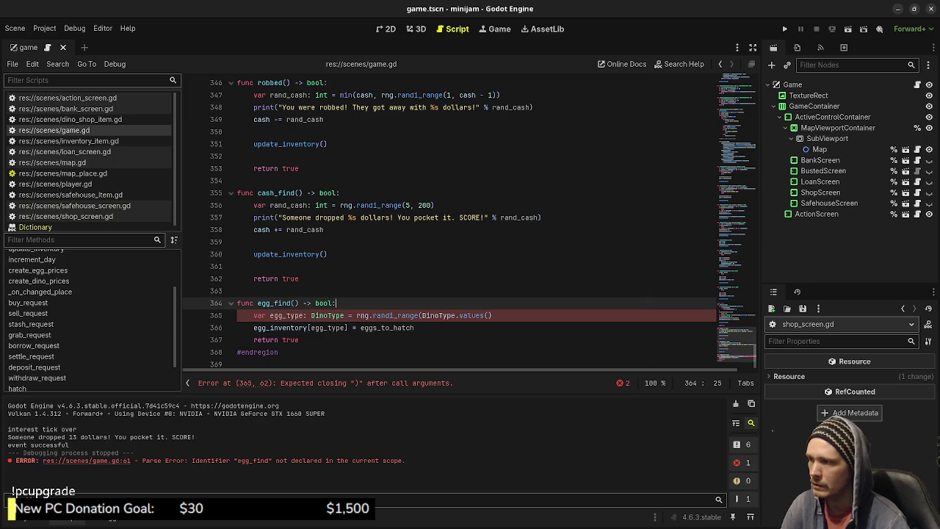
left_click_drag(356, 315, 492, 315)
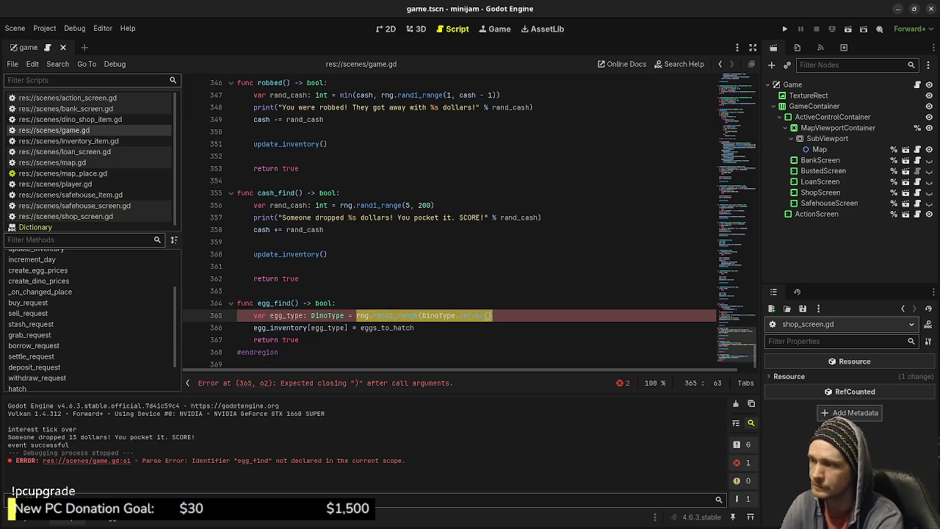
type("rng.randi_ra")
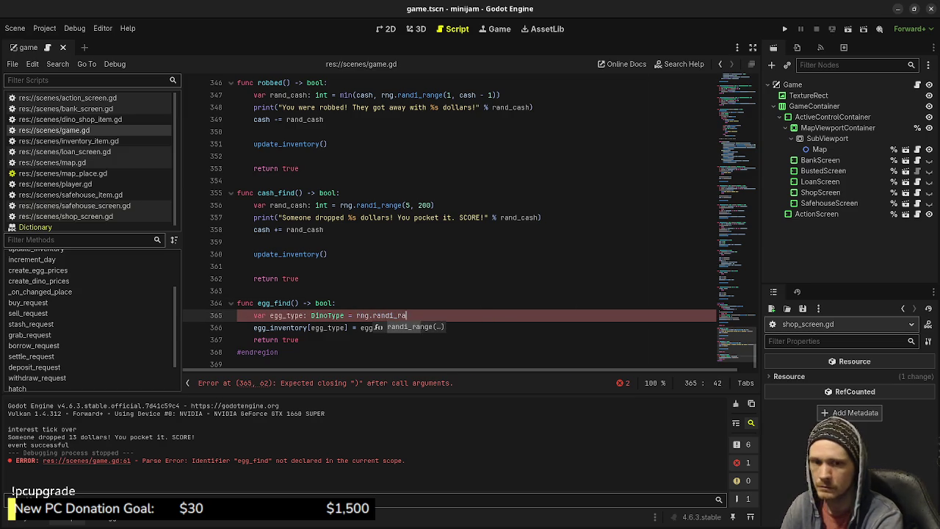
key("Return")
type("0, ")
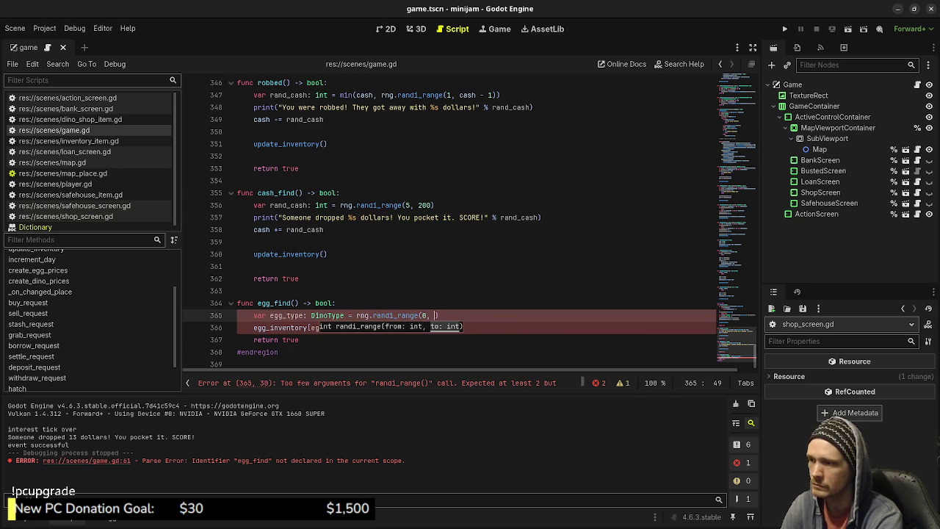
type("D")
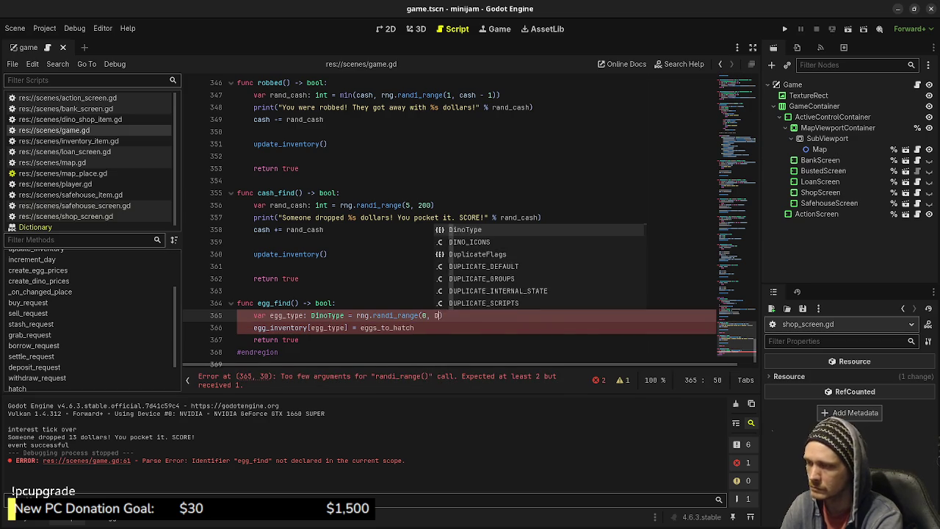
type("inyType.")
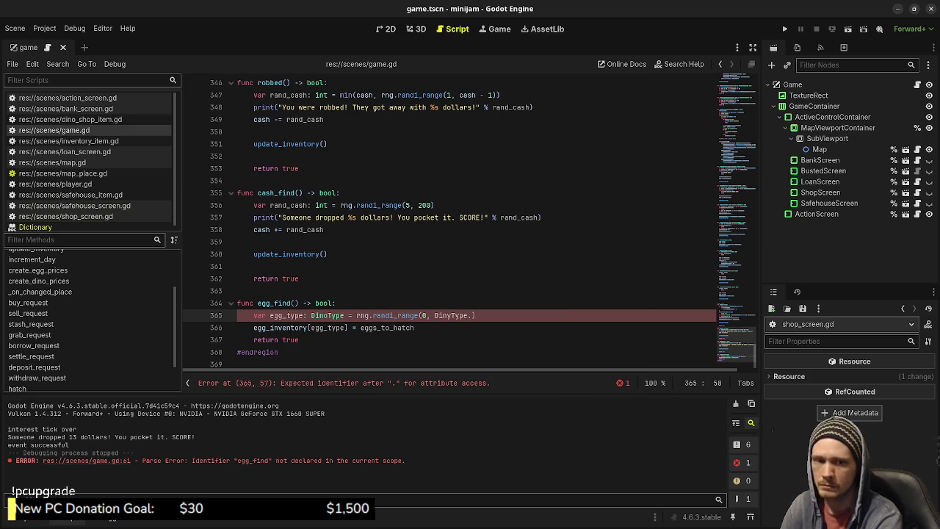
type("size() -1)")
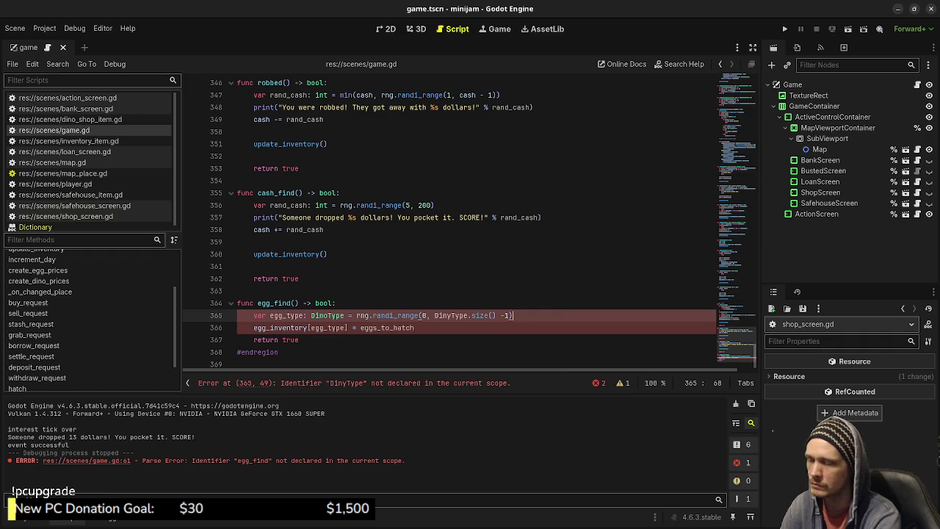
left_click(356, 315)
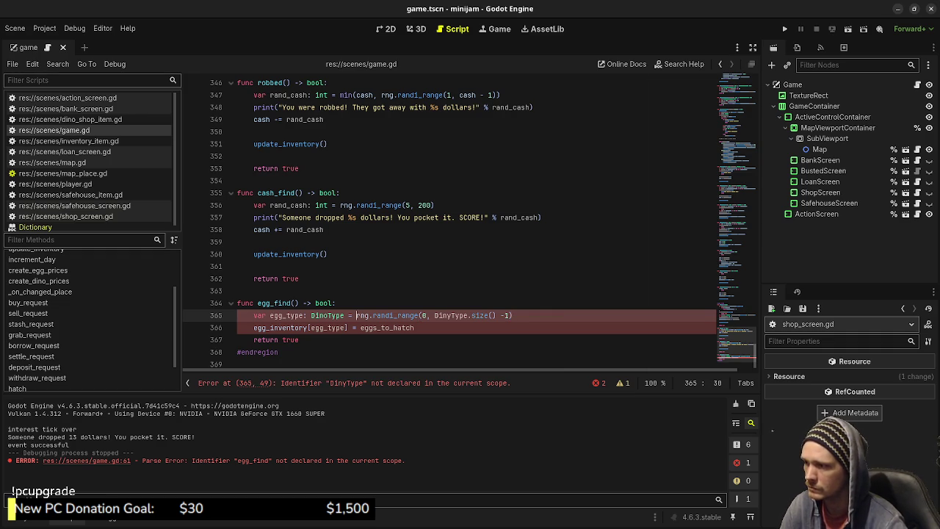
type("DinoTyp")
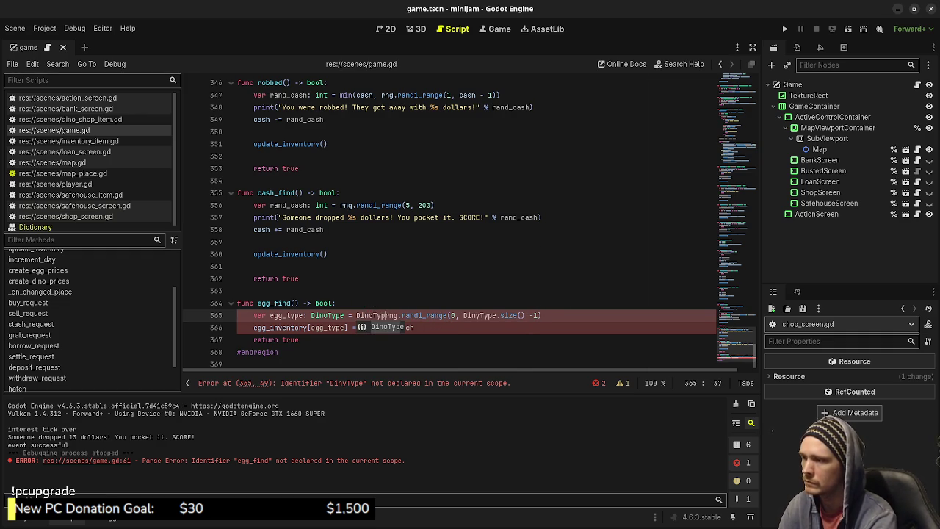
type("e[")
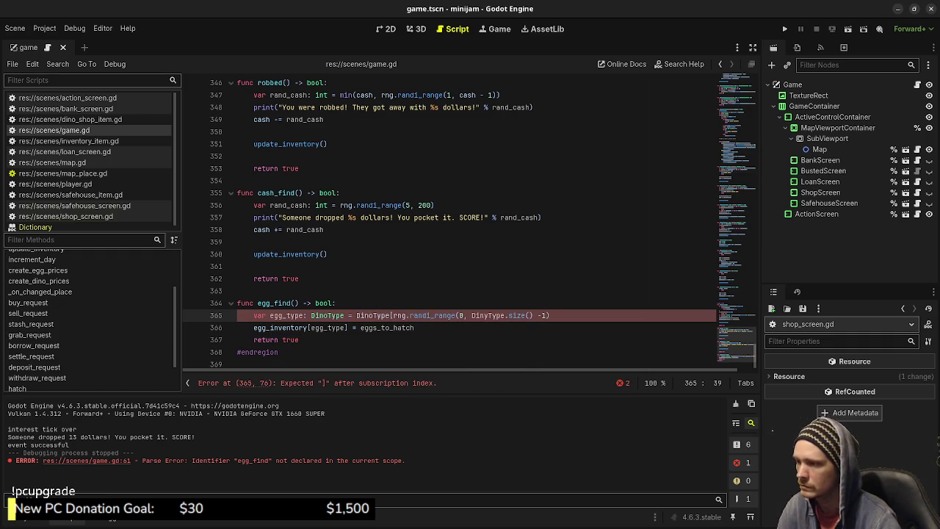
left_click(549, 315)
type("]]")
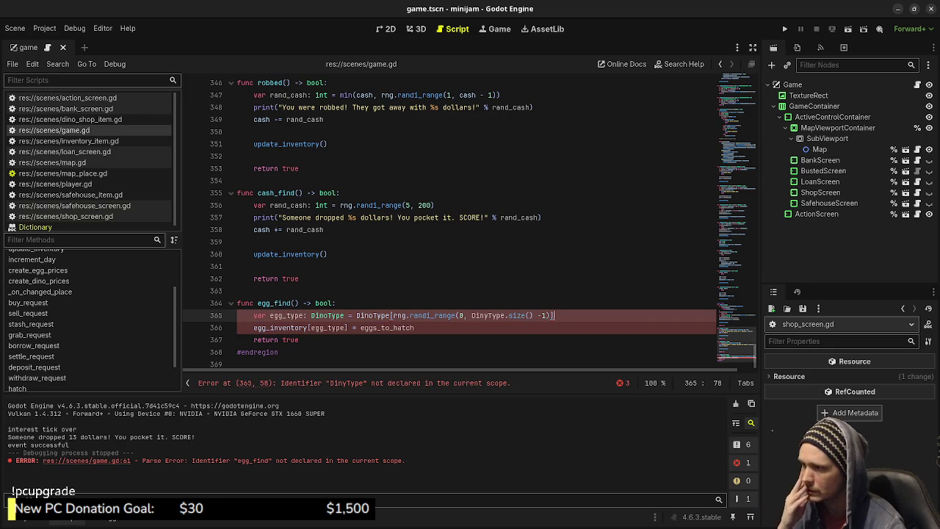
left_click(484, 315)
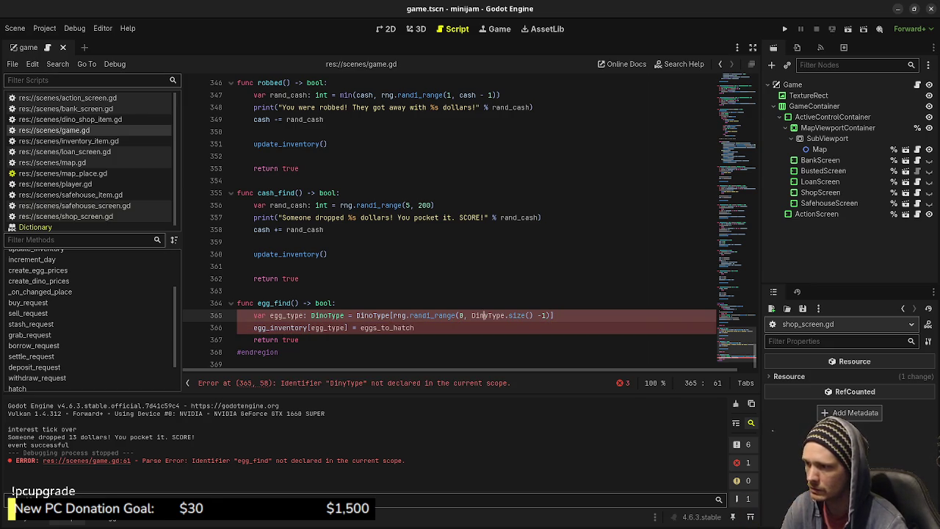
key("BackSpace")
type("o")
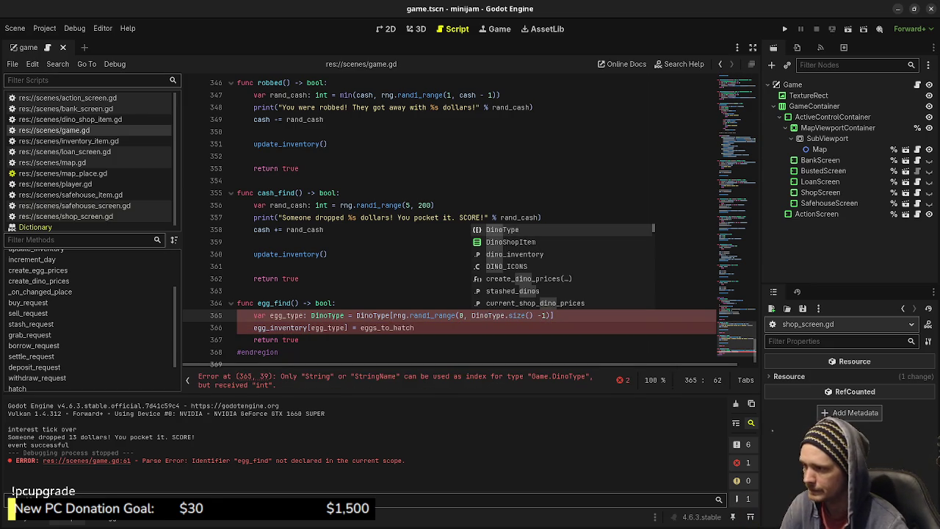
- Change the inventory update on line 366 to += and save to refresh errors
left_click(354, 327)
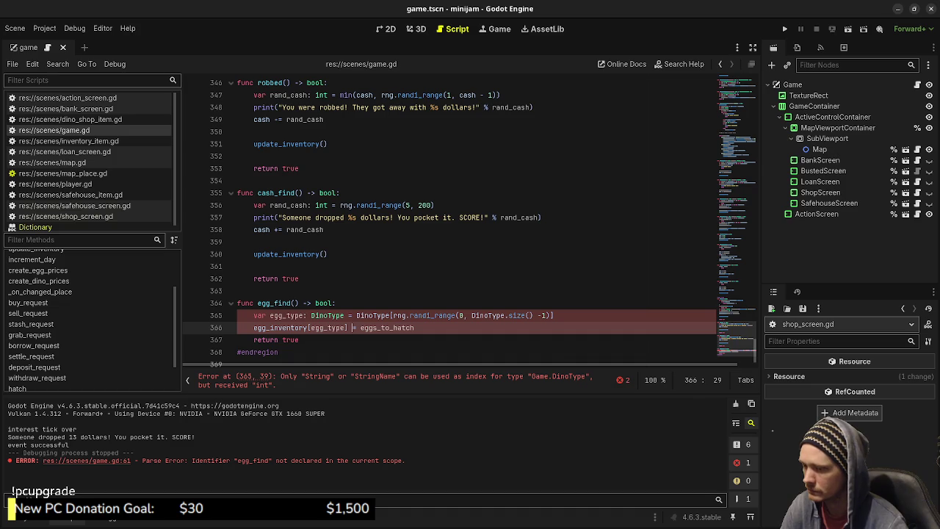
type("+")
left_click(368, 315)
key("ctrl+s")
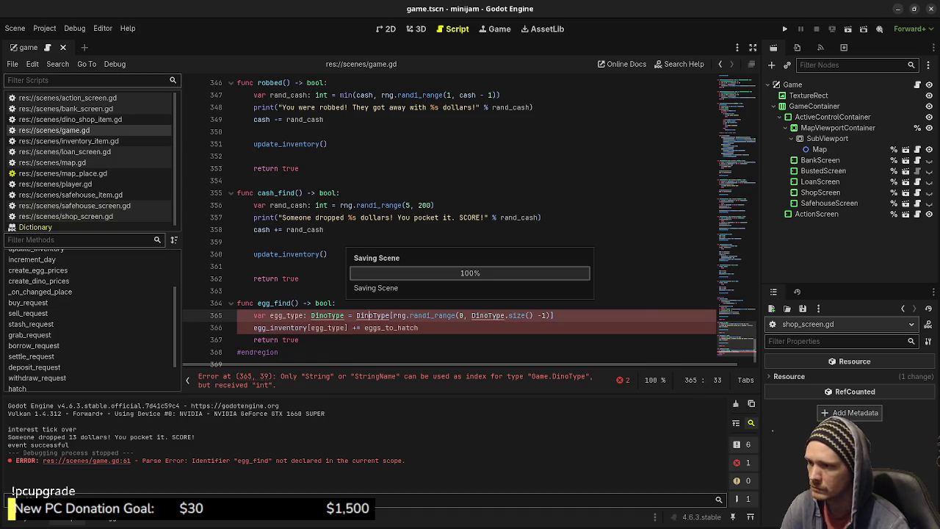
- Switch the bracket lookup to DinoType.get(rng.randi_range(0, DinoType.size() -1))
left_click(390, 315)
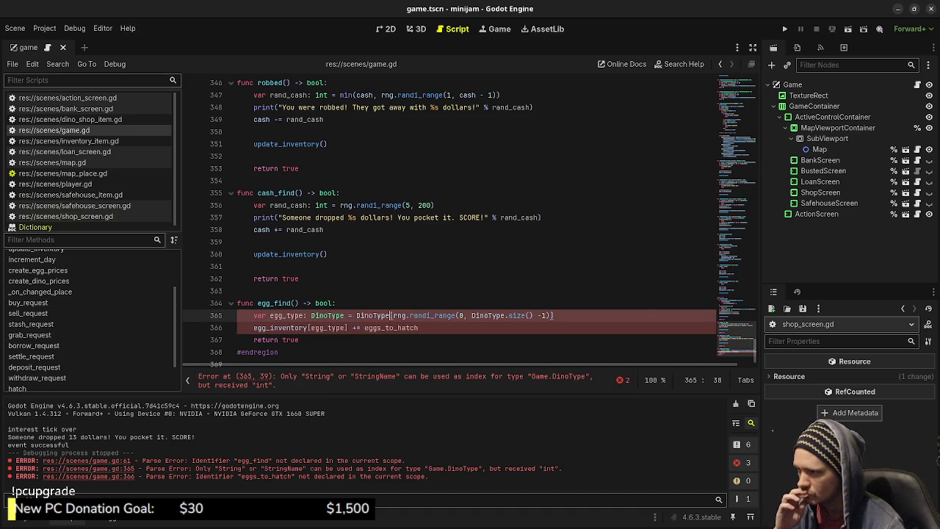
type(".get")
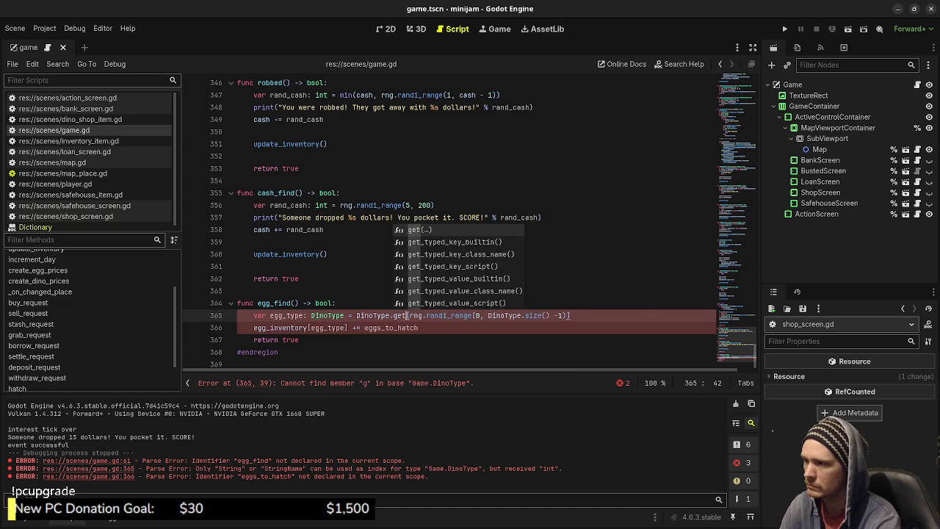
key("Return")
key("Delete")
key("Delete")
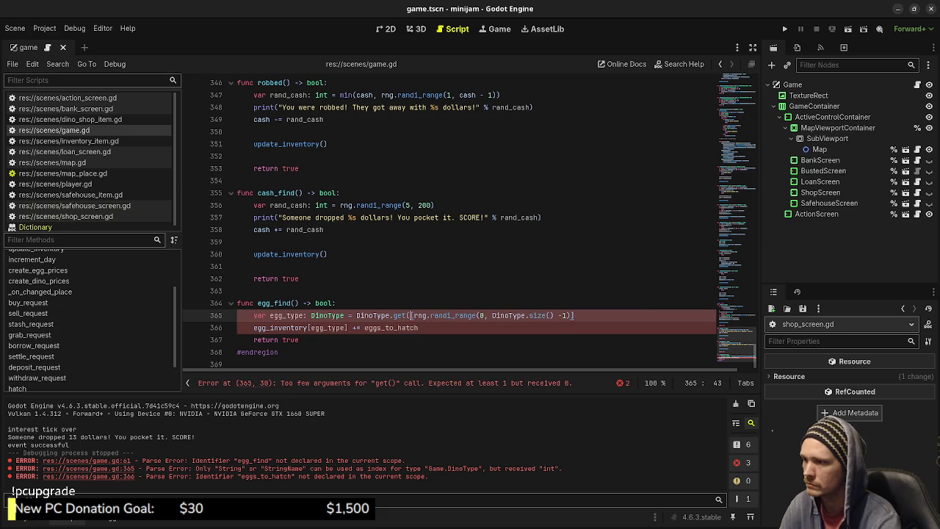
key("End")
key("BackSpace")
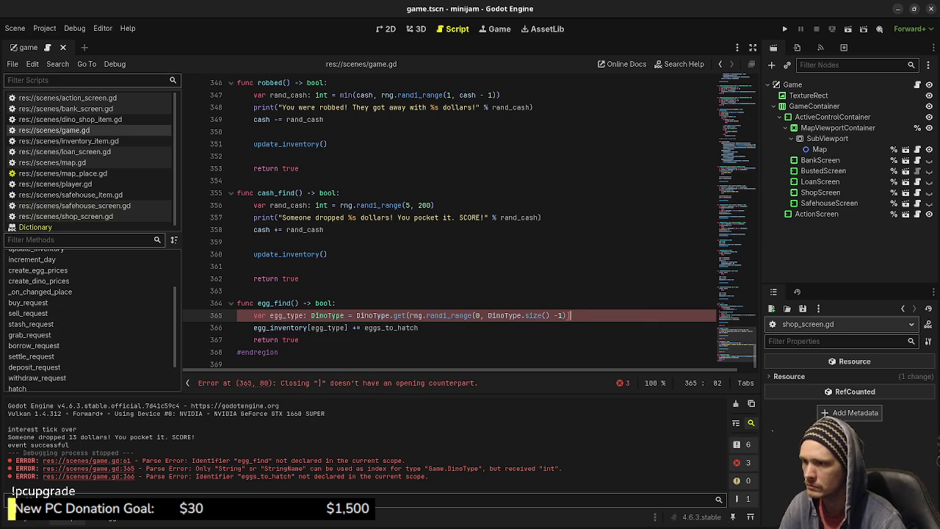
type(")")
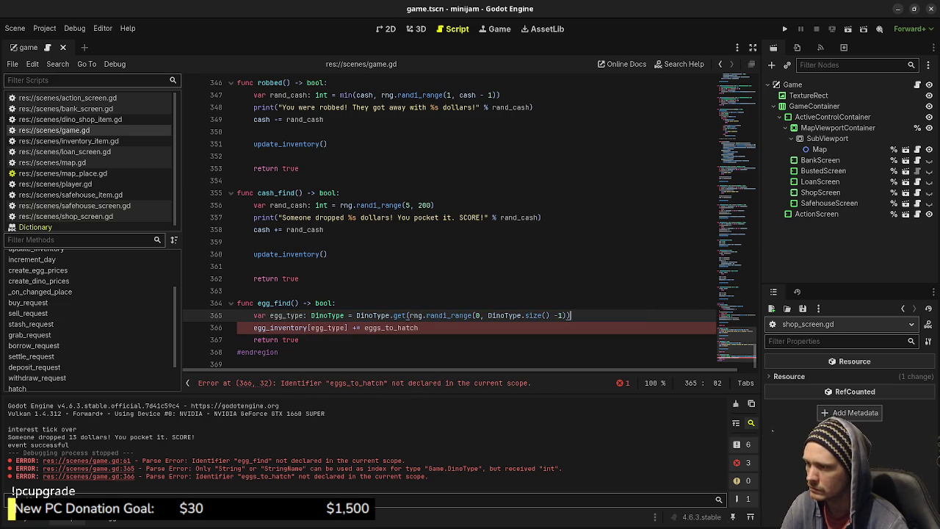
- Replace eggs_to_hatch with 1 so egg_inventory[egg_type] increments by one, and save
double_click(390, 327)
type("1")
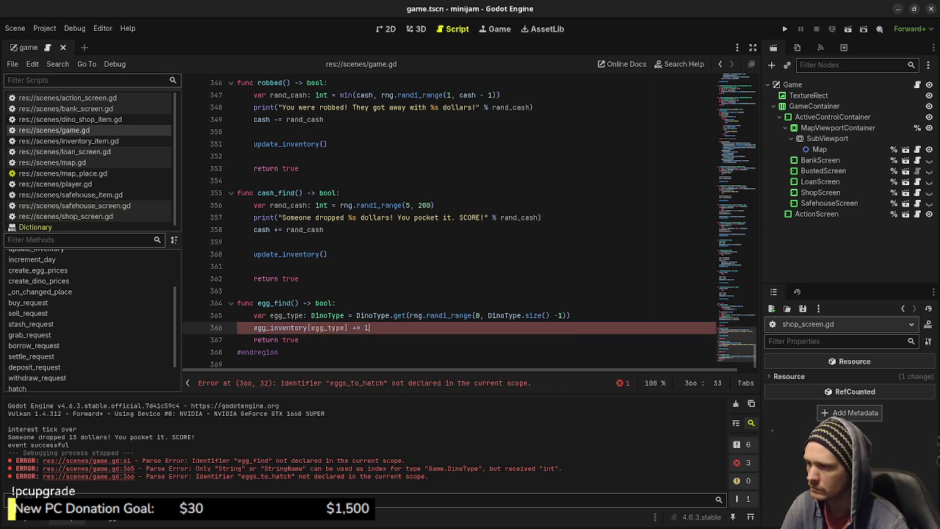
key("ctrl+s")
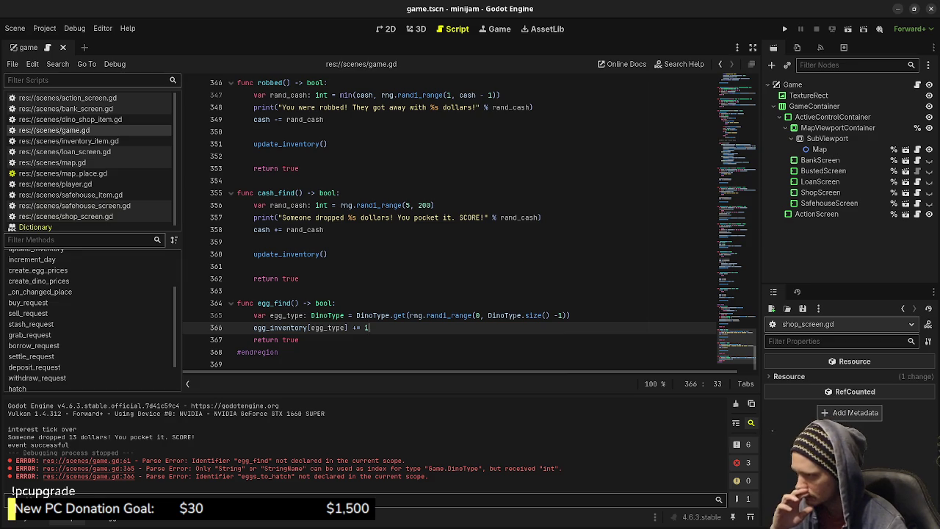
left_click(336, 302)
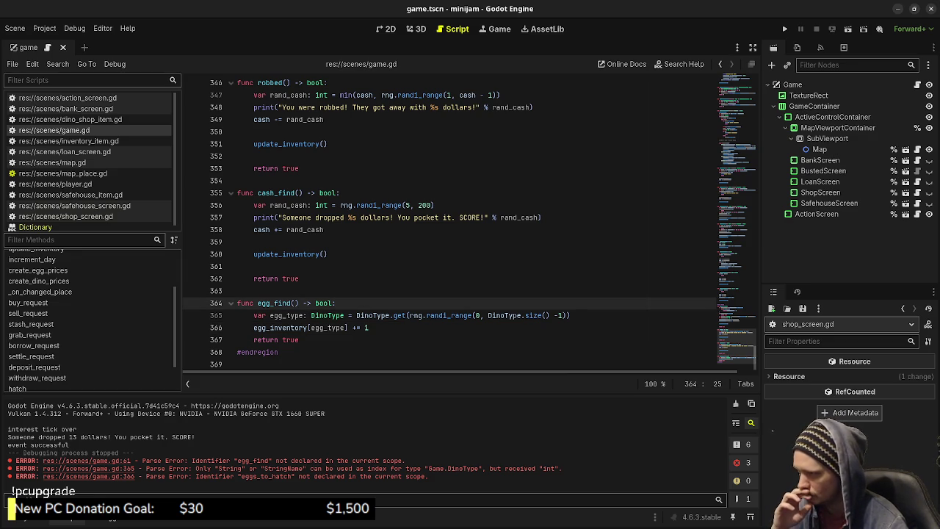
left_click(368, 327)
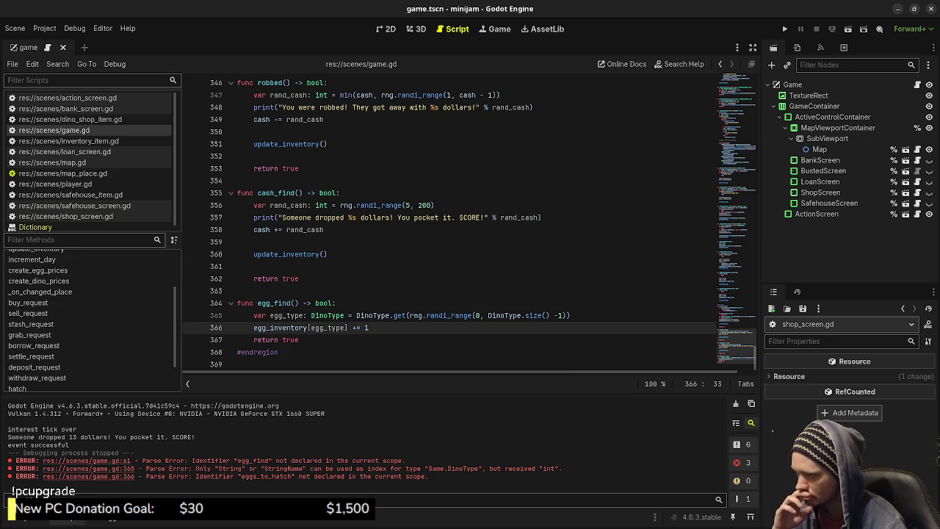
scroll(470, 221, "up", 20)
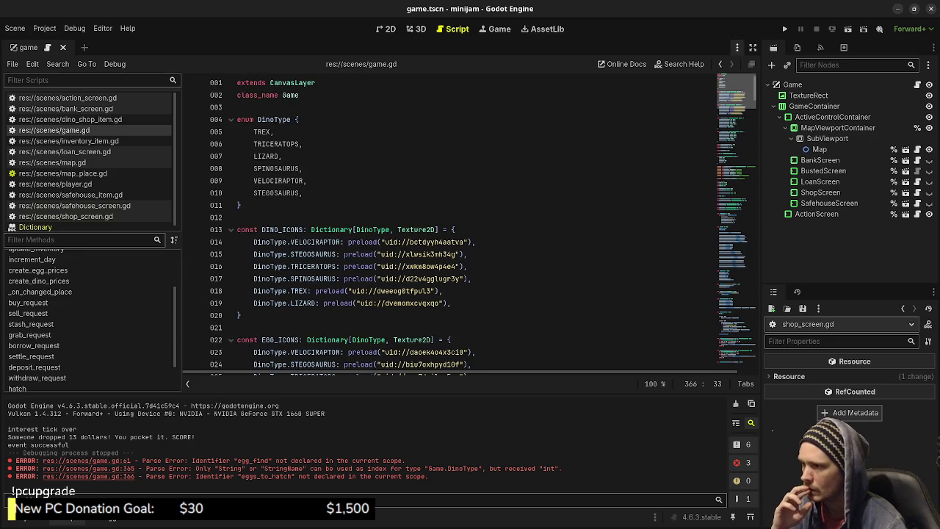
scroll(470, 220, "down", 19)
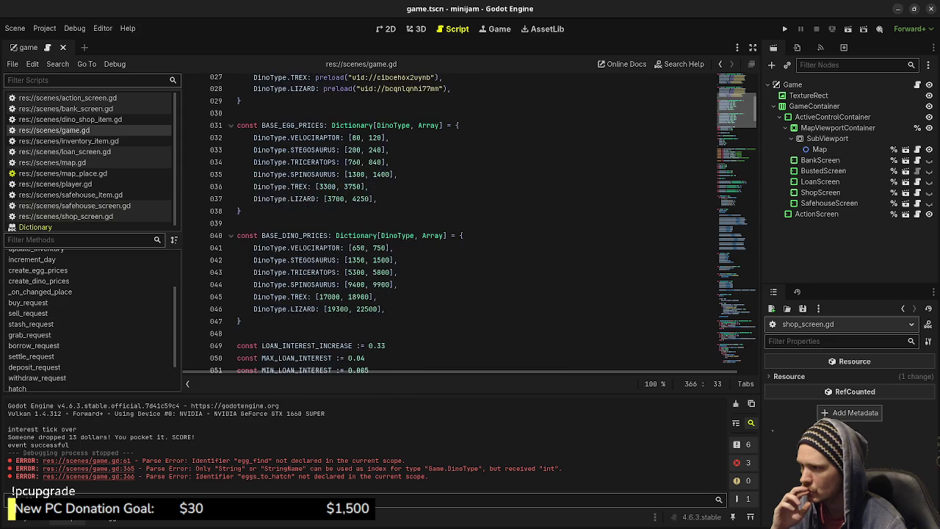
scroll(469, 221, "down", 20)
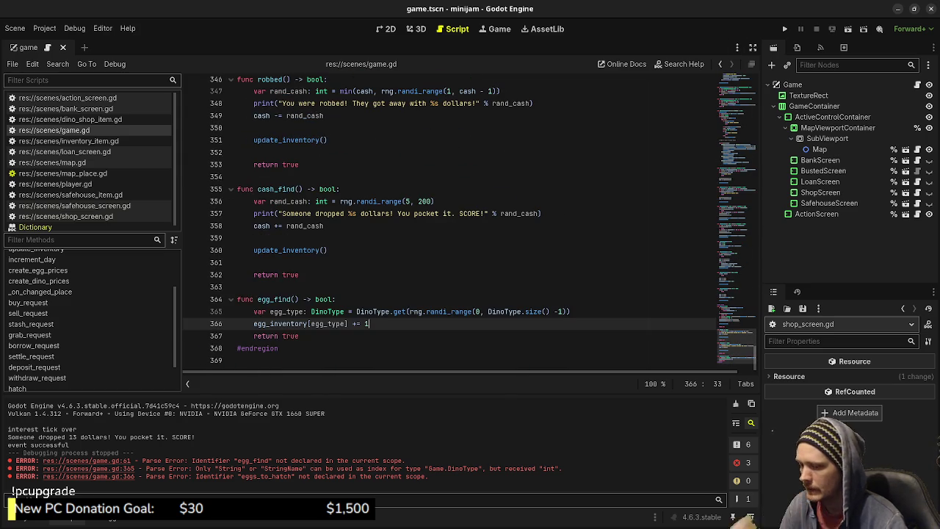
- Add print("Whoa! You find a %s egg!" % str(egg_type)) to egg_find and save
key("Return")
key("Return")
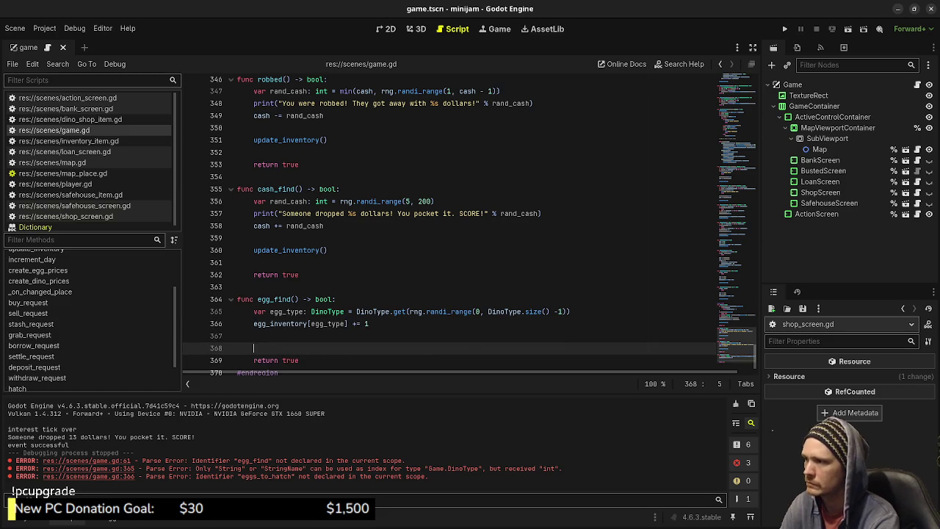
type("print(\"Wh")
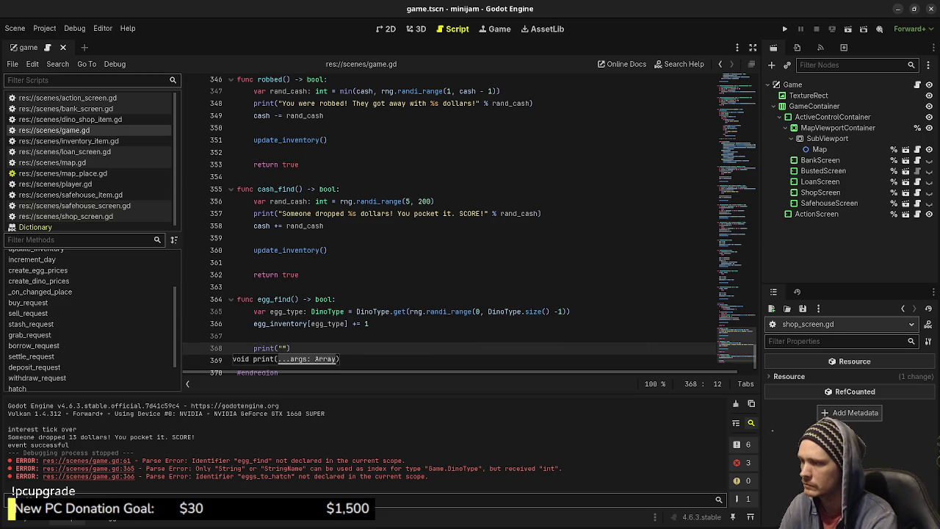
type("oa! You fi")
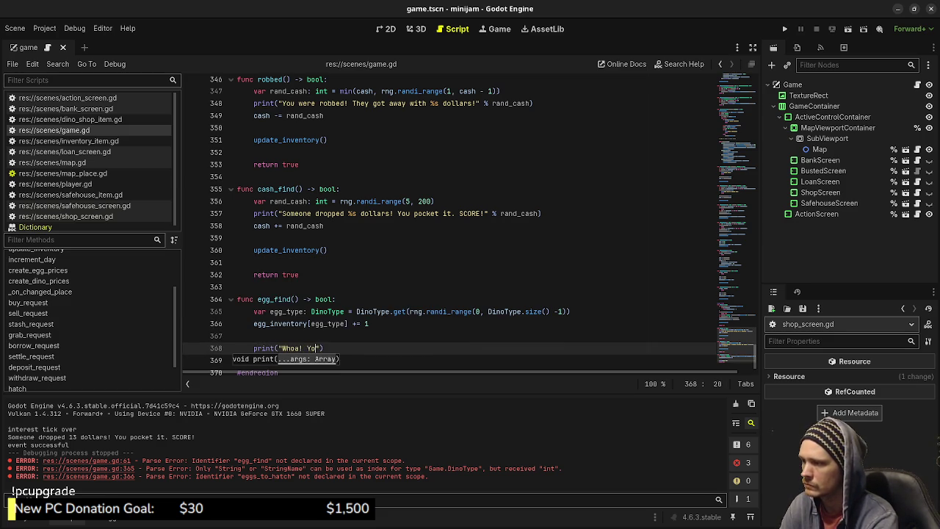
type("nd a ")
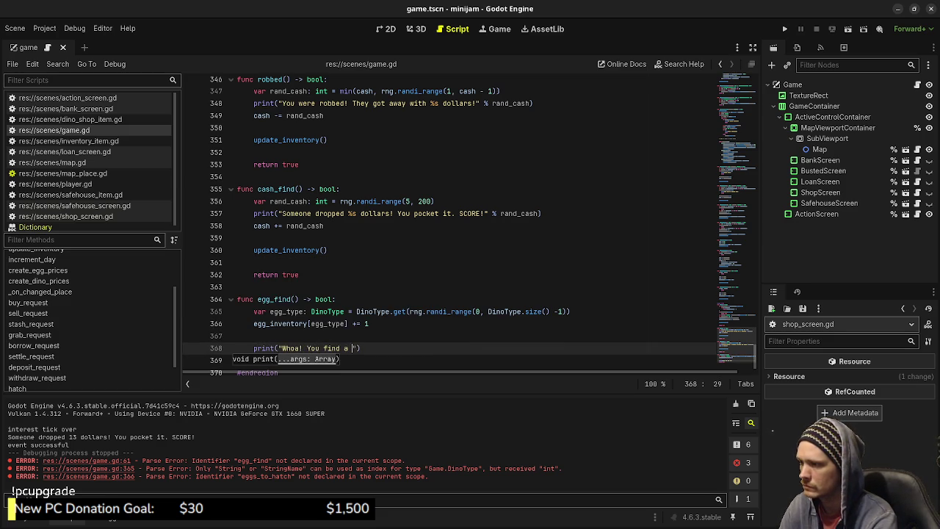
type("%s egg")
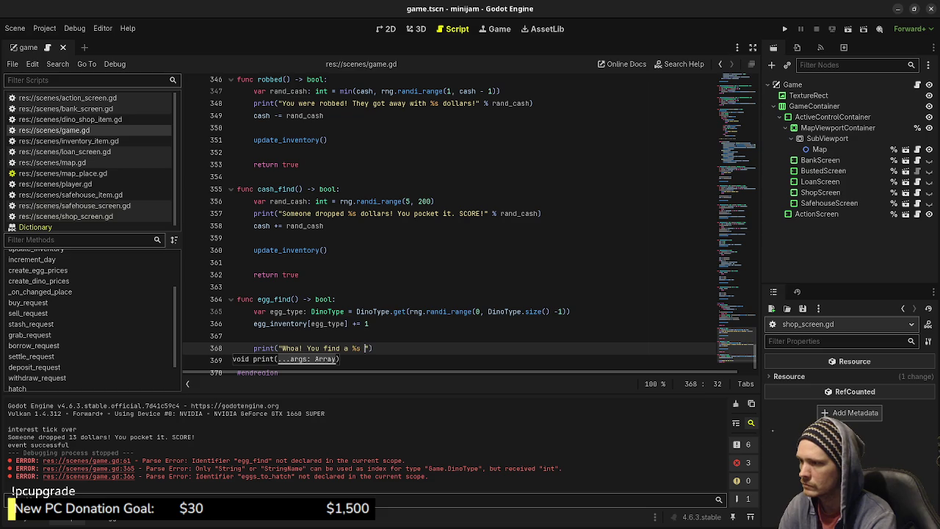
type("!")
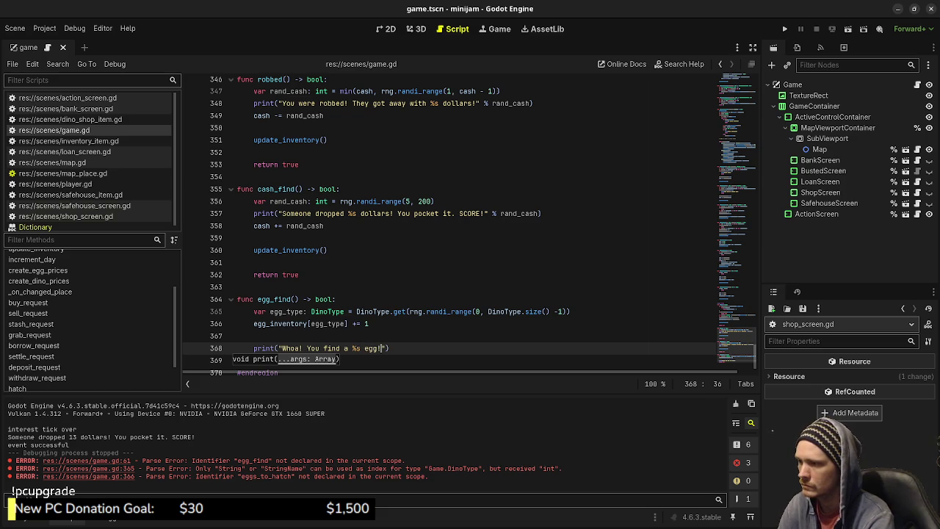
type("\" % ")
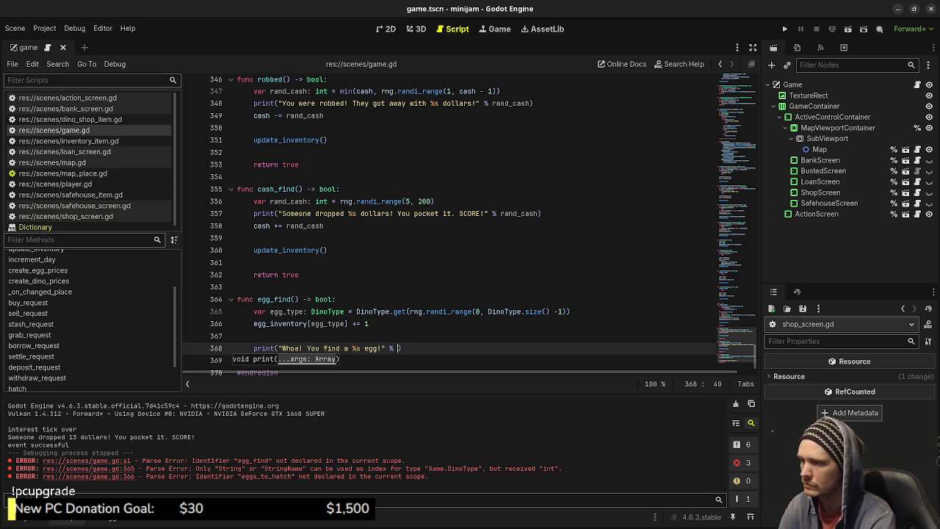
type("egg_type.")
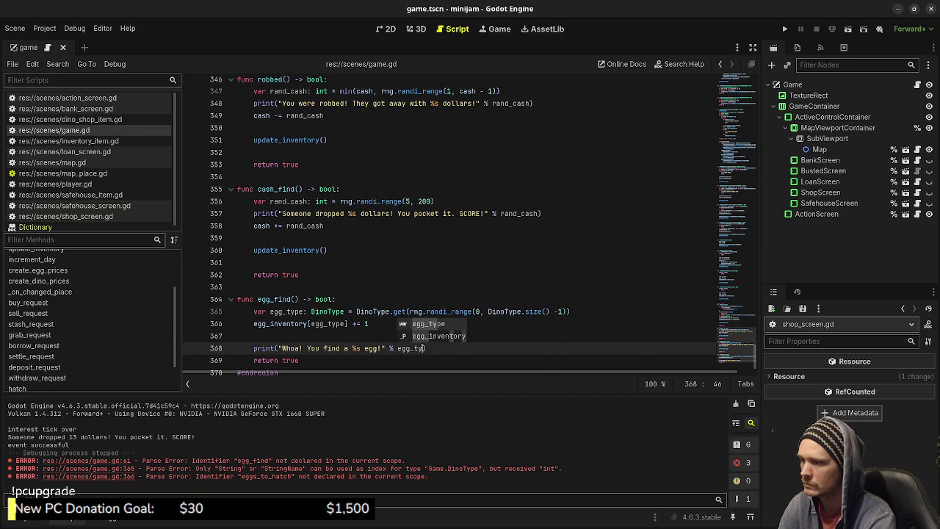
key("BackSpace")
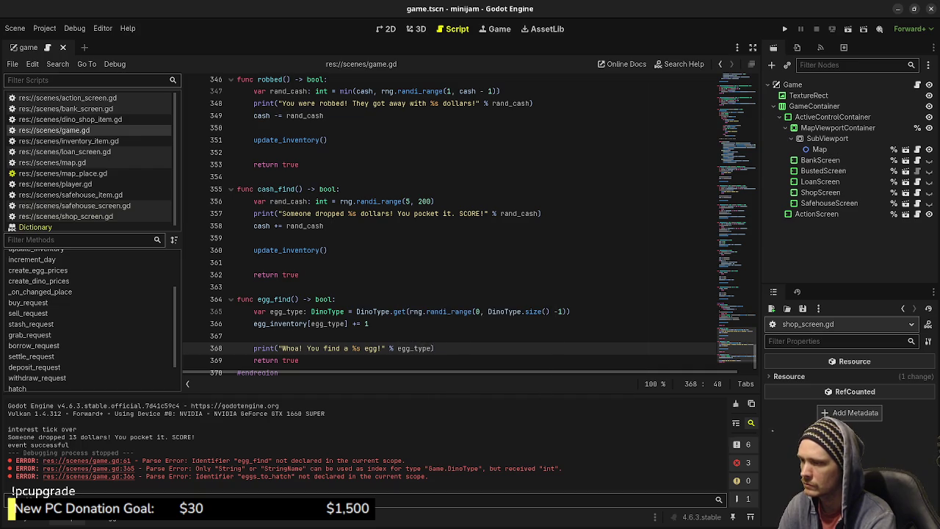
key("BackSpace")
key("BackSpace")
key("BackSpace")
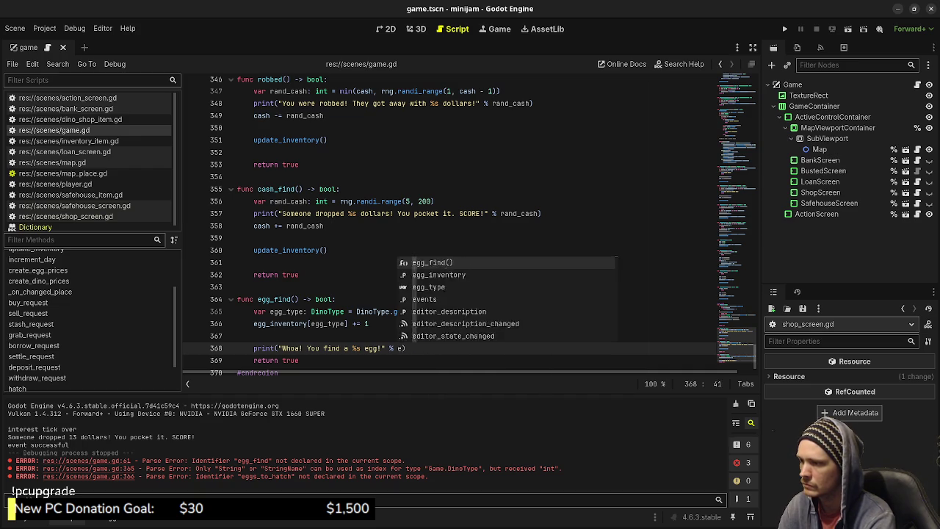
key("BackSpace")
type("str(")
type("egg_type")
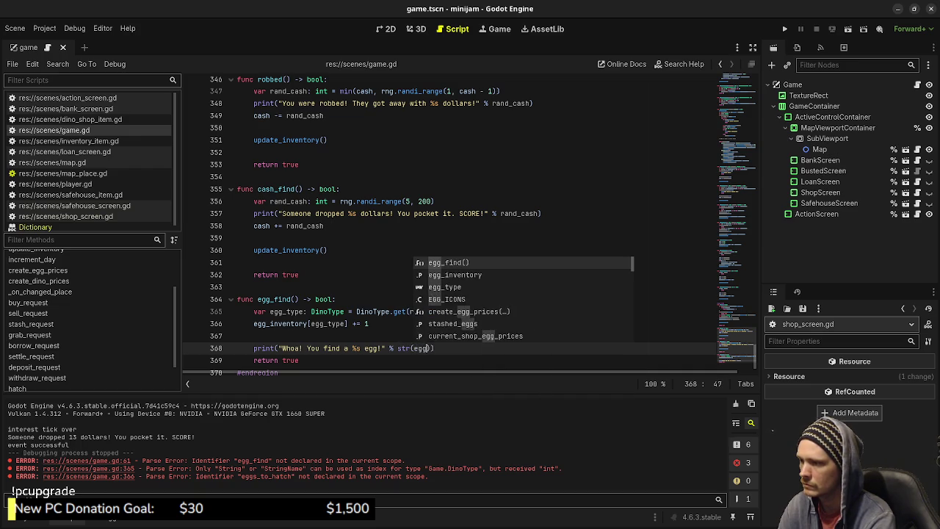
key("End")
key("ctrl+s")
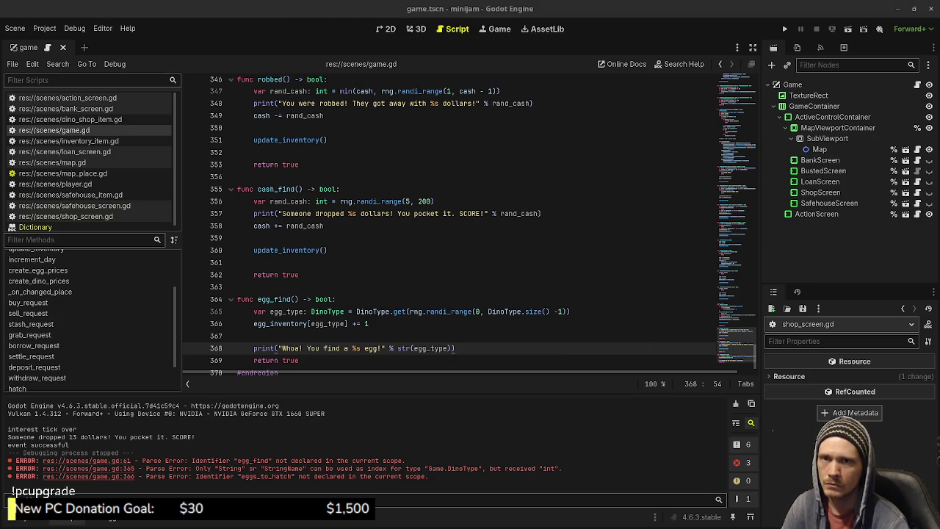
key("alt+Tab")
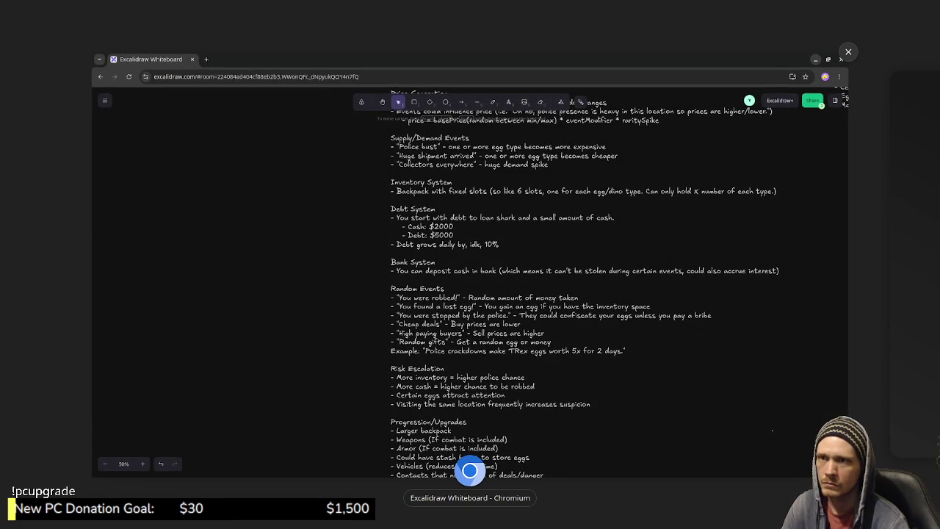
key("alt+Tab")
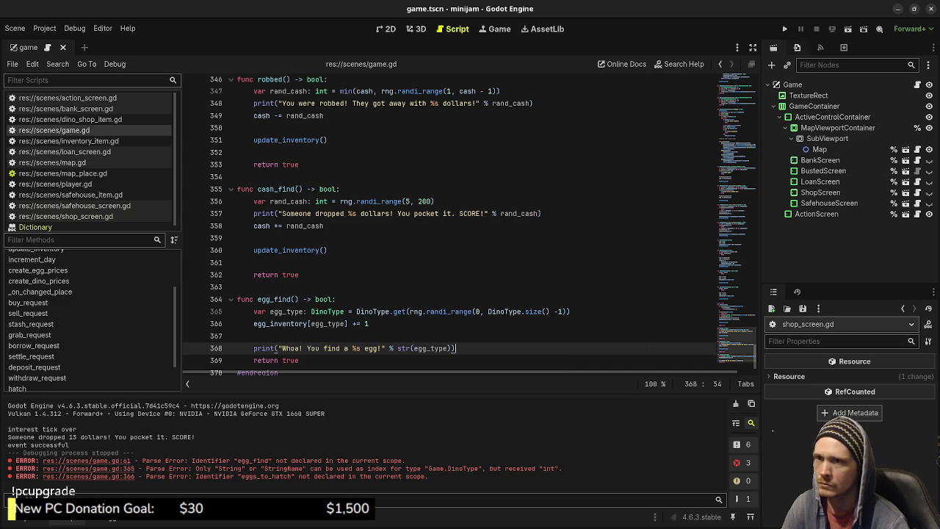
- Run the project and alternate Dino Shop and Loan office visits for the first two days
key("F5")
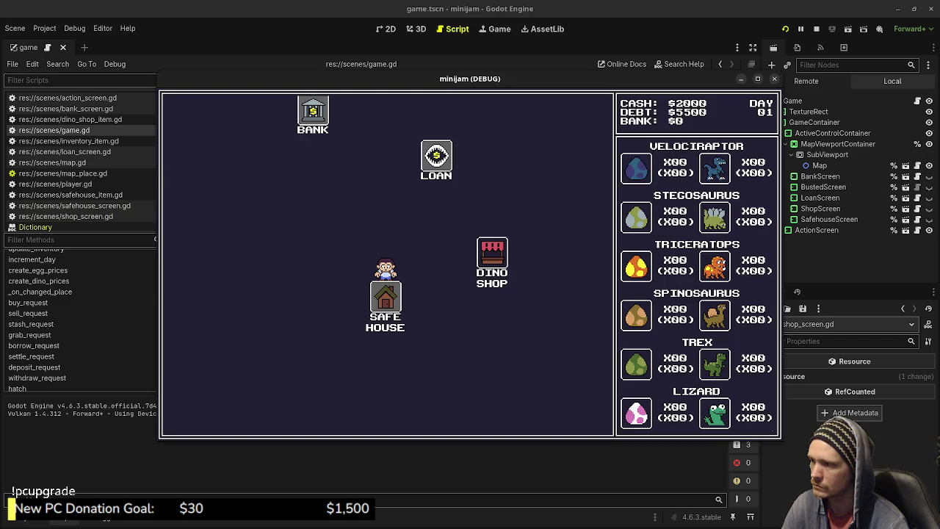
left_click(492, 254)
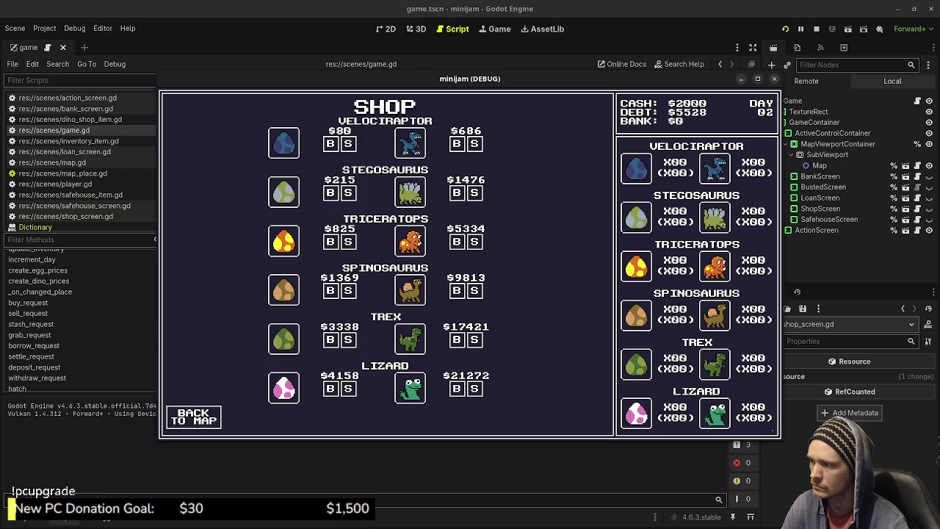
left_click(193, 416)
left_click(330, 199)
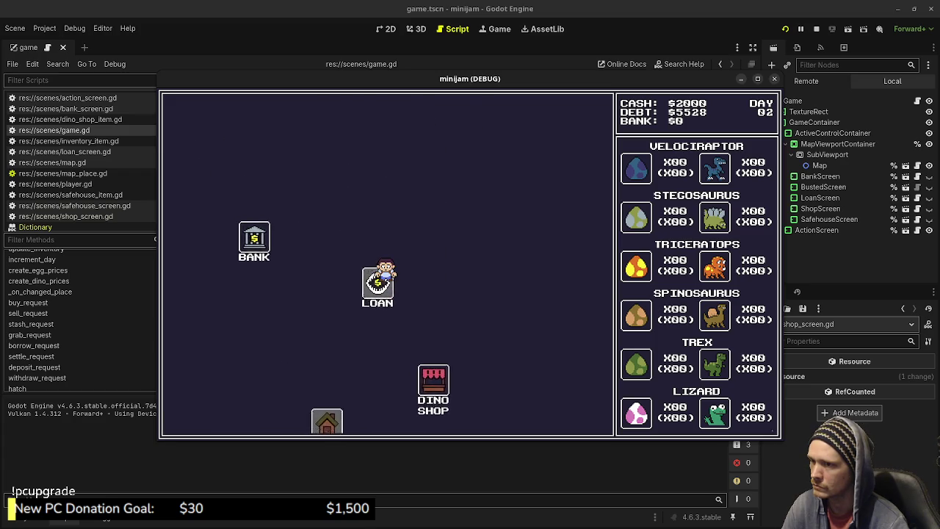
left_click(193, 415)
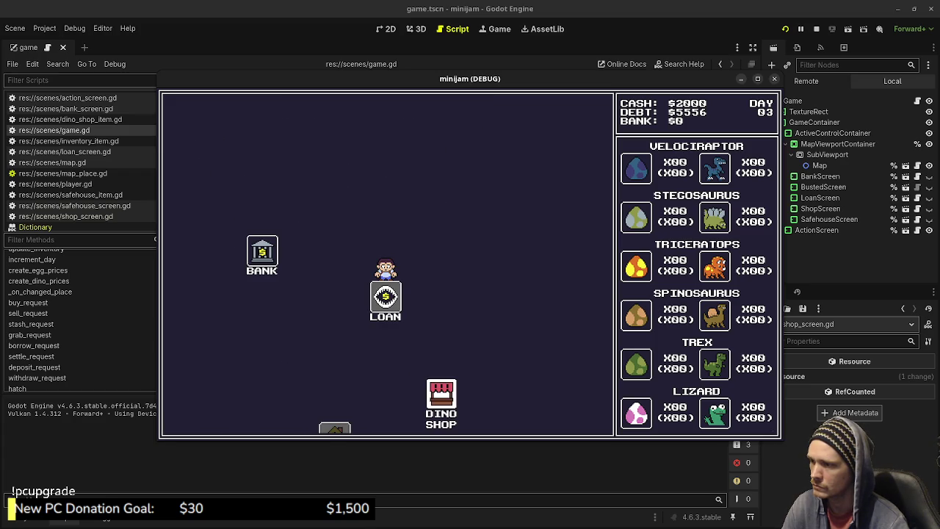
left_click(394, 310)
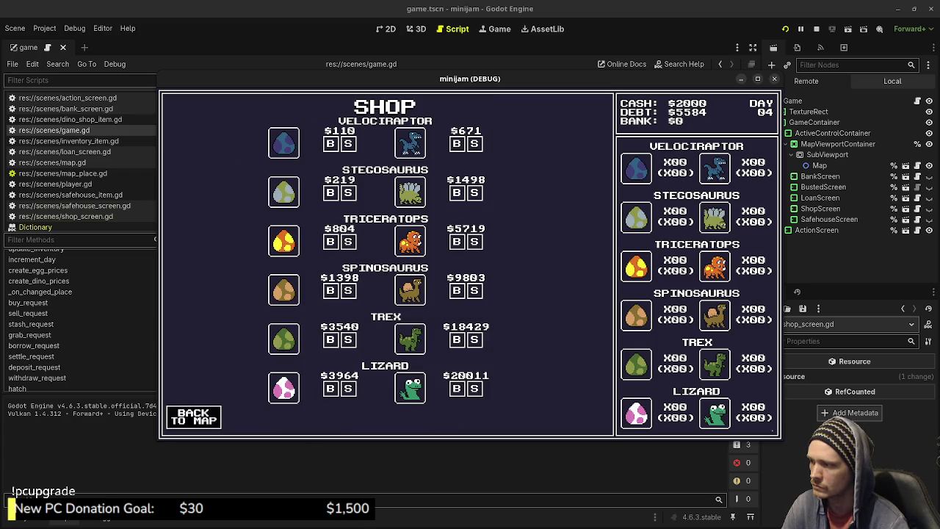
left_click(193, 416)
left_click(347, 230)
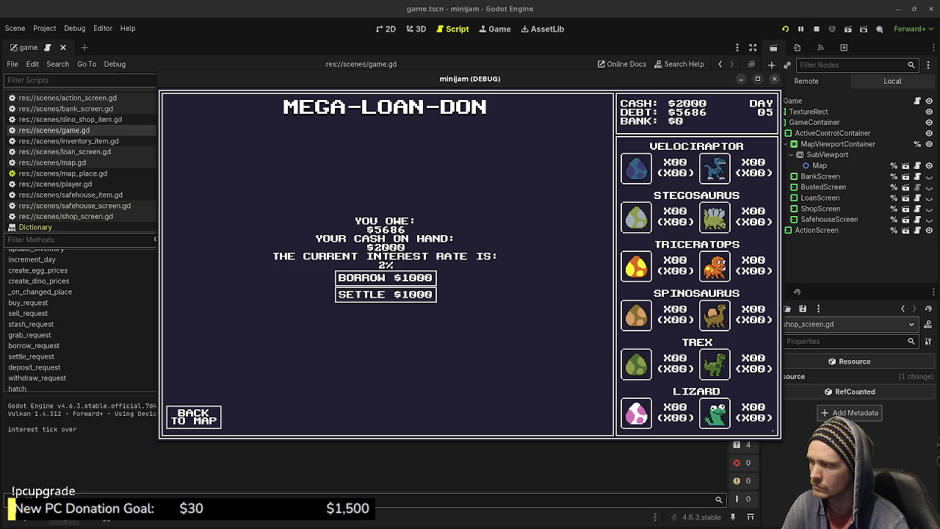
left_click(193, 416)
- Keep visiting the Dino Shop and Loan office until egg_find halts on a Nil-to-int error at line 365
left_click(440, 397)
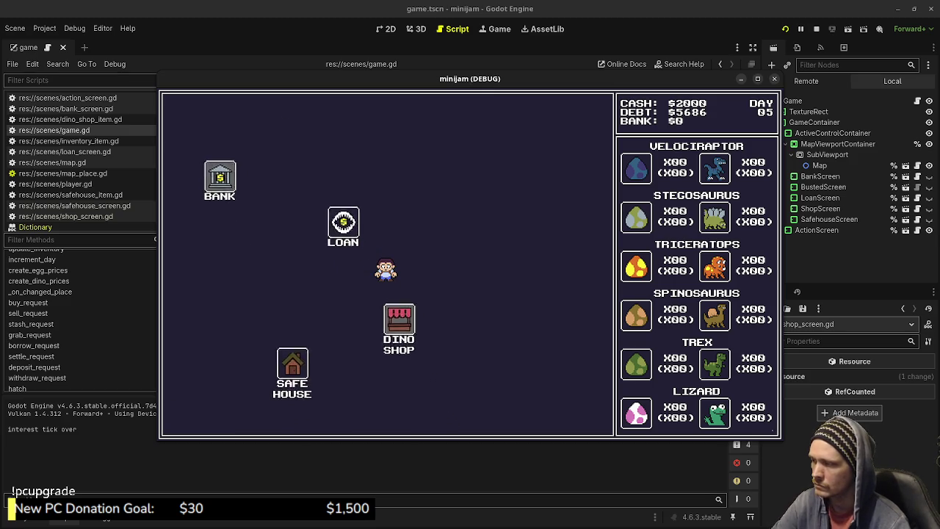
left_click(194, 416)
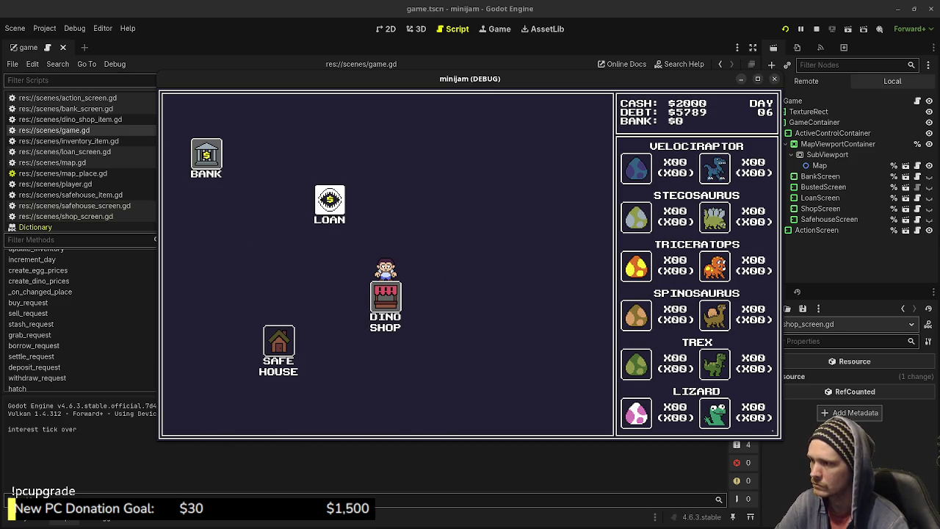
left_click(330, 202)
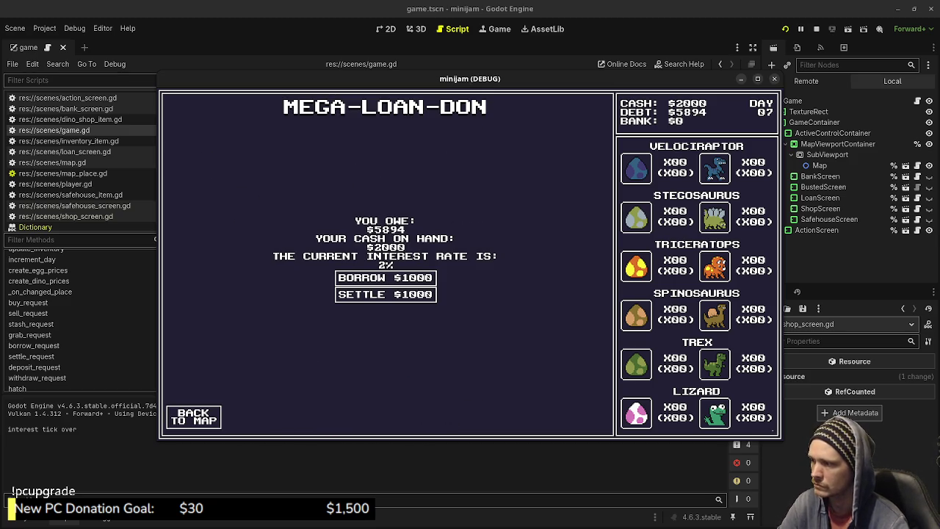
left_click(193, 417)
left_click(441, 396)
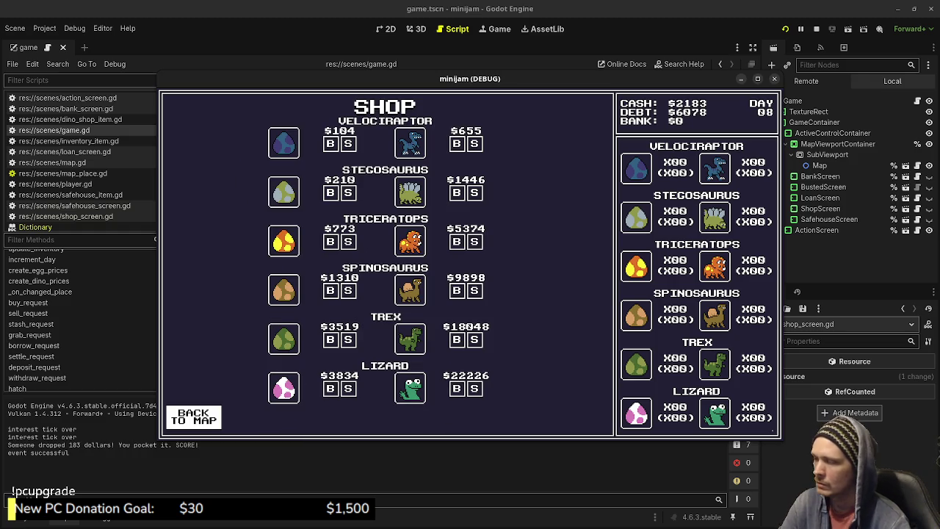
left_click(193, 416)
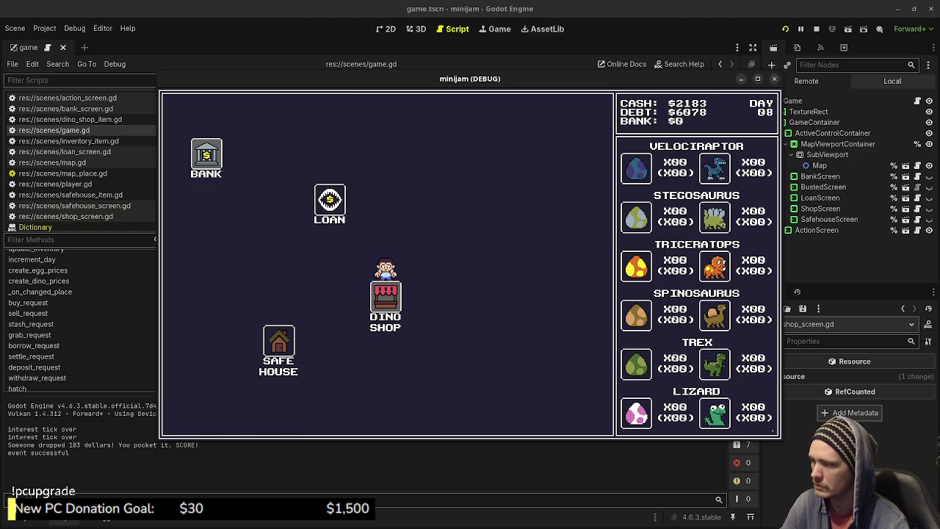
left_click(330, 199)
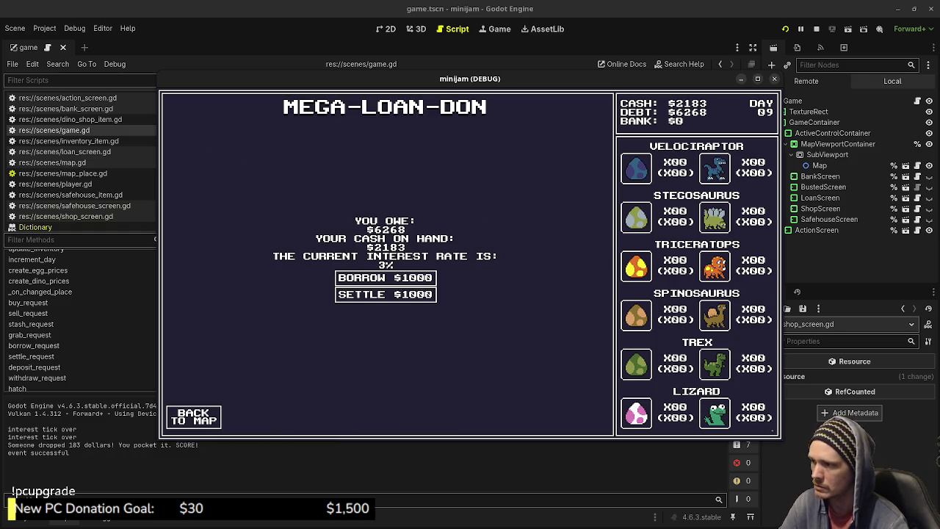
left_click(193, 417)
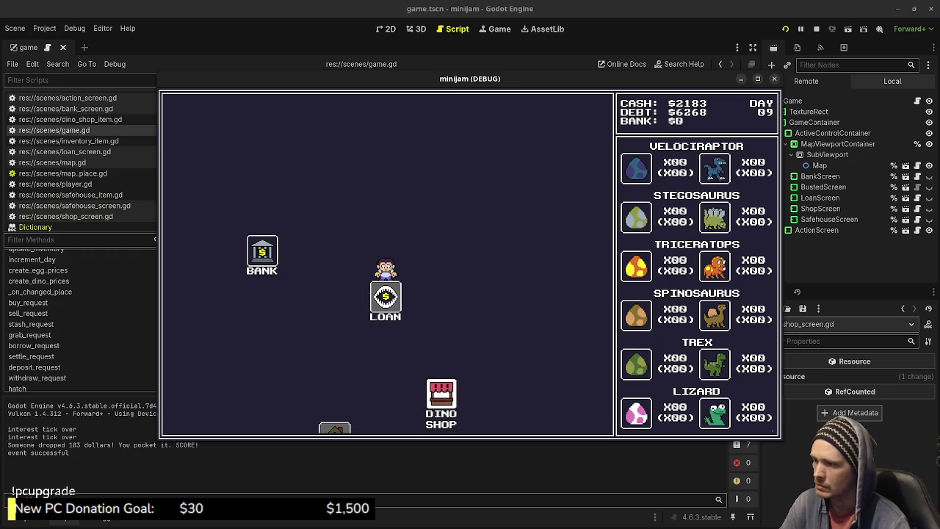
left_click(417, 354)
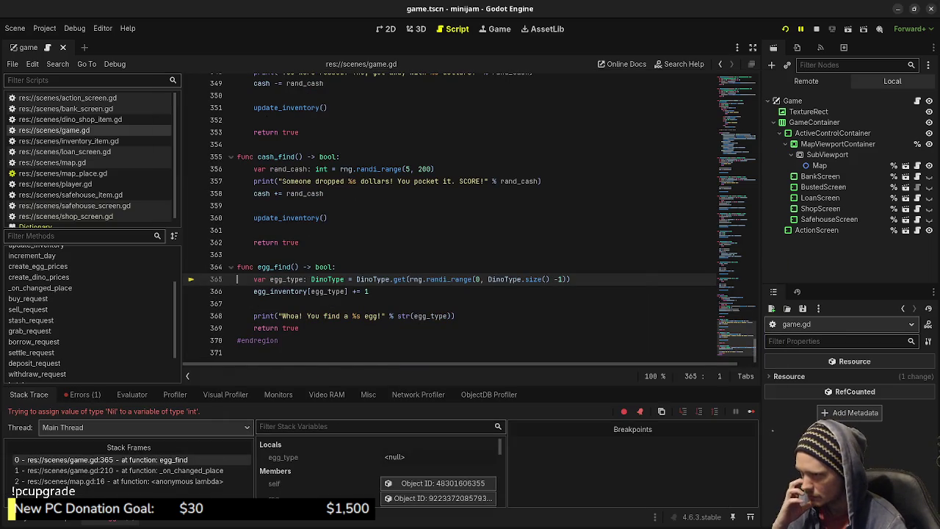
- Add a space before the 1 on line 365, save, and inspect the DinoType enum
left_click(558, 279)
key("ctrl+s")
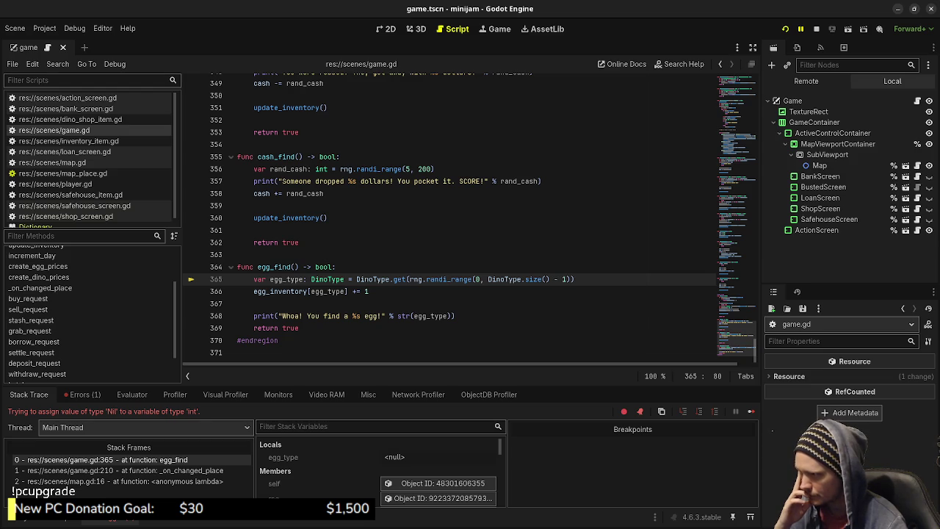
mouse_move(378, 279)
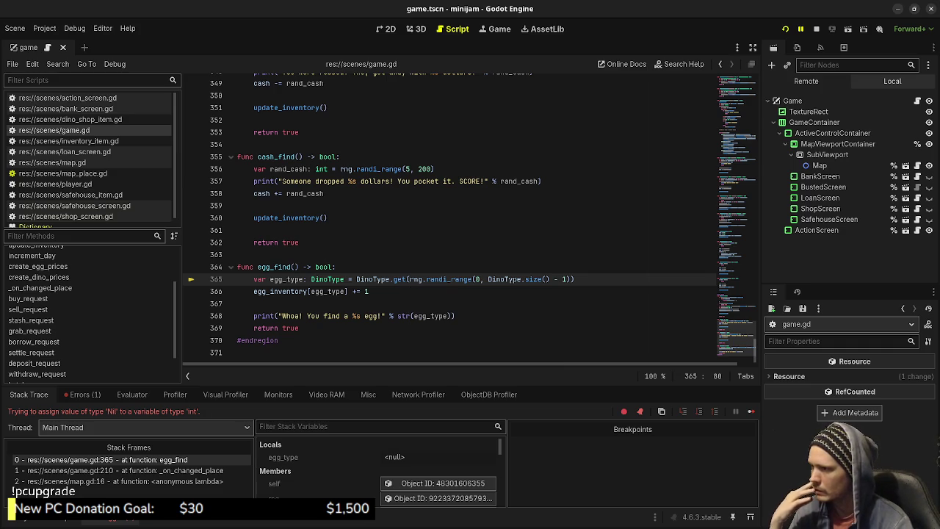
mouse_move(338, 279)
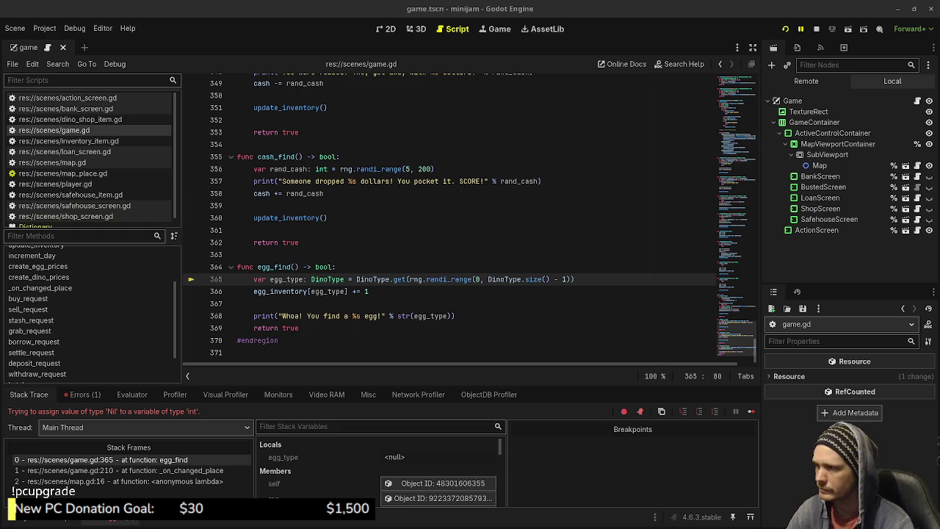
- Replace line 365's DinoType.get(...) with rng.randi_range(0, DinoType.size() - 1) and save
left_click(314, 279)
double_click(323, 279)
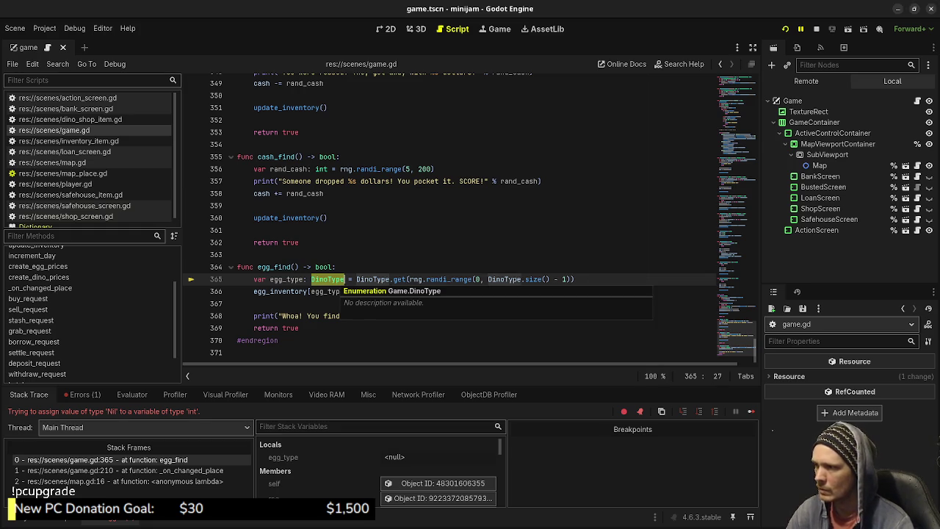
type("int")
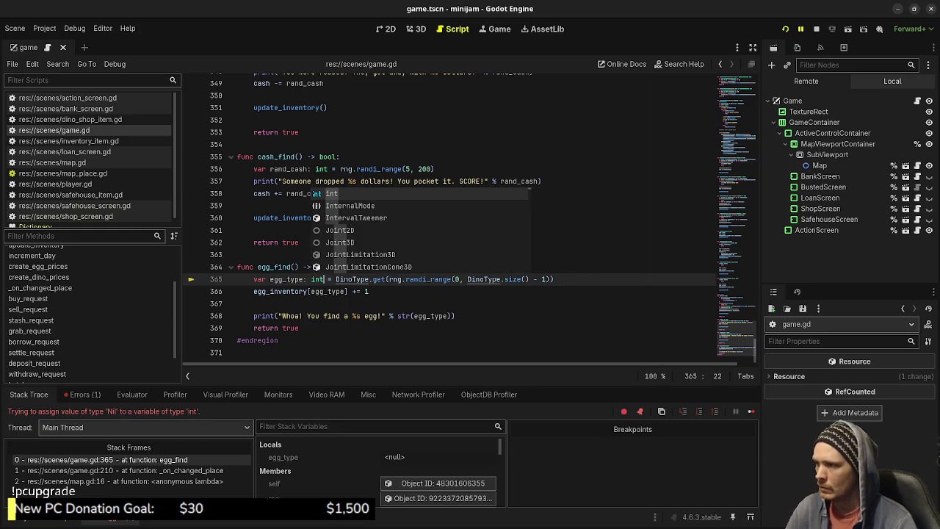
key("ctrl+z")
left_click(243, 303)
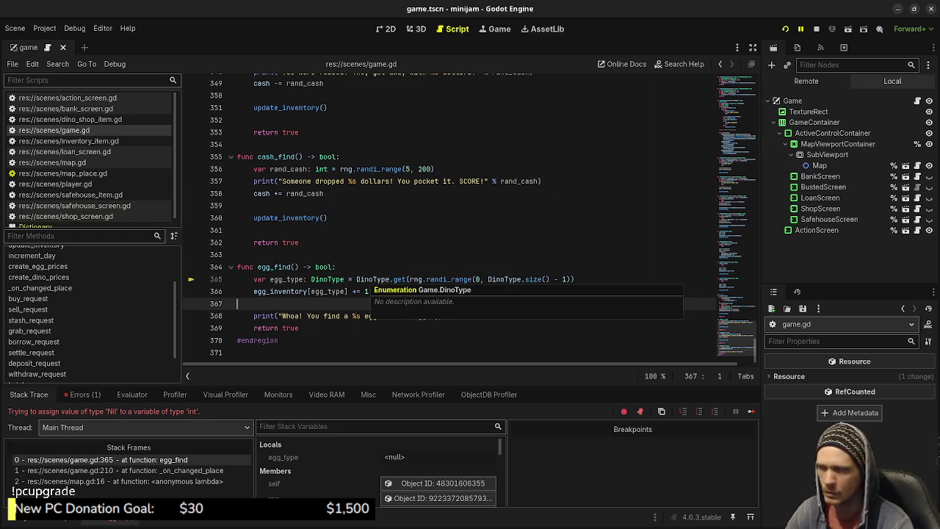
left_click_drag(356, 279, 574, 279)
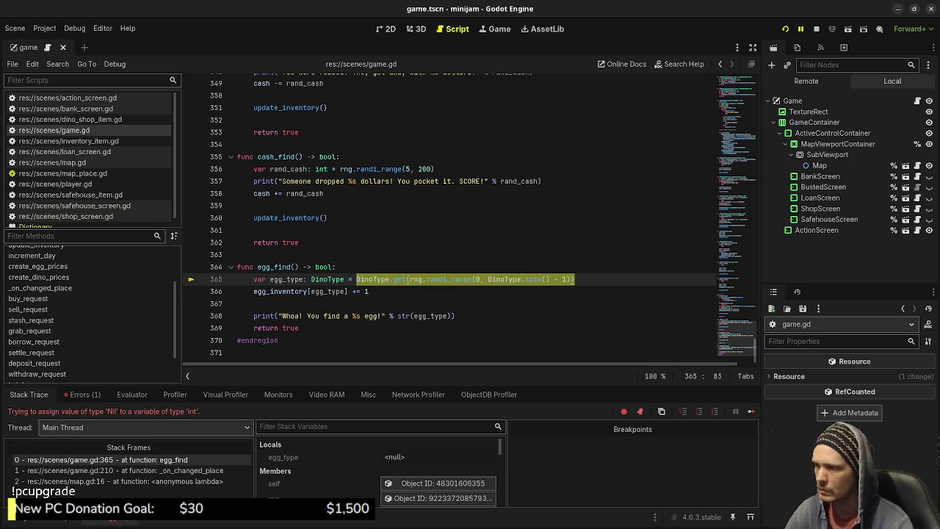
type("rng.")
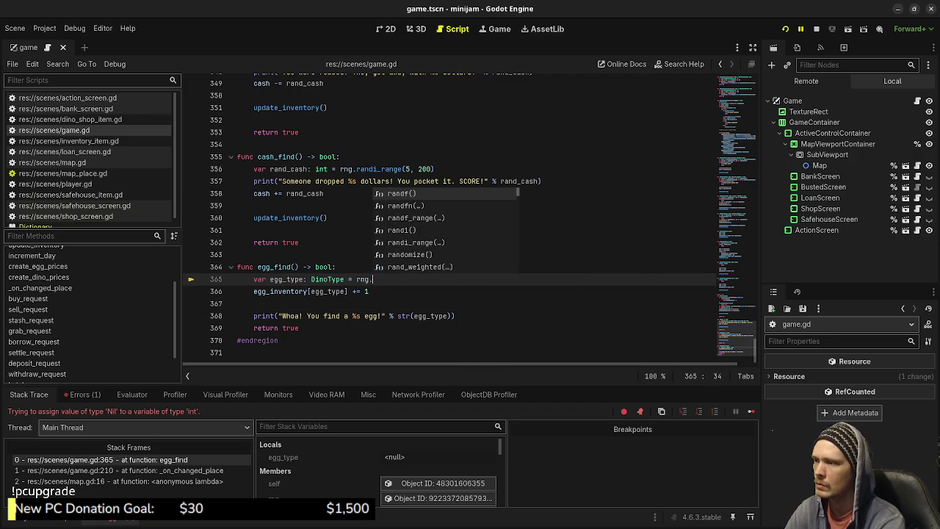
type("randi_range")
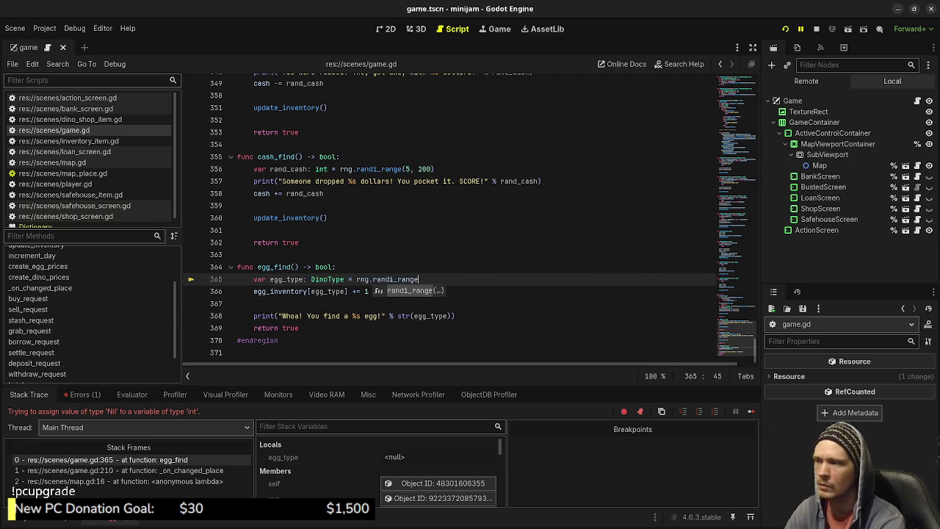
type("(0, ")
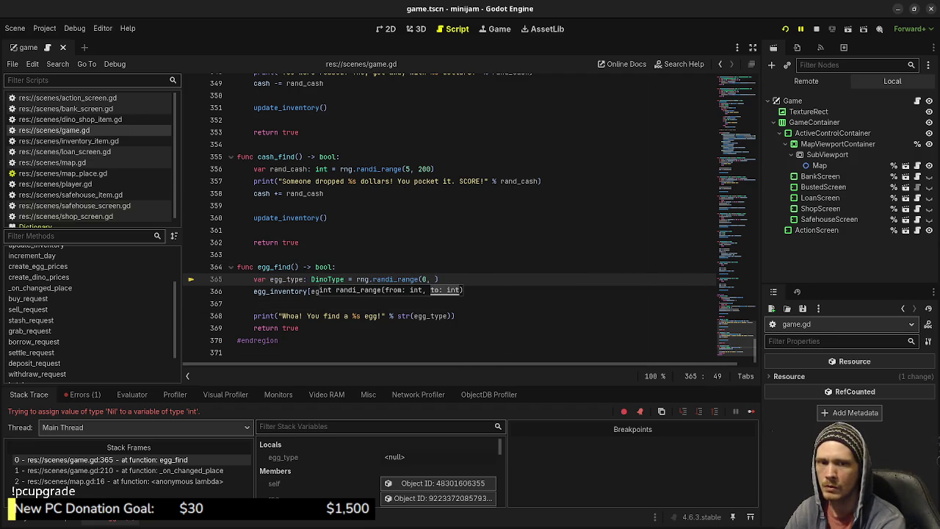
type("Dino")
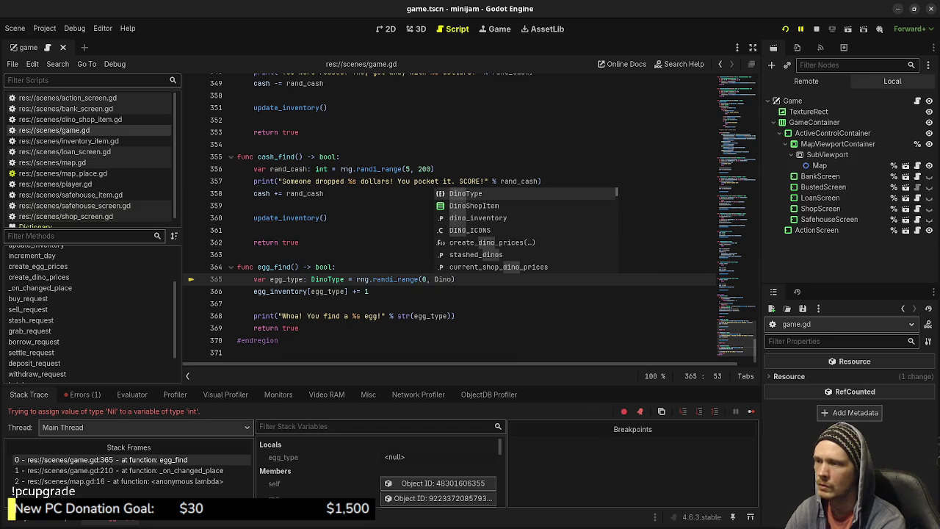
type("Type.size() ")
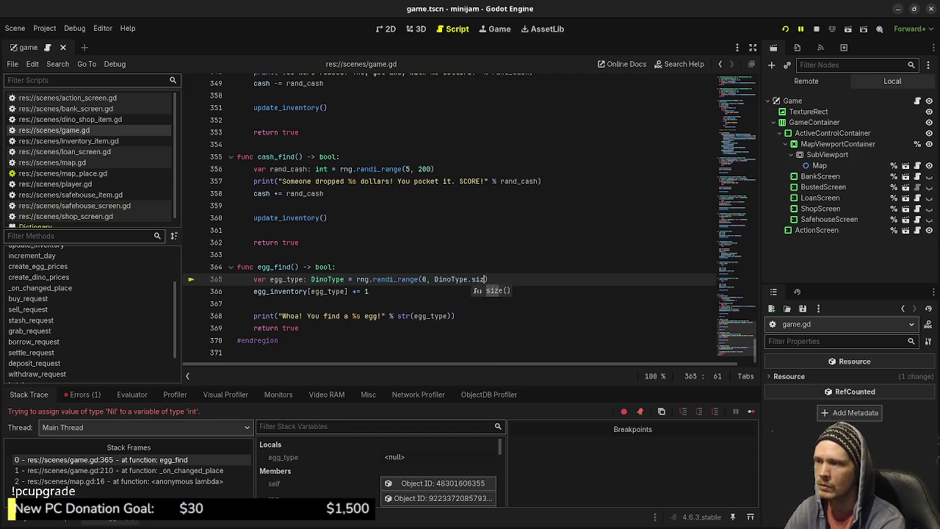
type("- 1)")
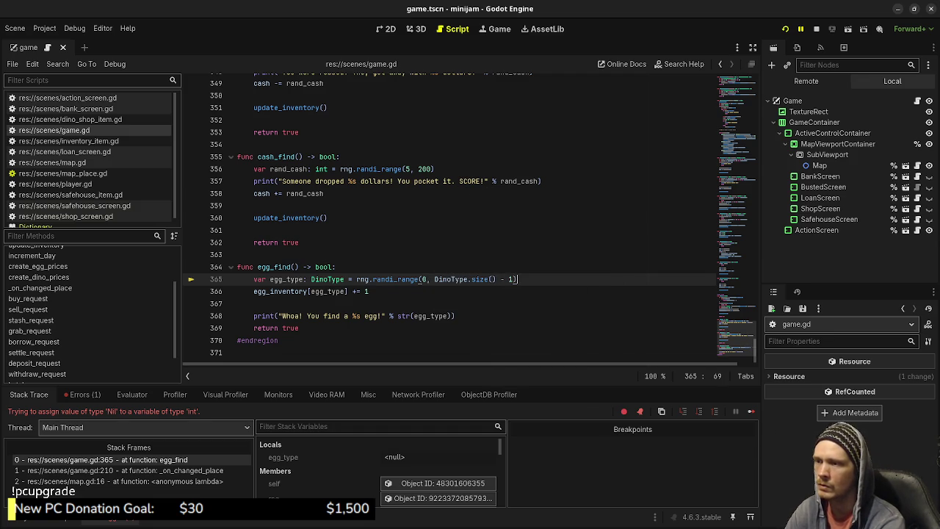
key("ctrl+s")
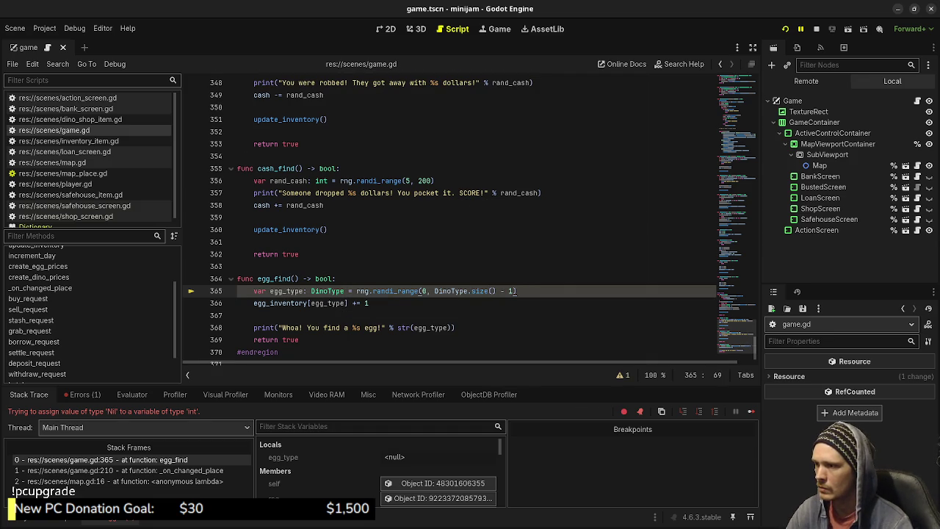
- Restart the game and visit the shop and loan office until 'Whoa! You find a 3 egg!' logs, then stop
key("alt+Tab")
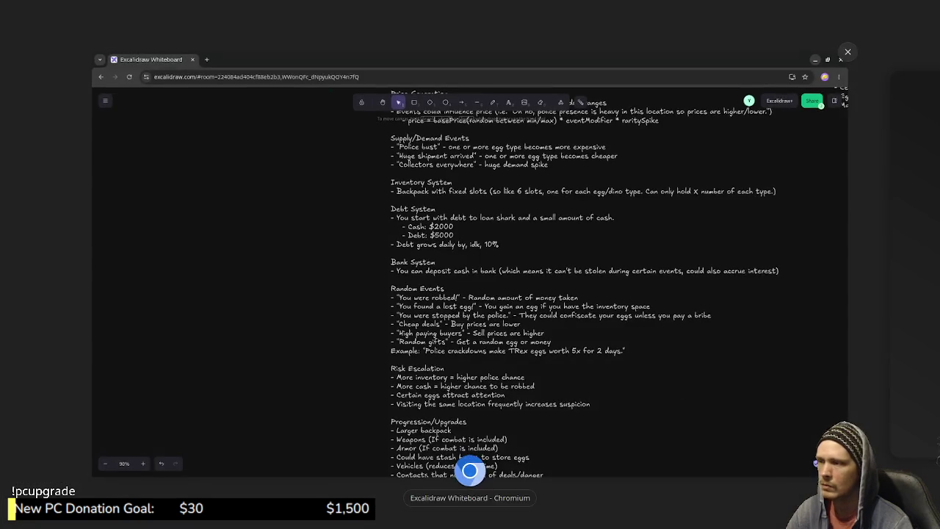
key("alt+Tab")
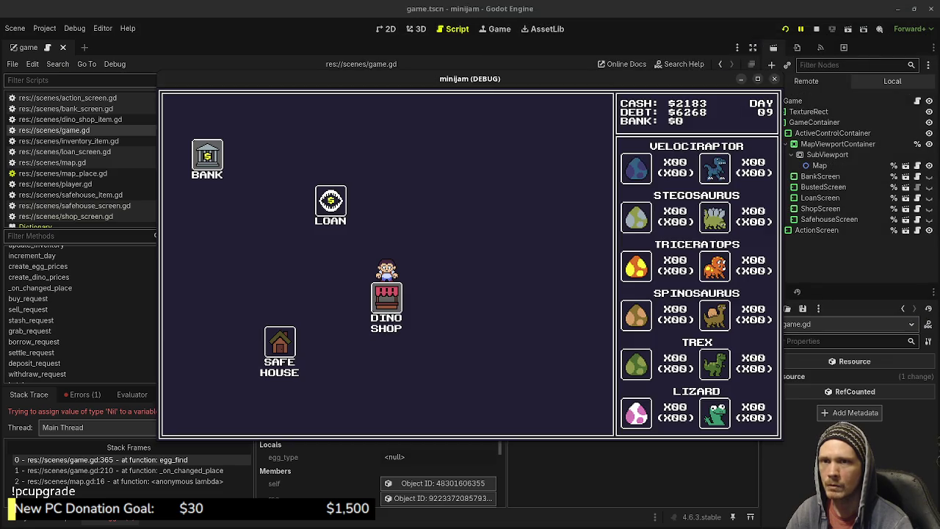
key("F8")
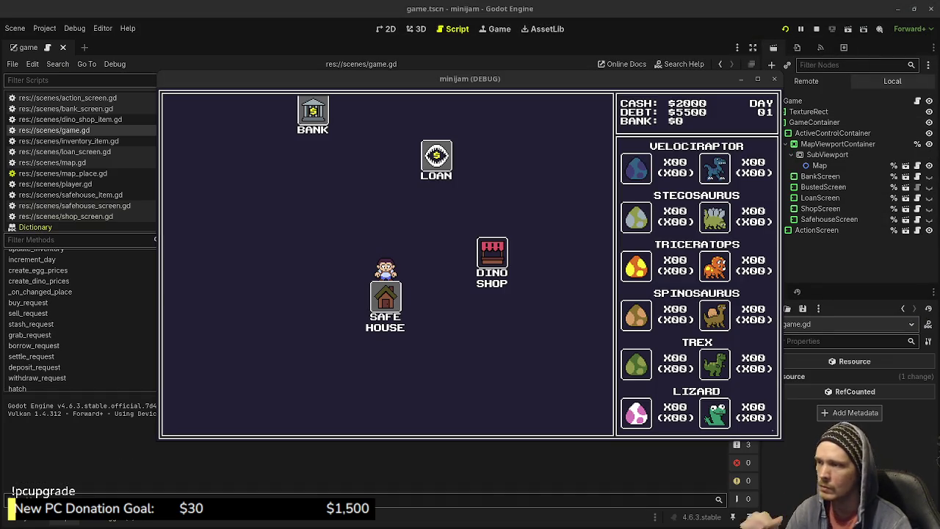
left_click(492, 253)
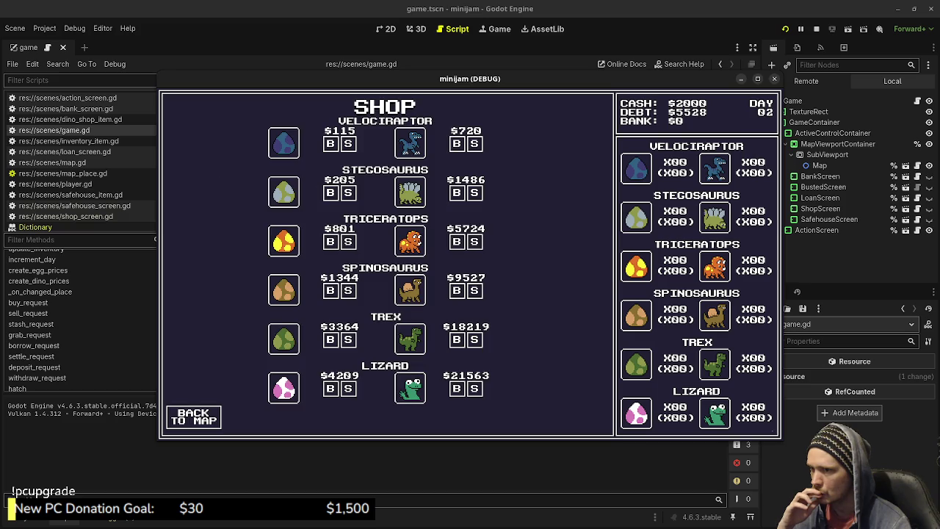
left_click(193, 416)
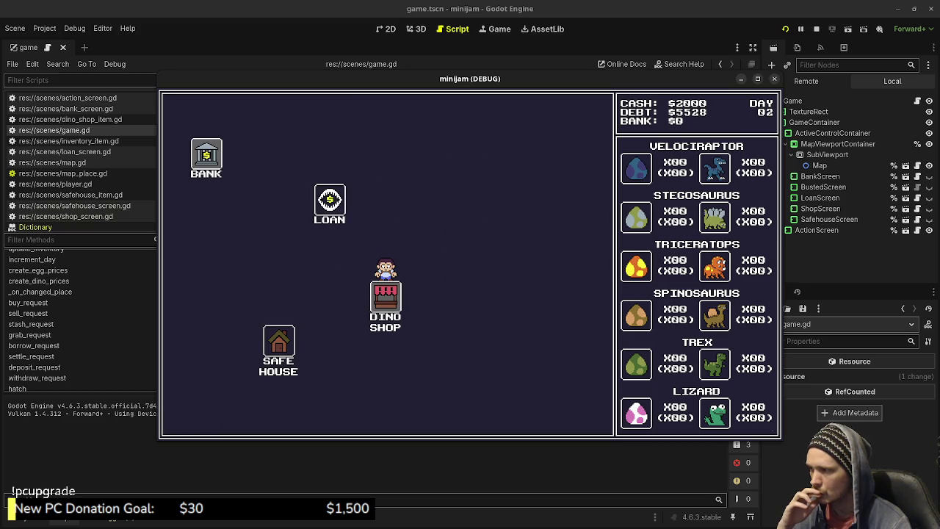
left_click(329, 200)
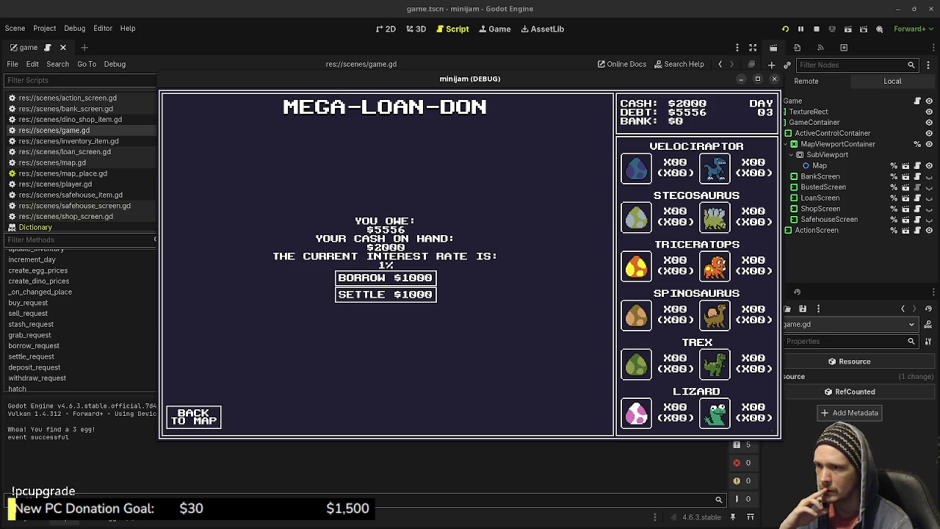
left_click(815, 29)
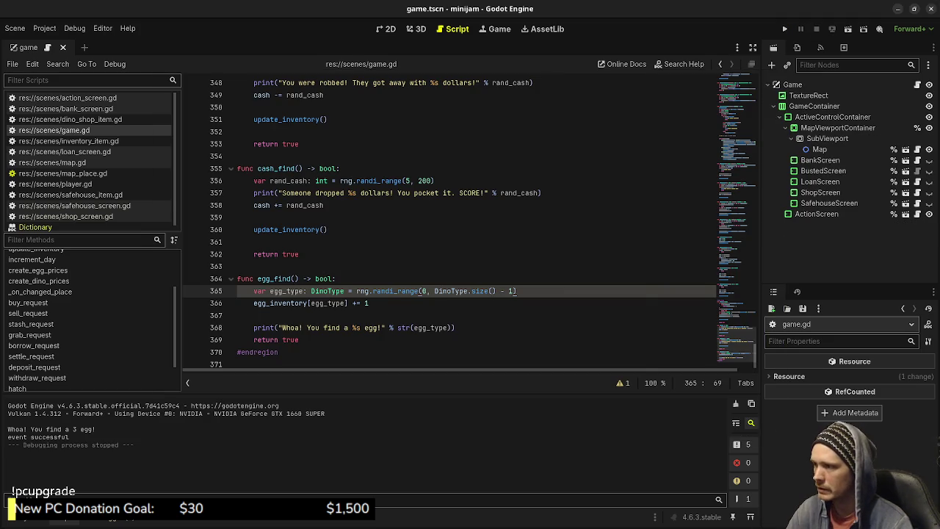
- Copy update_inventory() from cash_find into egg_find and save
left_click(254, 229)
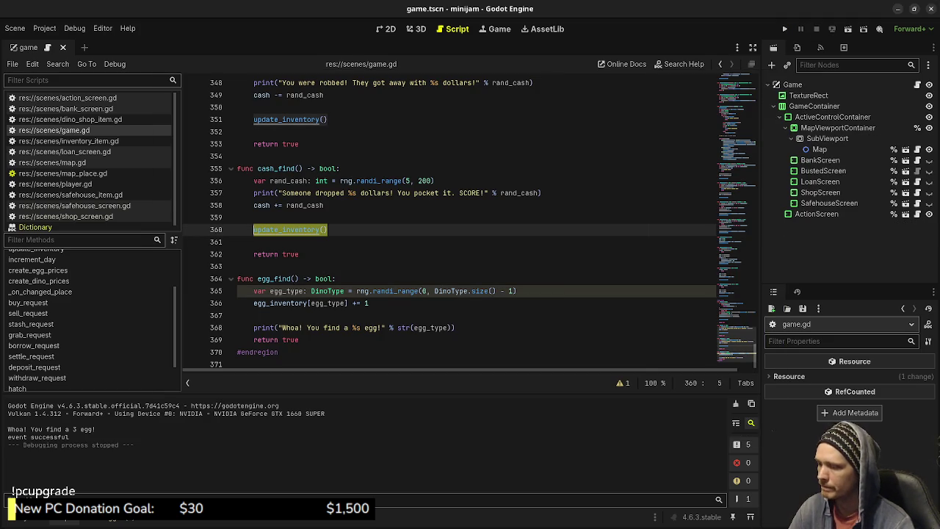
key("ctrl+c")
left_click(368, 303)
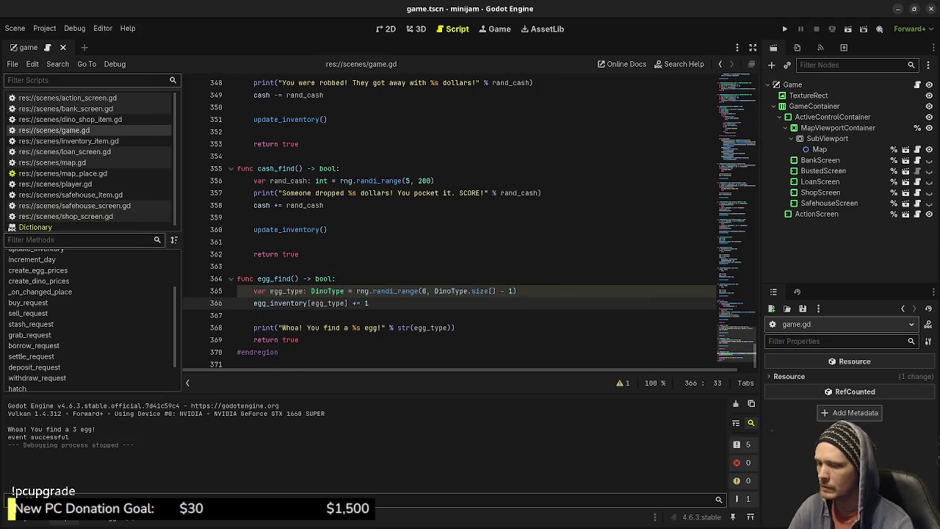
key("Return")
key("ctrl+v")
key("ctrl+s")
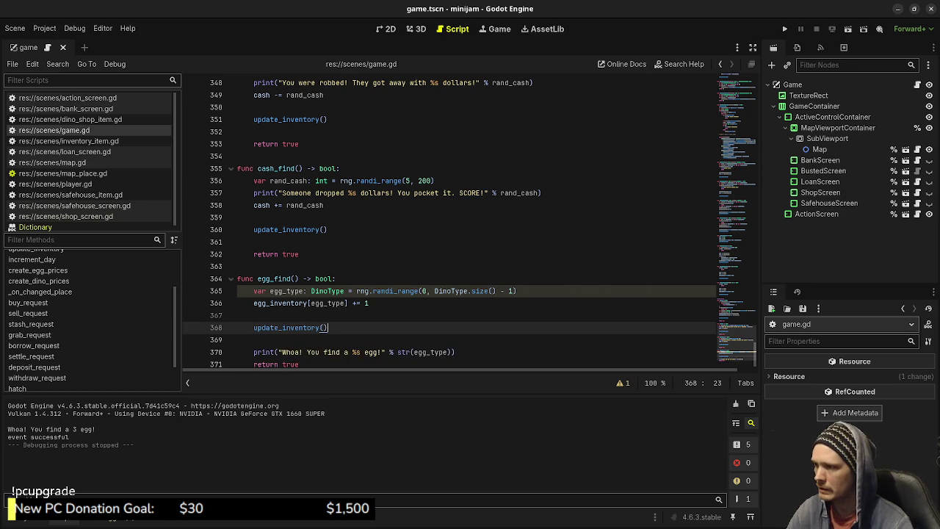
- Replace str(egg_type) on line 370 with DinoType.find_key(egg_type) and save
left_click(454, 351)
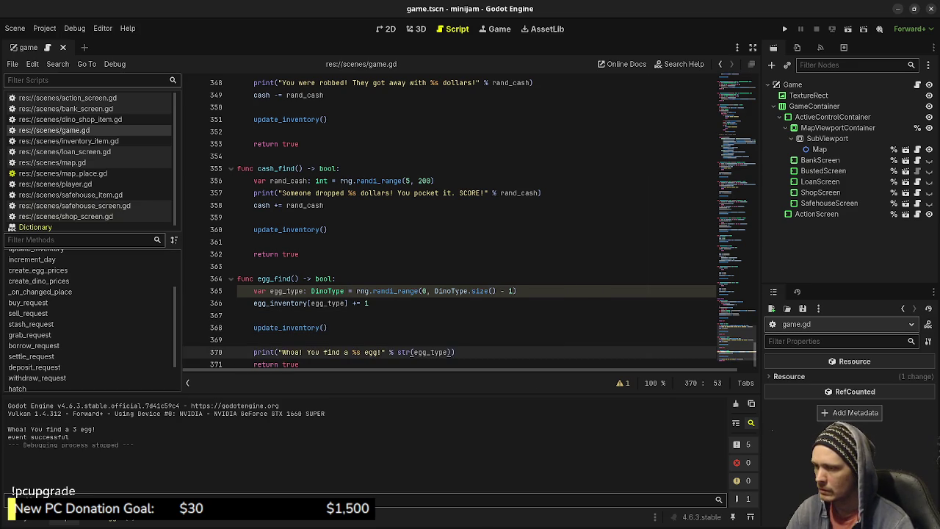
left_click(397, 352)
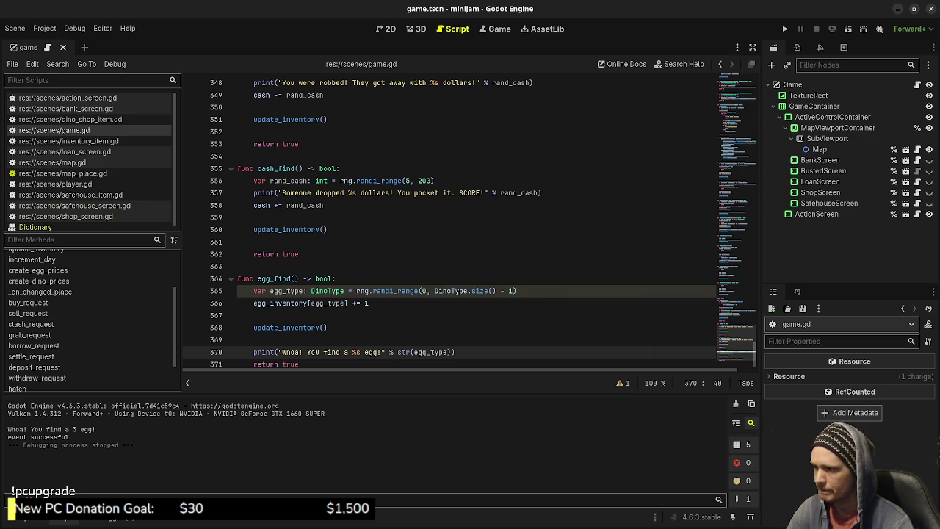
key("shift+Right")
key("shift+Right")
key("shift+Right")
key("Right")
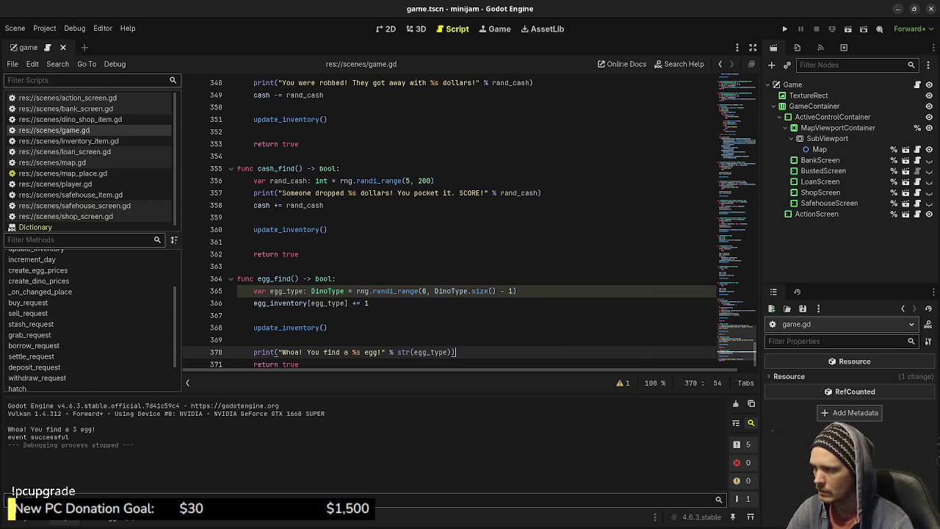
key("shift+Left")
key("shift+Left")
key("shift+Left")
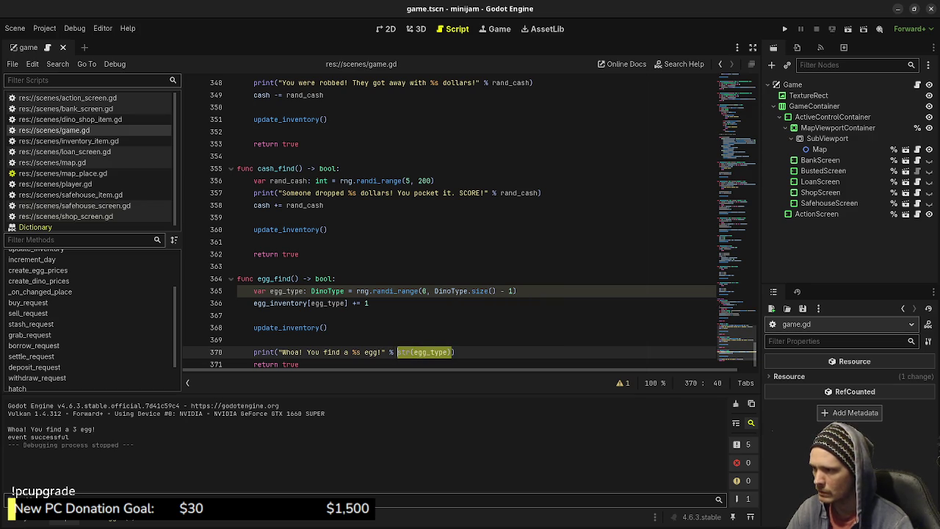
key("BackSpace")
type("DinoType.")
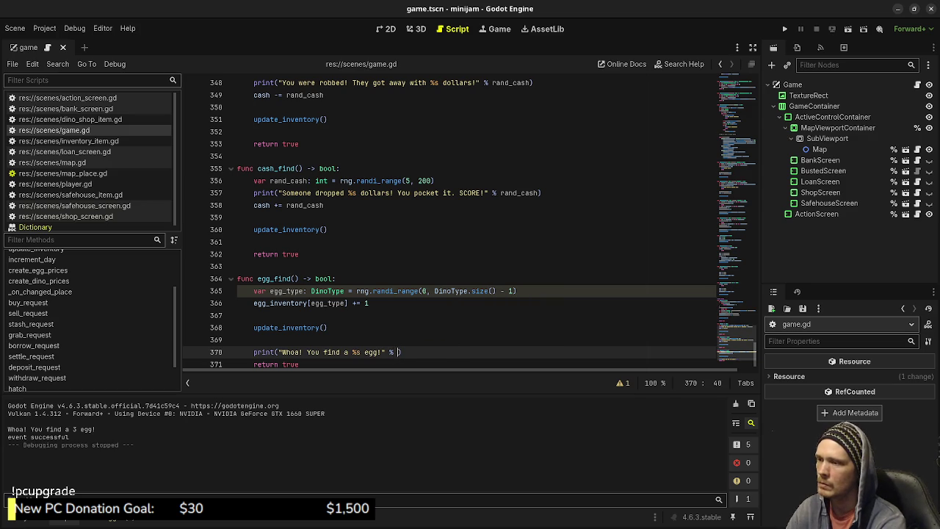
type("ke")
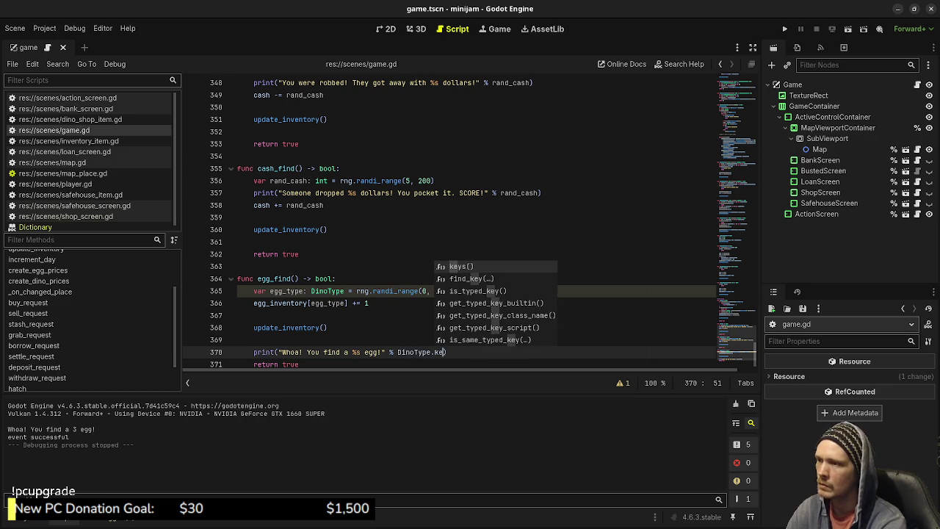
key("BackSpace")
key("BackSpace")
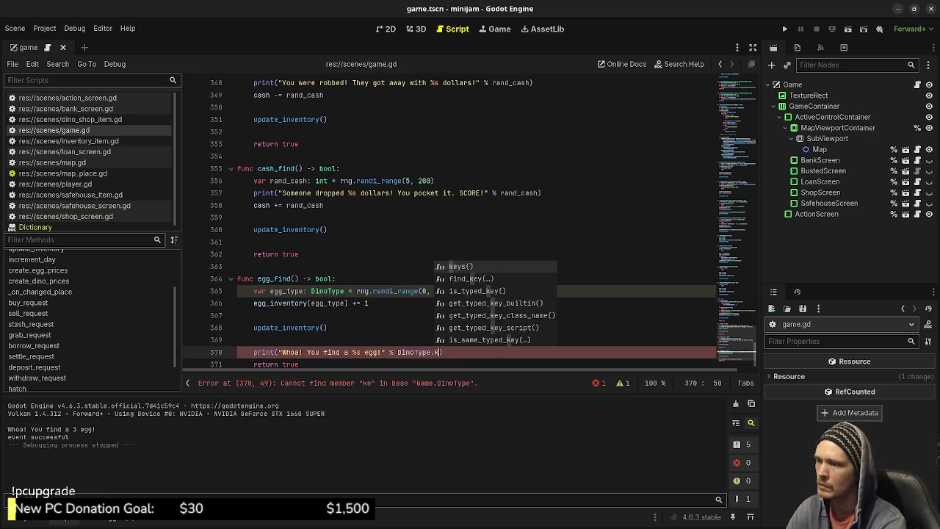
type("find_key(")
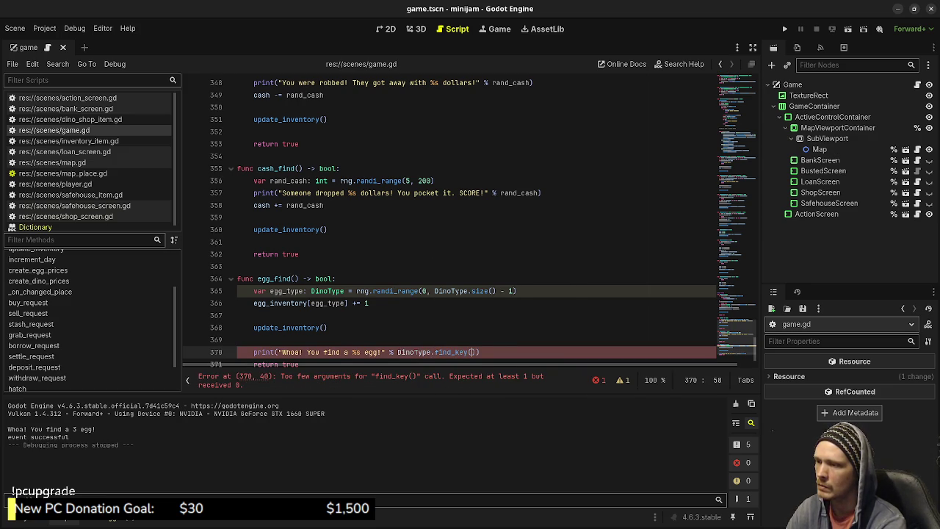
type("1")
key("BackSpace")
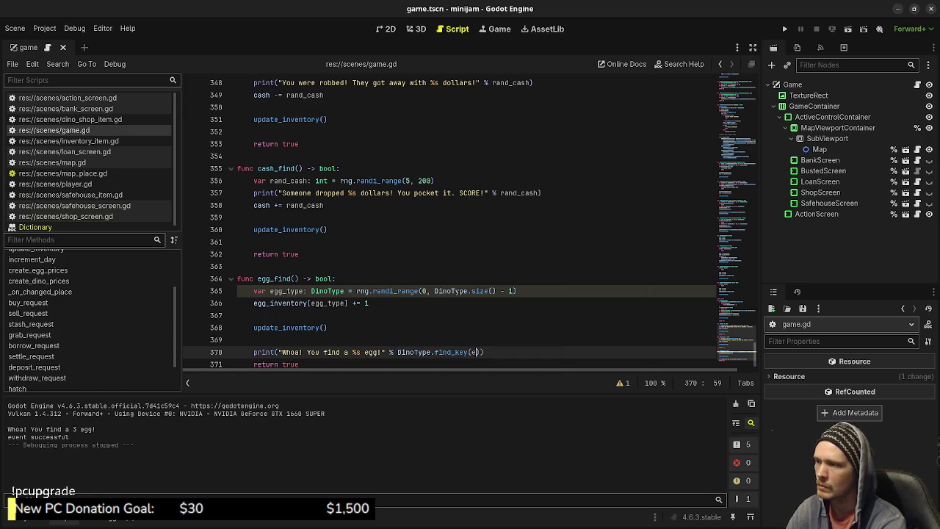
type("egg_type")
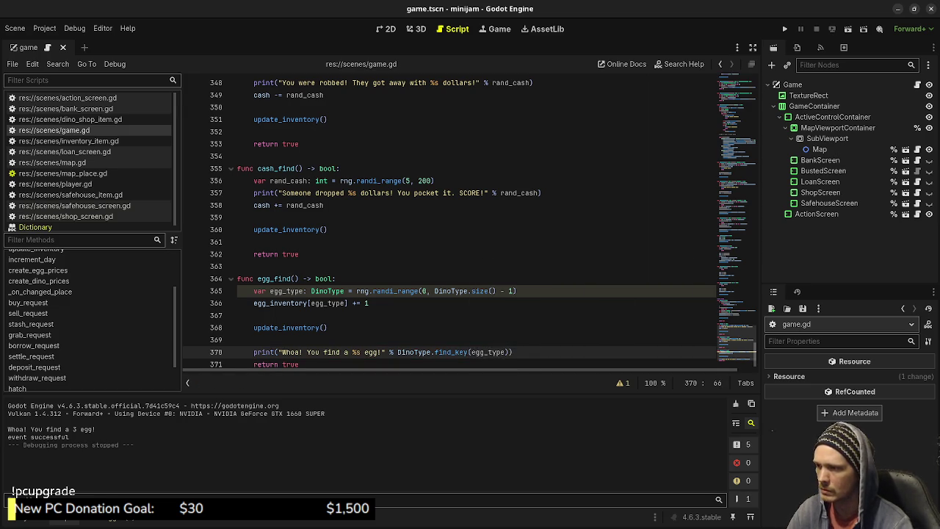
mouse_move(459, 353)
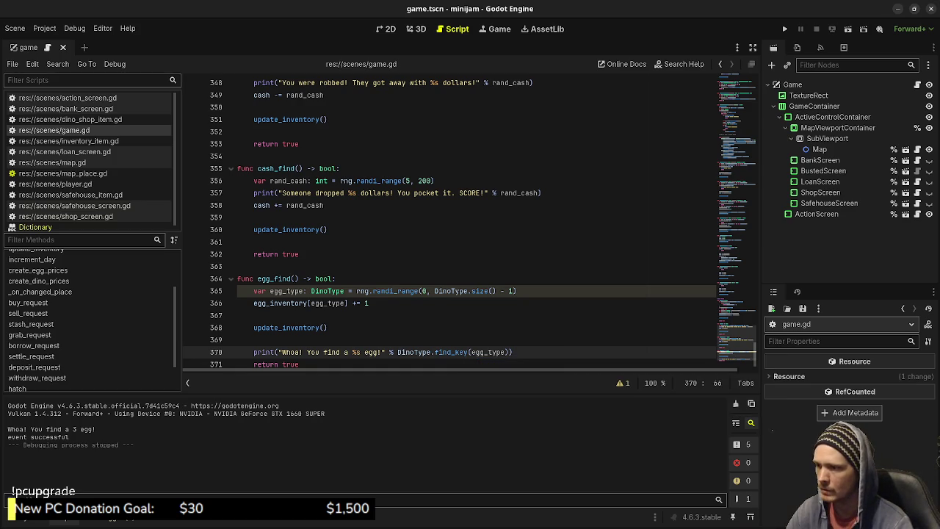
key("ctrl+s")
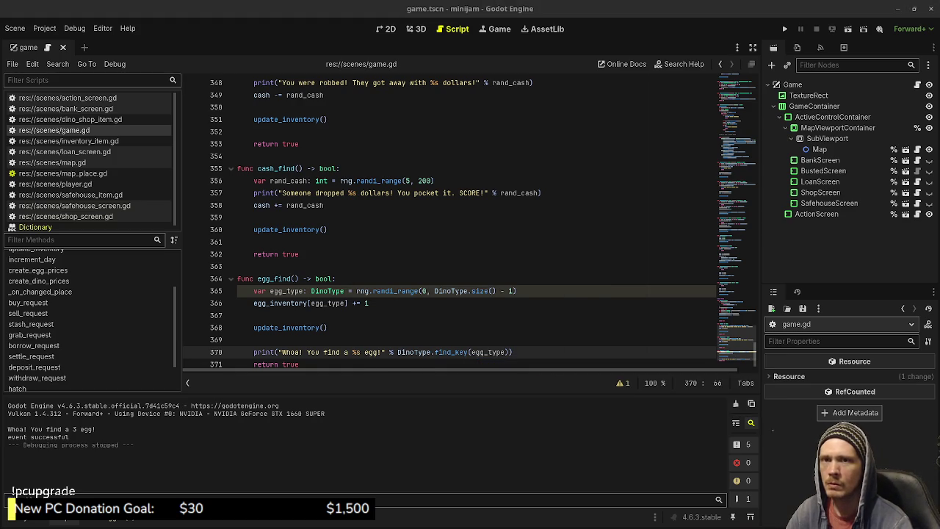
key("alt+Tab")
key("alt+Tab")
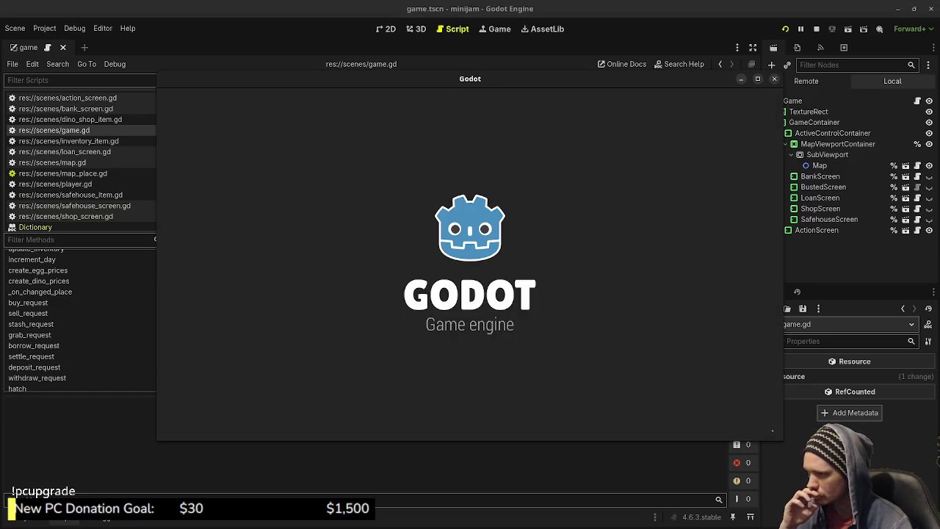
- Alternate Dino Shop and Loan office visits for three days, watching the Output log for events
left_click(492, 263)
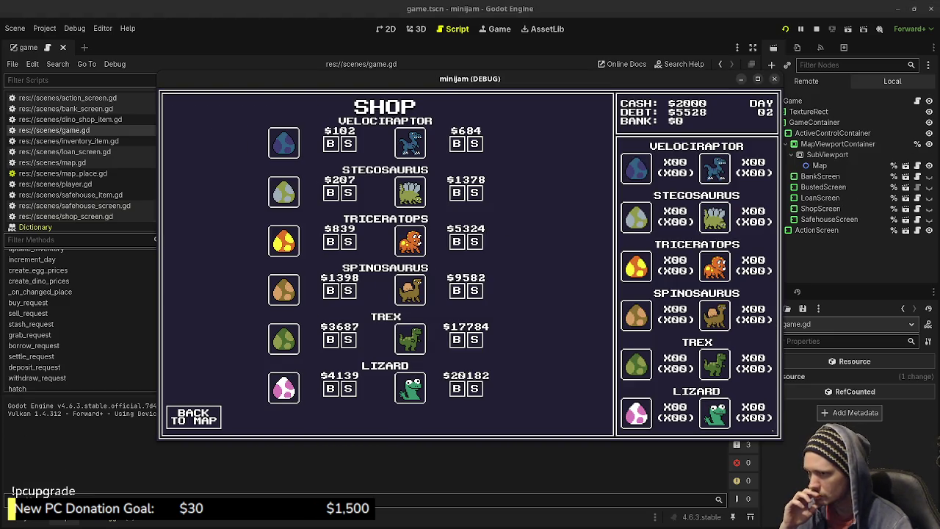
left_click(193, 416)
left_click(329, 201)
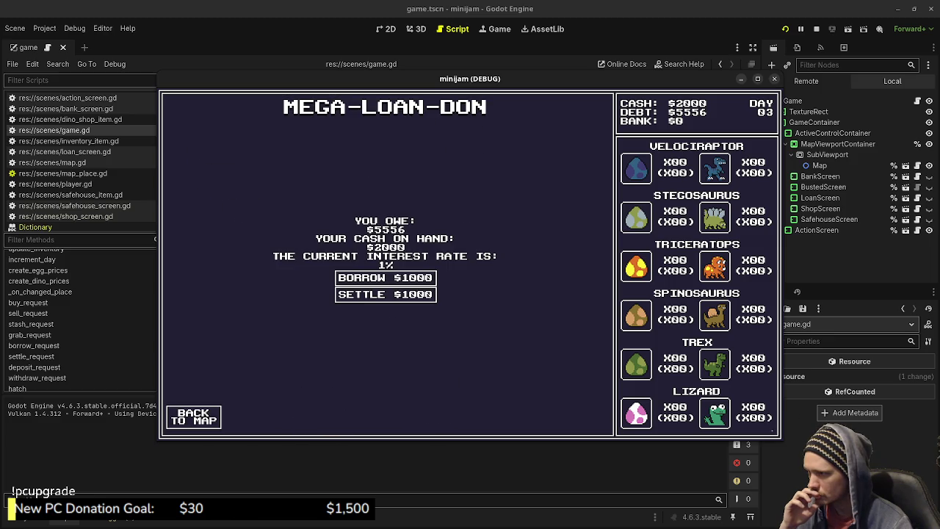
left_click(193, 417)
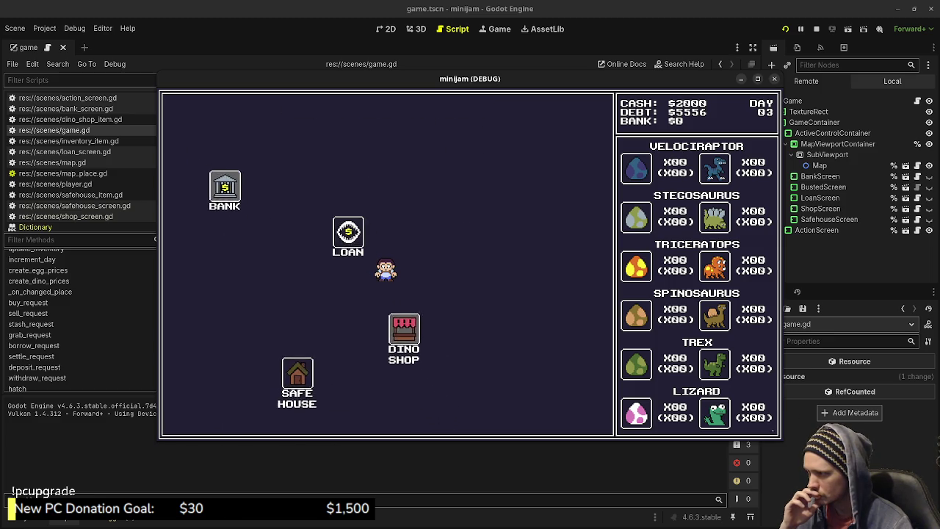
left_click(404, 329)
left_click(193, 416)
left_click(329, 200)
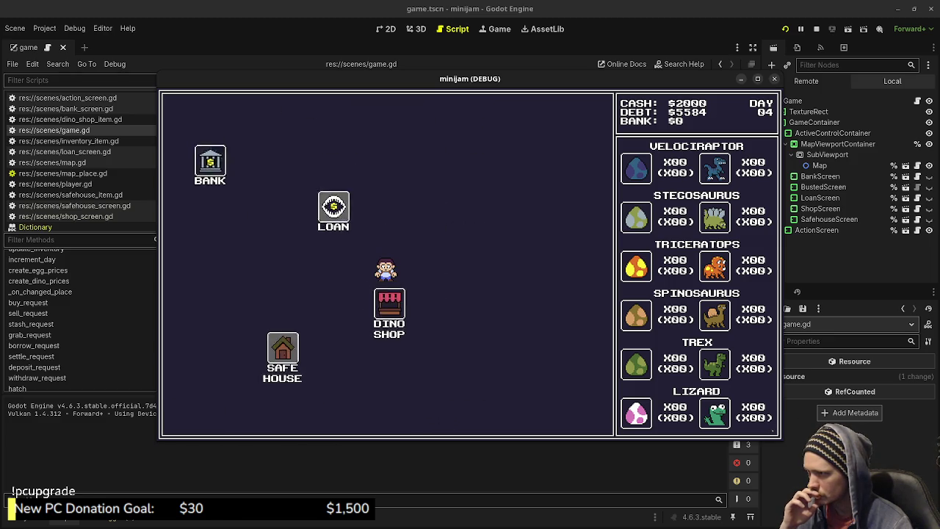
left_click(193, 416)
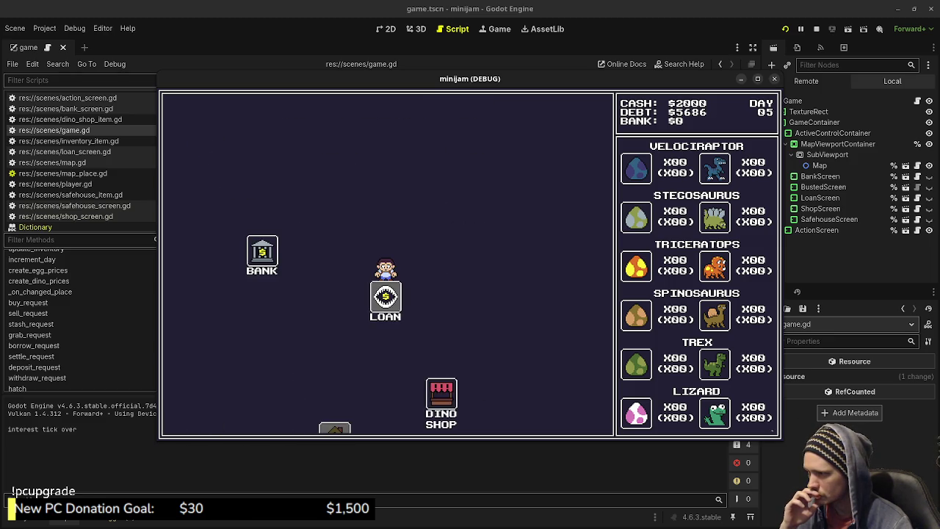
left_click(441, 394)
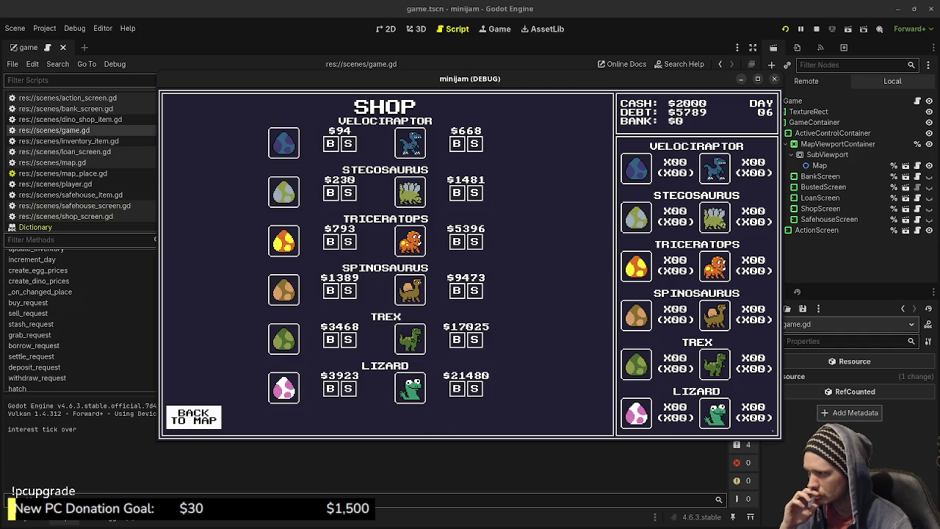
left_click(193, 417)
left_click(329, 200)
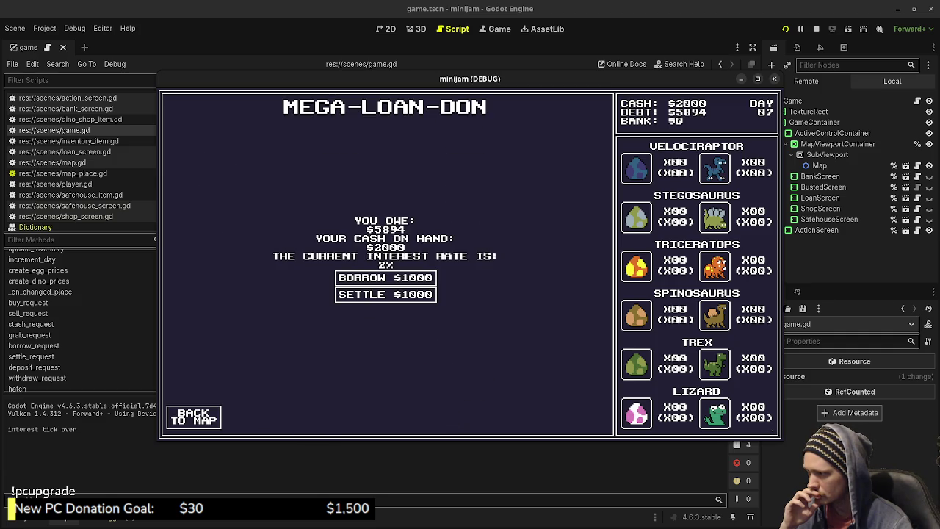
left_click(193, 417)
- Continue shop, loan and bank visits until a Triceratops egg is found by day 14
left_click(441, 394)
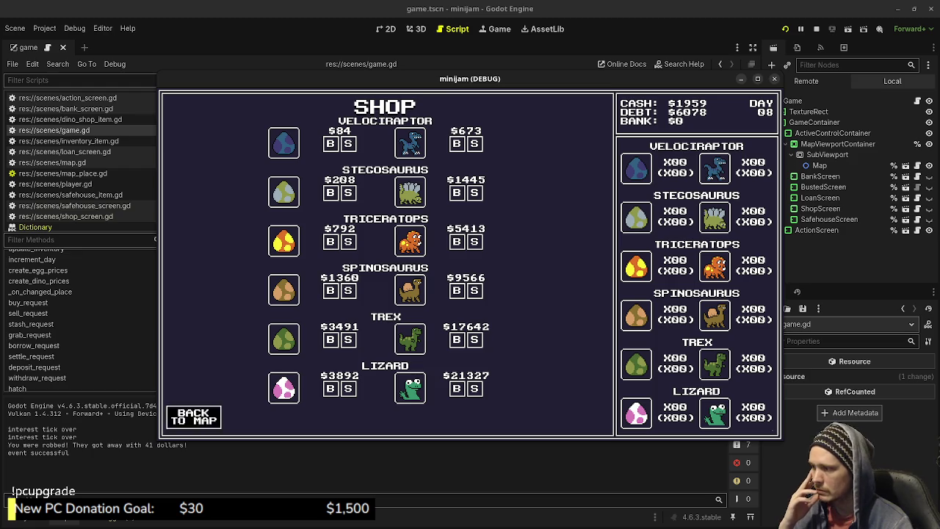
left_click(193, 416)
left_click(331, 206)
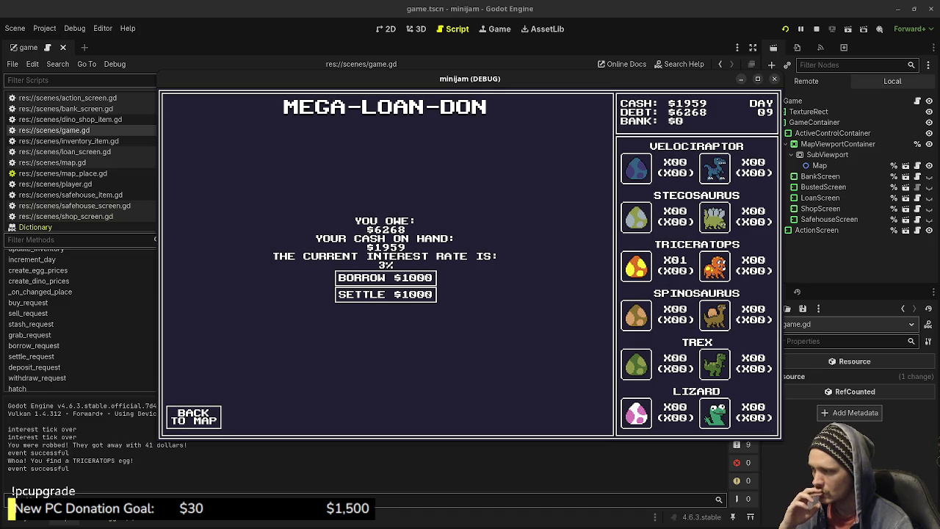
left_click(193, 417)
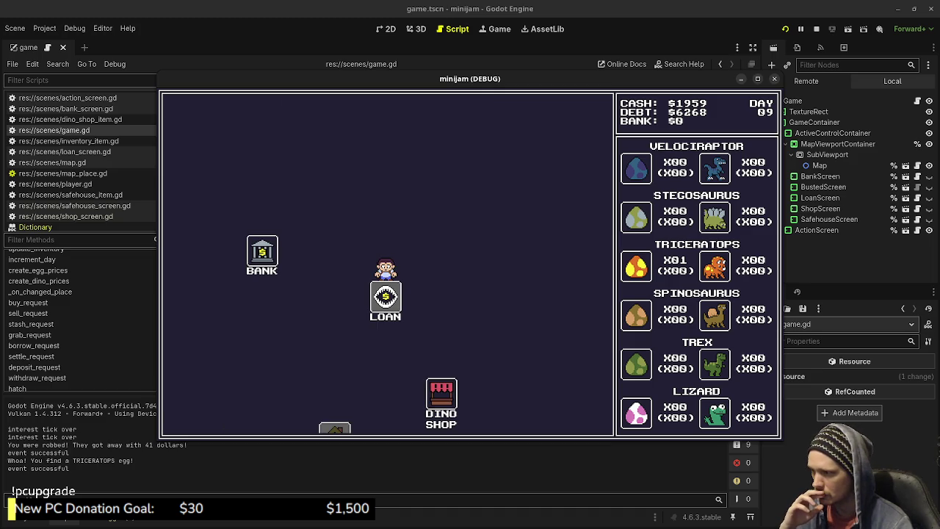
left_click(440, 393)
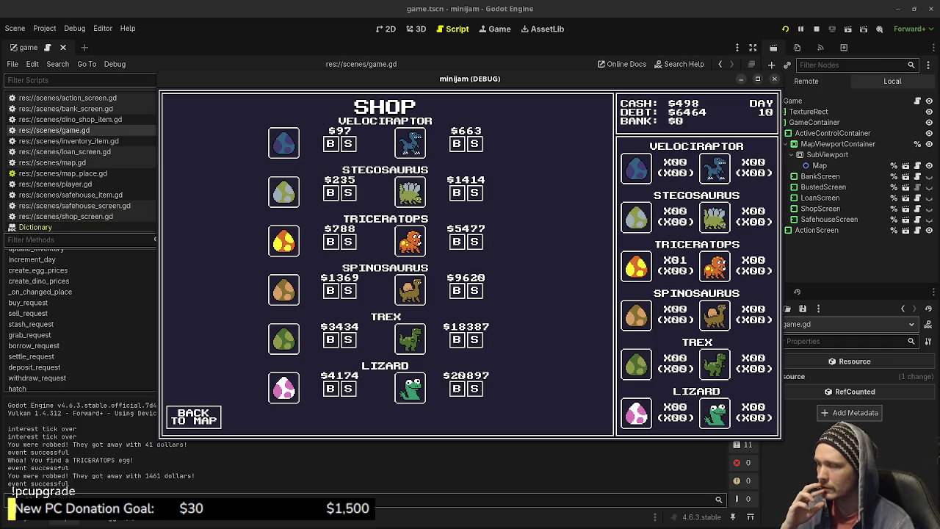
left_click(193, 416)
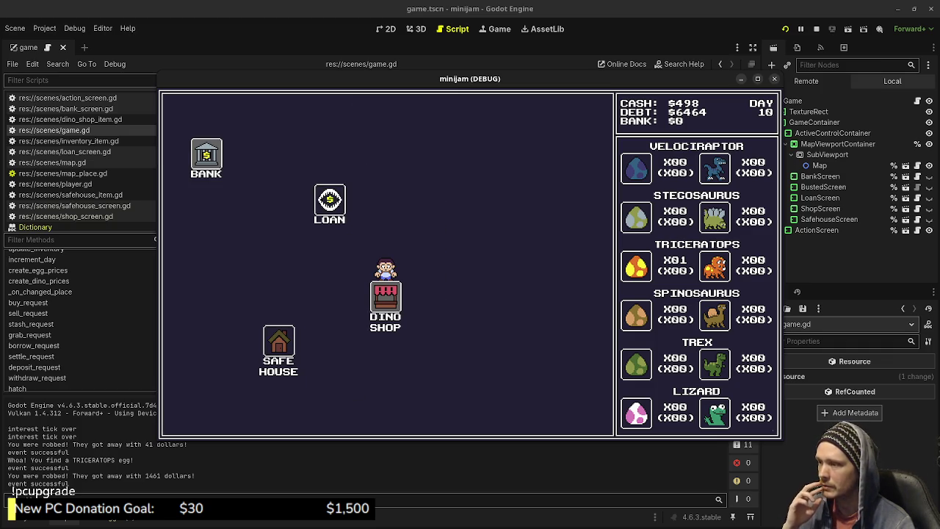
left_click(330, 204)
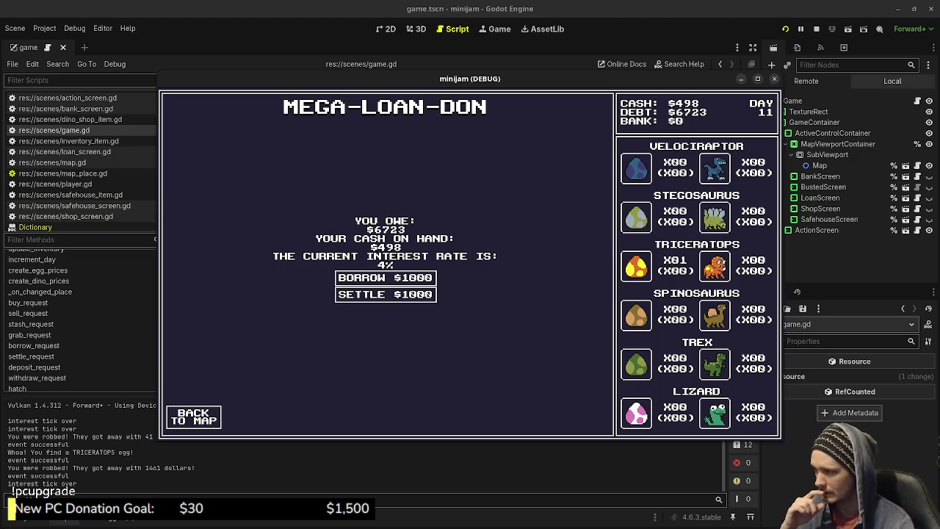
left_click(193, 416)
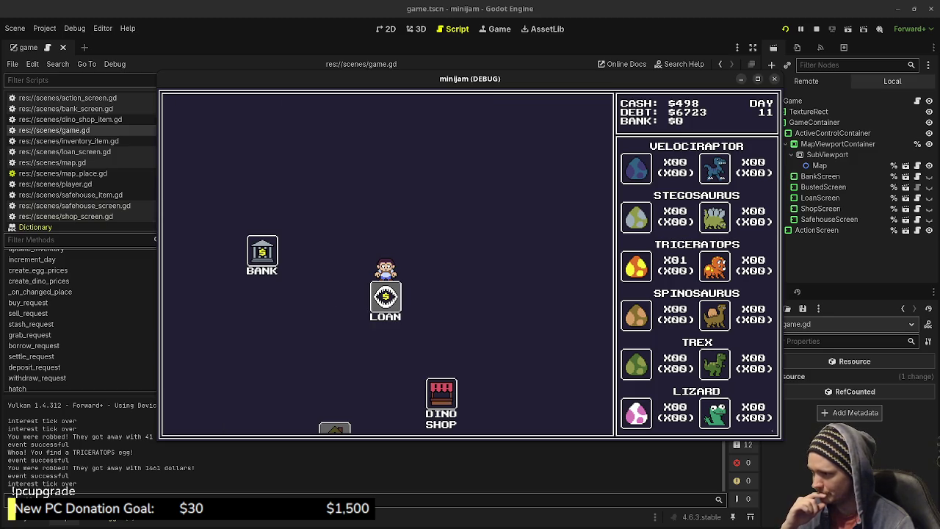
left_click(442, 396)
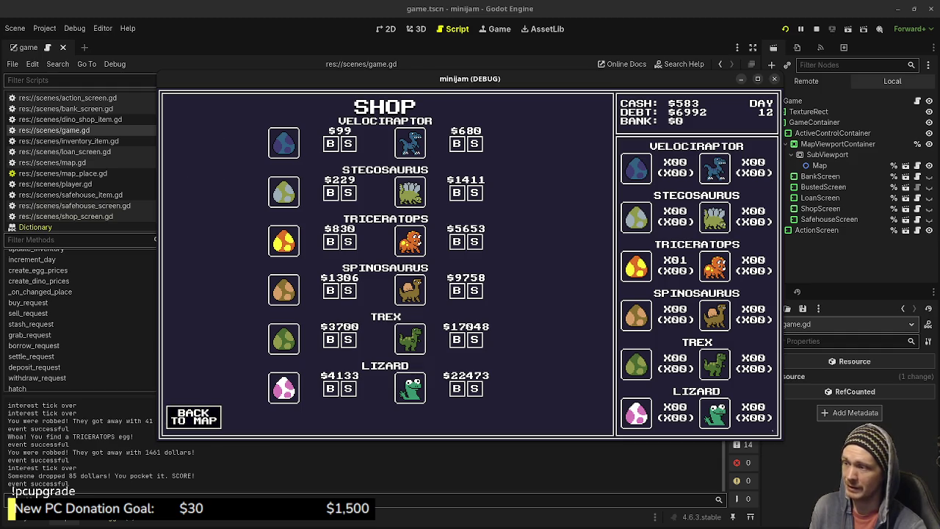
left_click(193, 416)
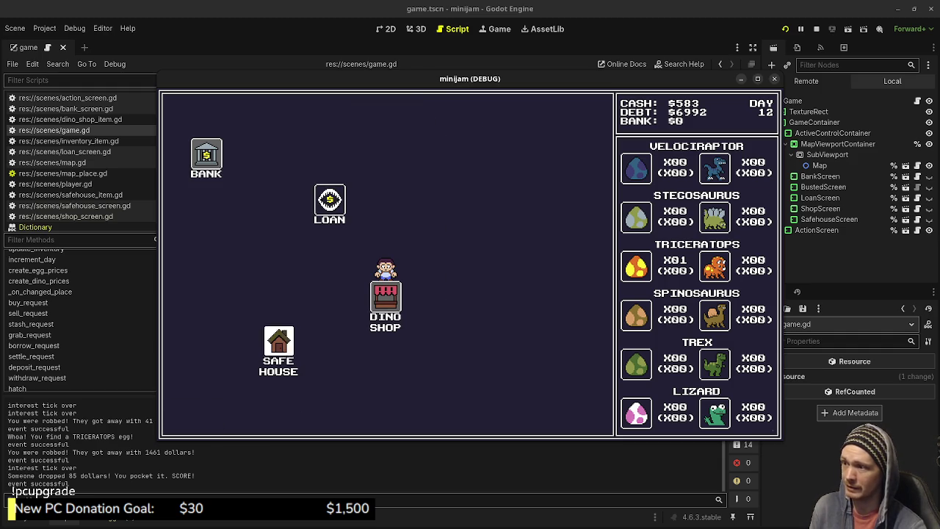
left_click(330, 199)
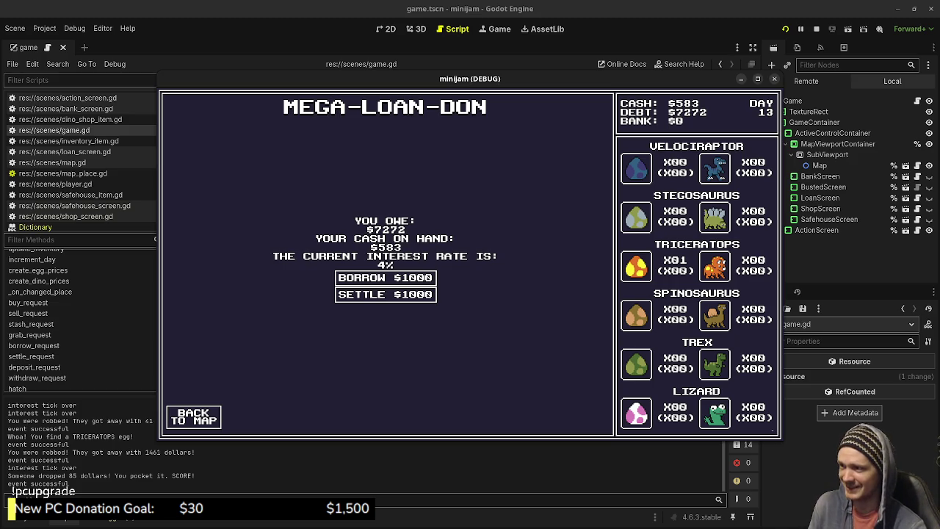
left_click(194, 417)
left_click(262, 250)
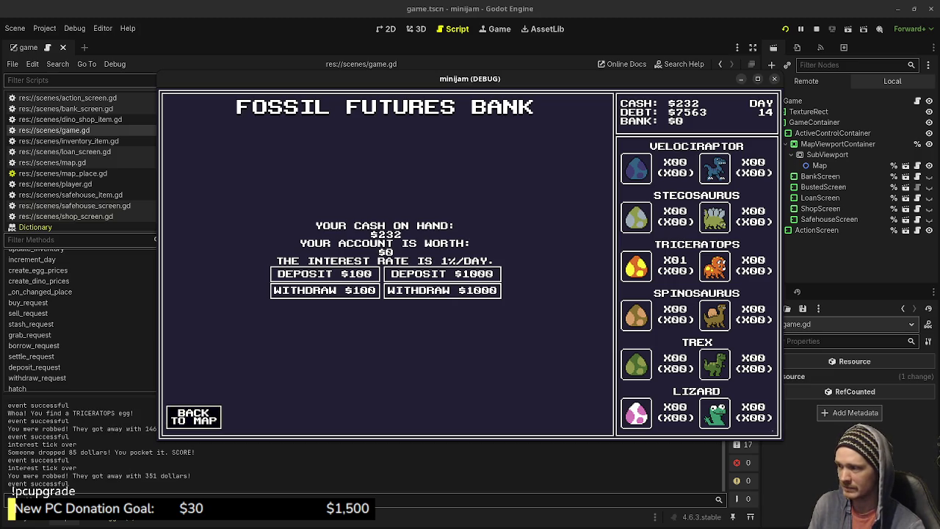
left_click(193, 416)
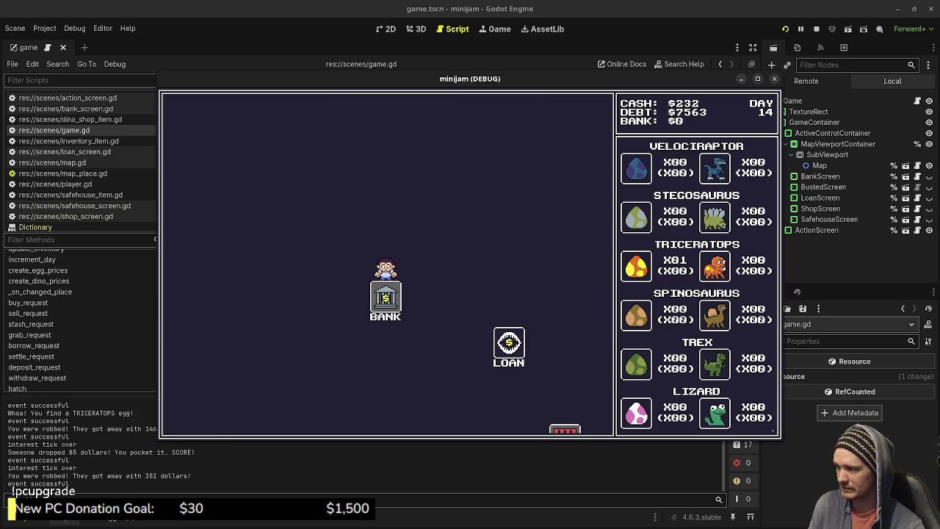
- Stop the game and scroll up to the events dictionary to check the 1.0 weights
key("F8")
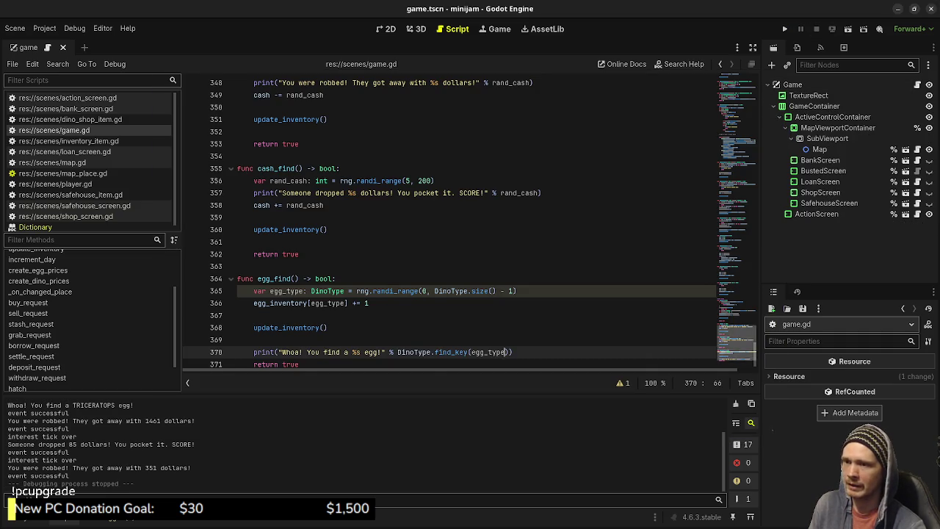
scroll(470, 220, "up", 20)
scroll(470, 220, "up", 11)
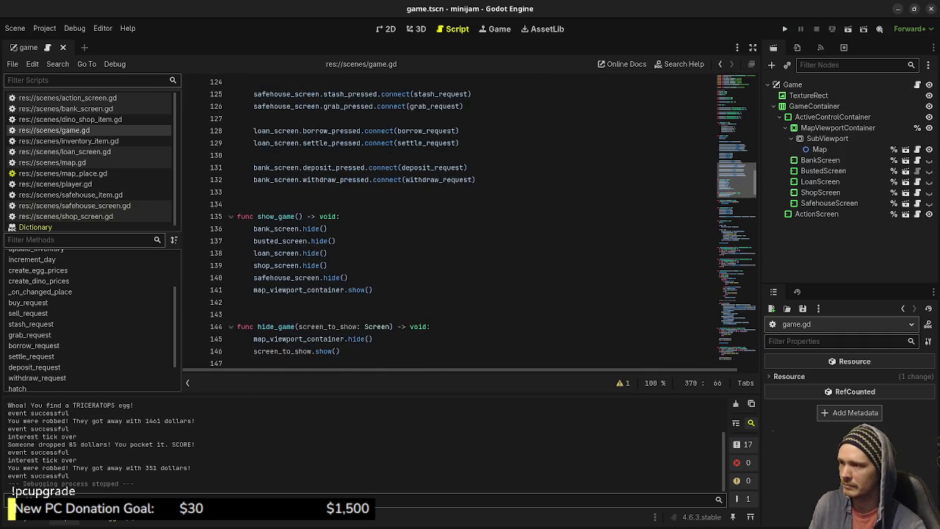
scroll(470, 220, "up", 12)
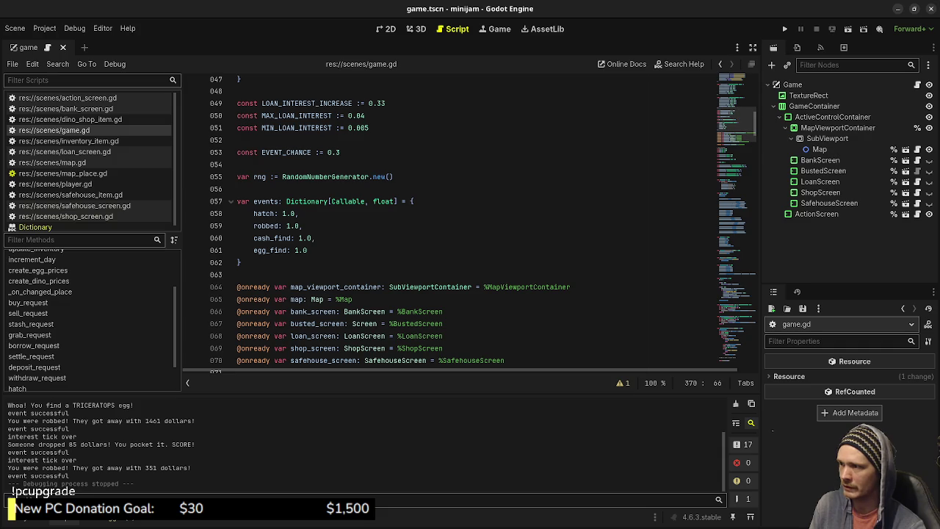
left_click(294, 226)
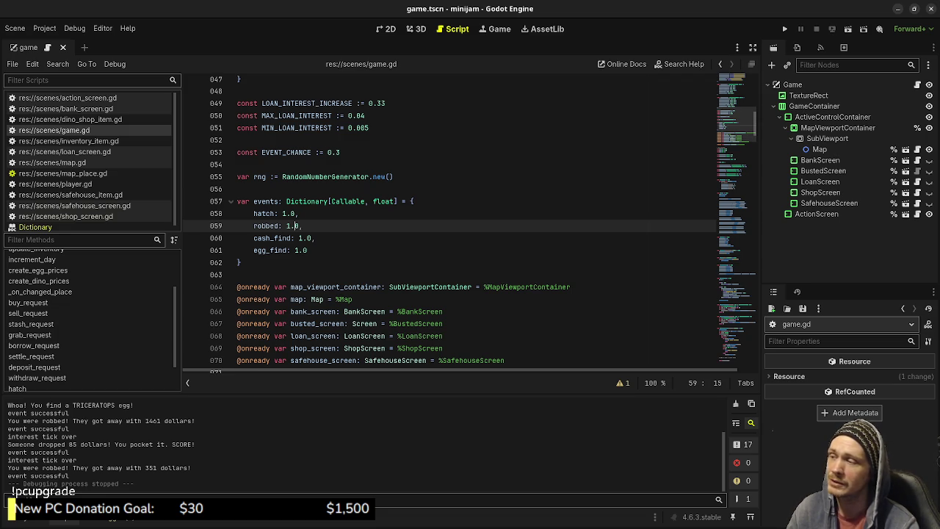
- Move cash_find's print line below update_inventory() and tidy the surrounding blank lines
left_click(307, 250)
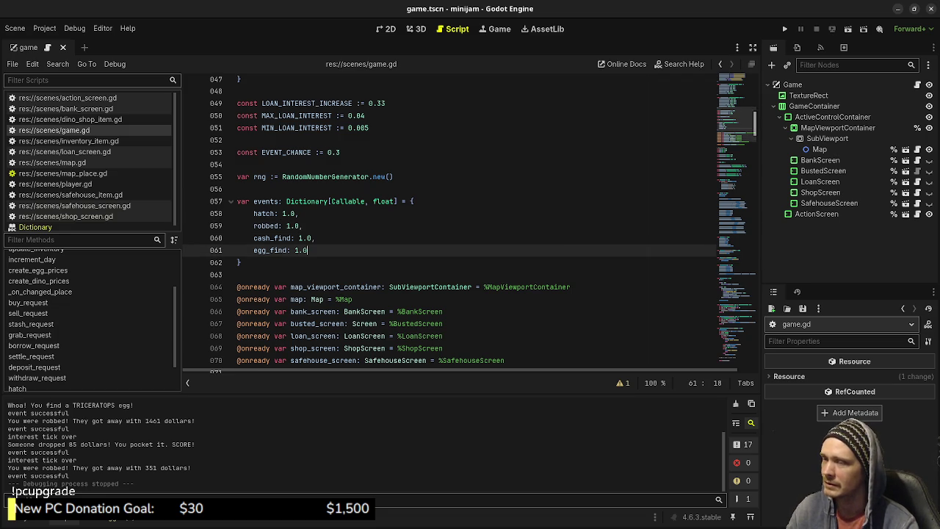
scroll(449, 220, "down", 20)
scroll(449, 220, "down", 15)
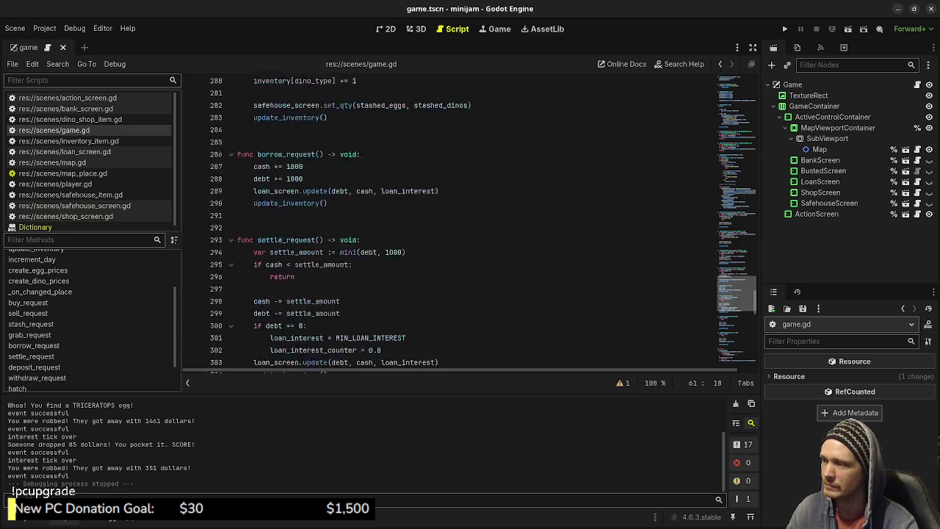
scroll(449, 220, "down", 5)
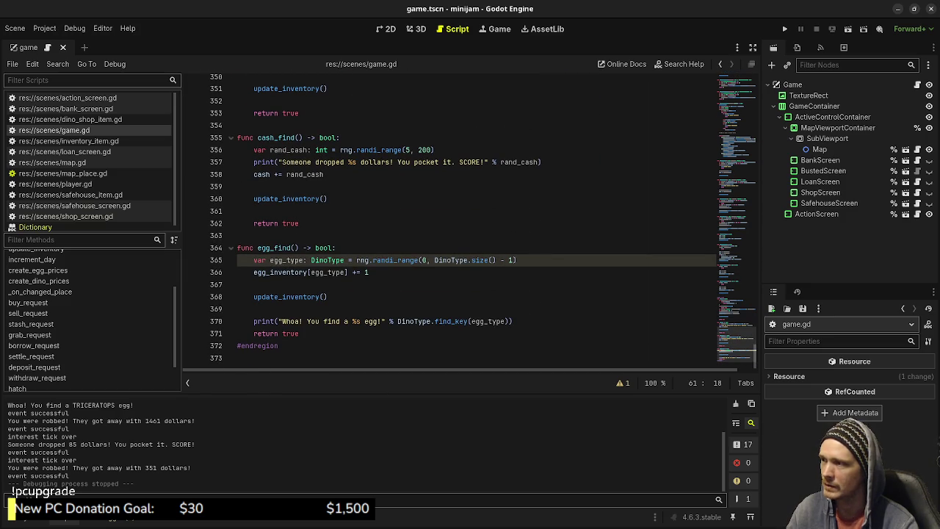
left_click(272, 161)
key("alt+Down")
key("alt+Down")
key("alt+Down")
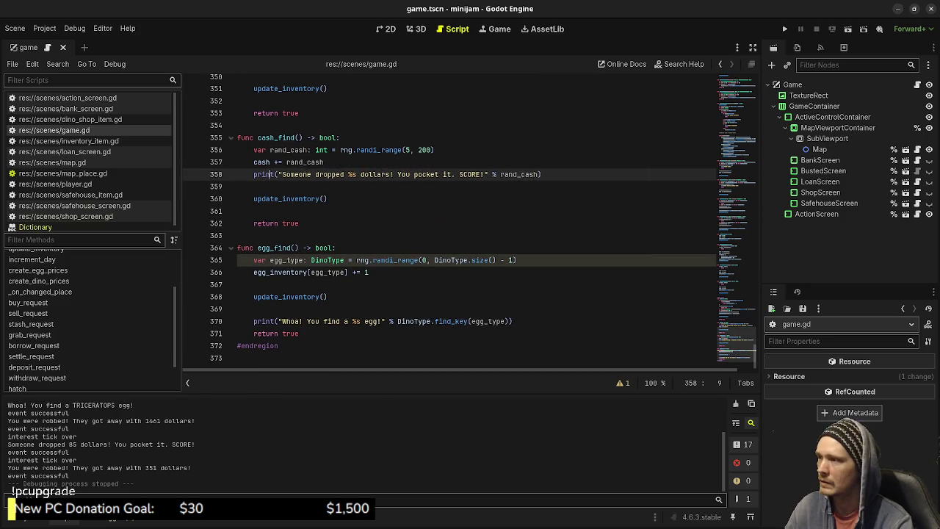
key("Up")
key("Up")
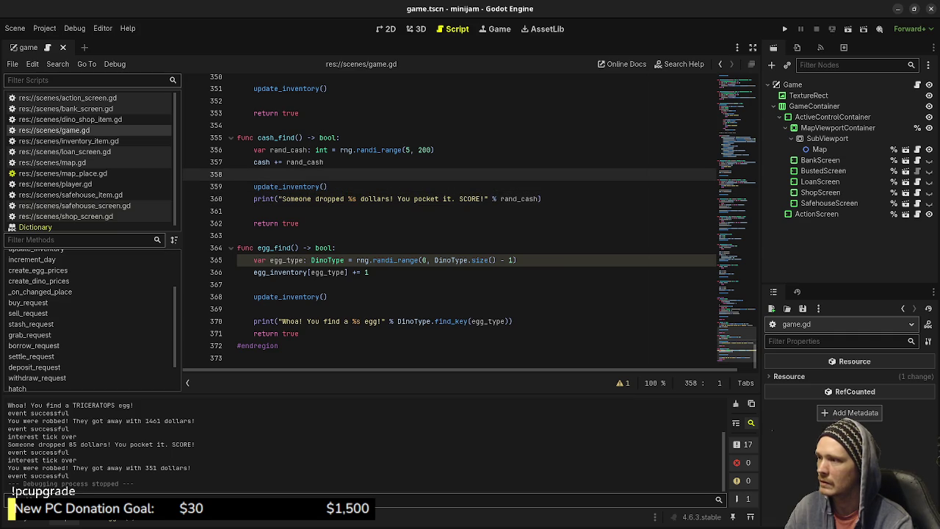
key("Down")
key("End")
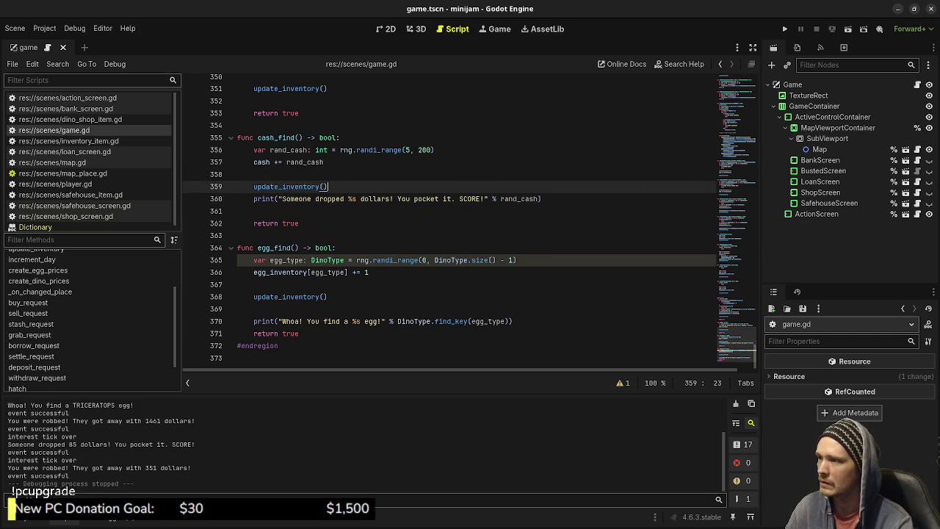
key("Return")
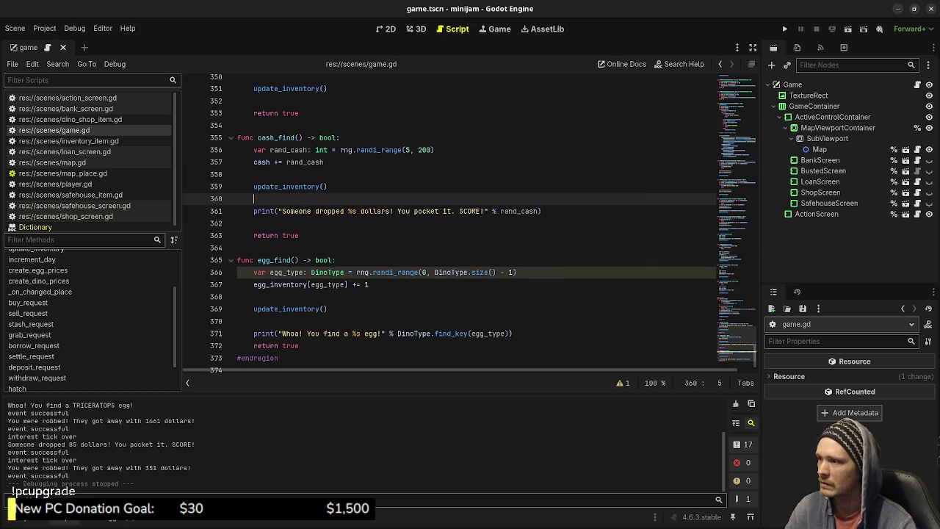
key("Down")
key("End")
key("Delete")
- Move robbed's 'You were robbed!' print below update_inventory() and save
scroll(470, 220, "up", 3)
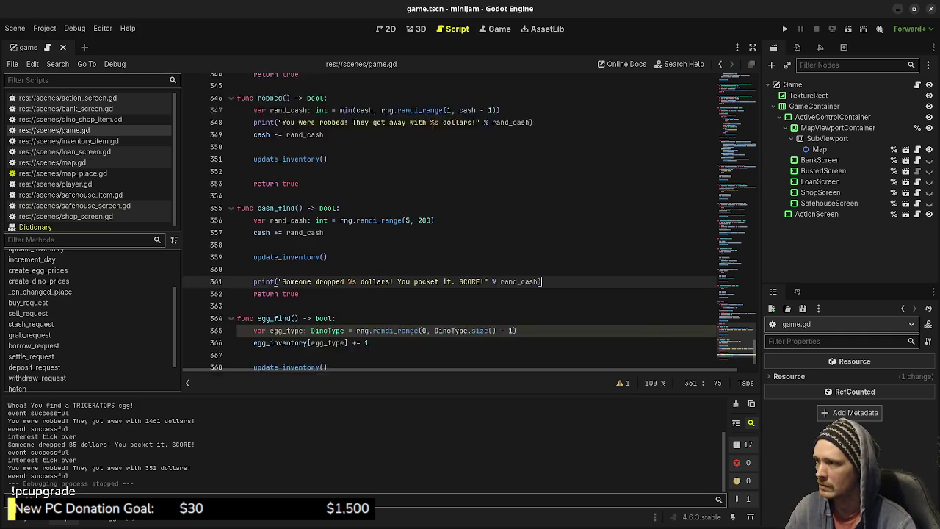
left_click(298, 162)
key("alt+Down")
key("alt+Down")
key("alt+Down")
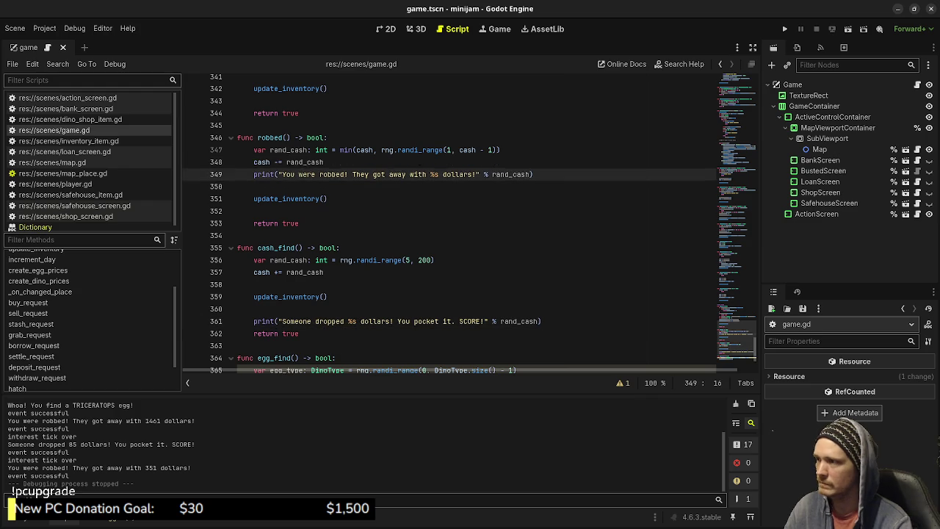
left_click(237, 174)
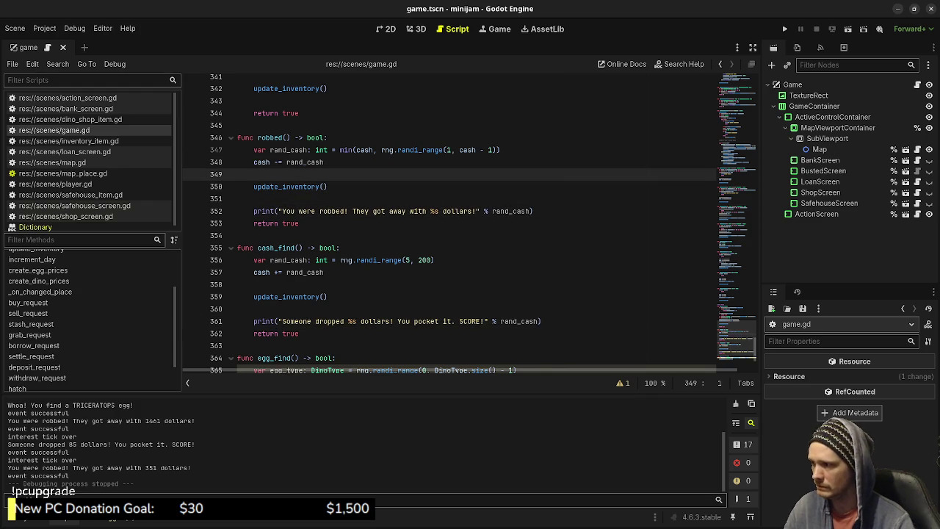
key("ctrl+s")
scroll(470, 220, "down", 3)
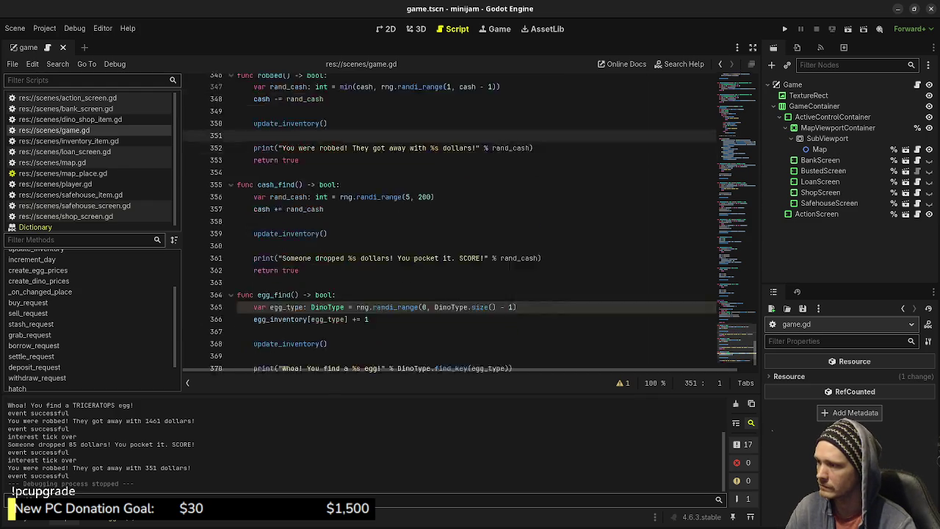
left_click(237, 95)
scroll(470, 220, "up", 7)
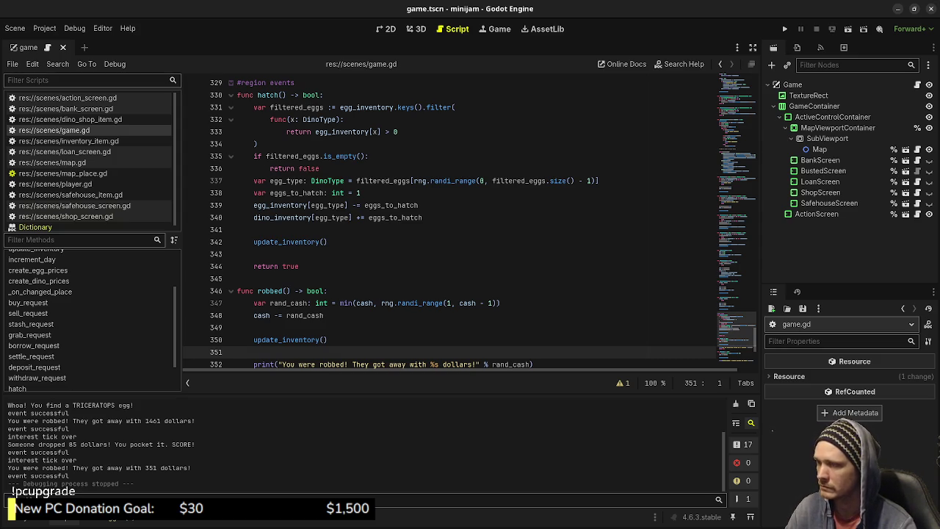
- Copy the egg-found print statement from egg_find
scroll(470, 220, "down", 1)
mouse_move(533, 327)
left_mouse_down()
mouse_move(237, 327)
mouse_move(253, 327)
left_mouse_up()
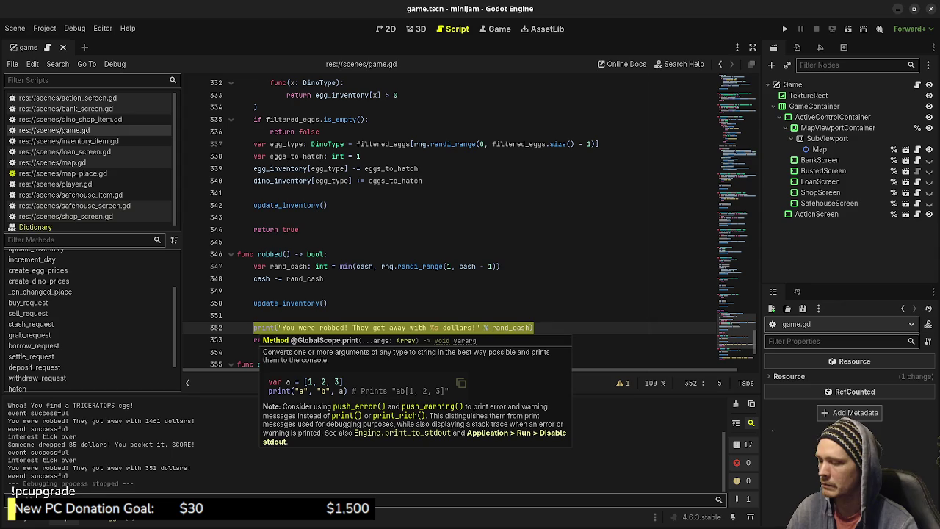
left_click(301, 229)
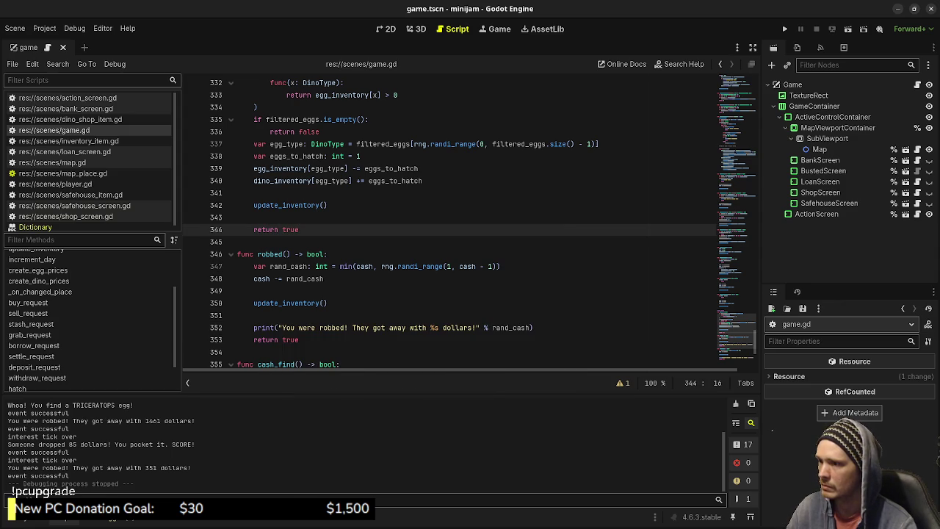
scroll(470, 220, "down", 6)
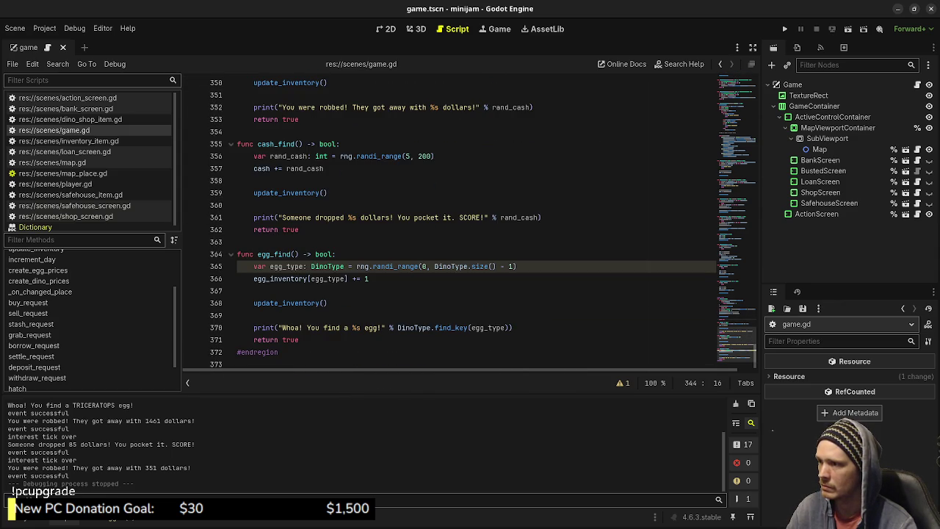
left_click_drag(513, 327, 253, 327)
key("ctrl+c")
- Paste it into hatch() after update_inventory(), reword to 'One of your %s eggs hatched!', and save
scroll(316, 294, "up", 7)
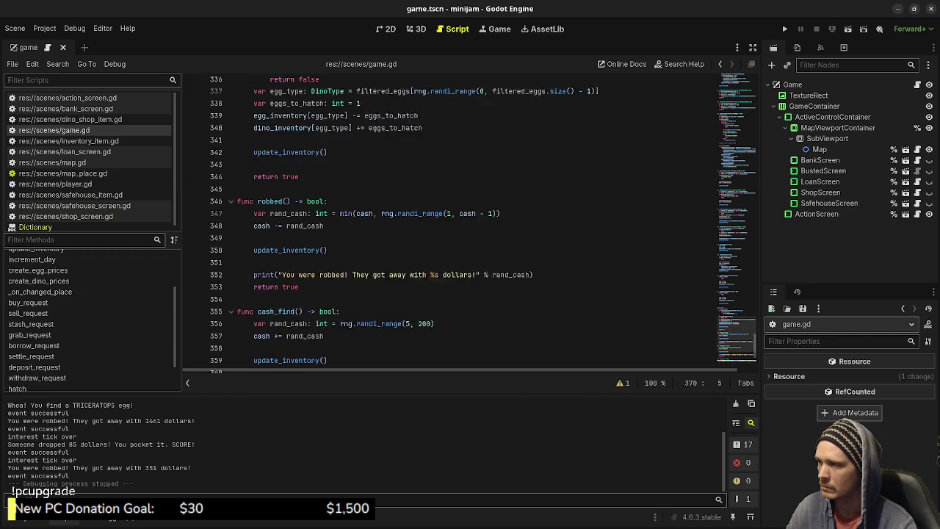
left_click(254, 254)
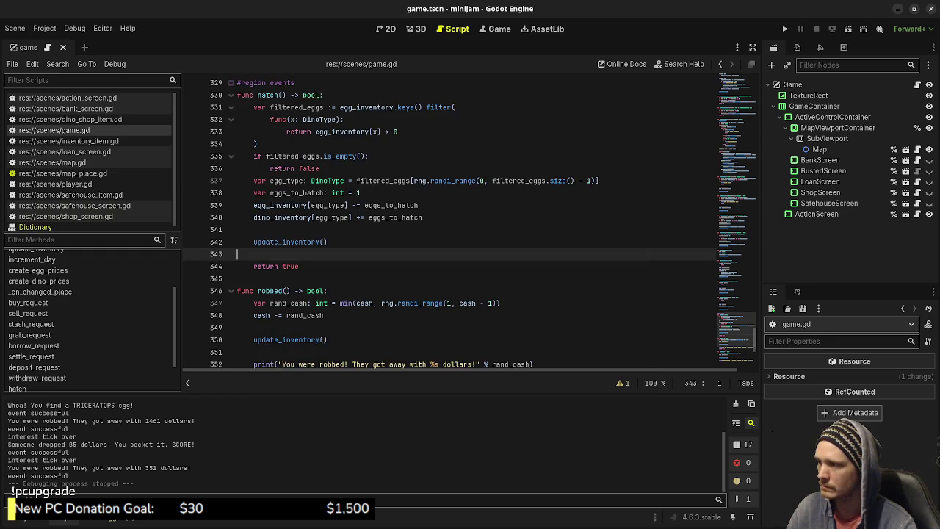
key("Return")
key("ctrl+v")
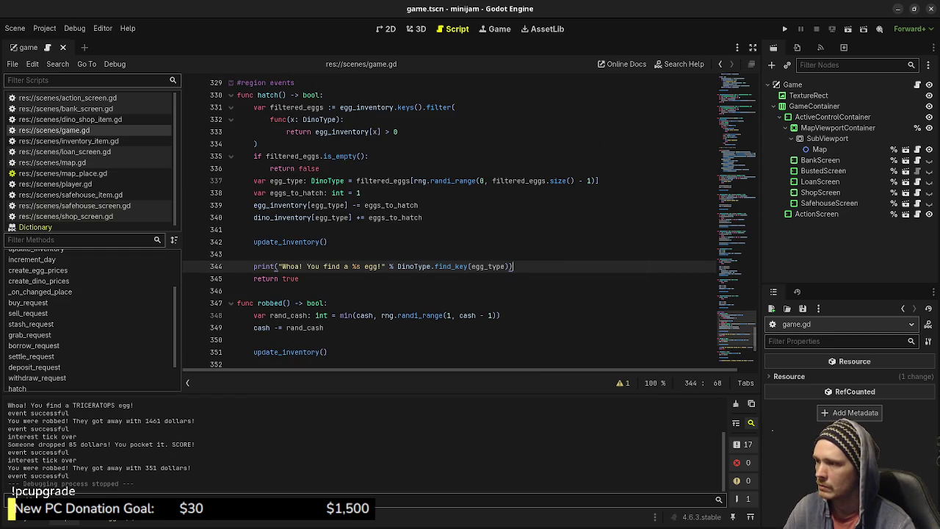
left_click_drag(307, 267, 379, 267)
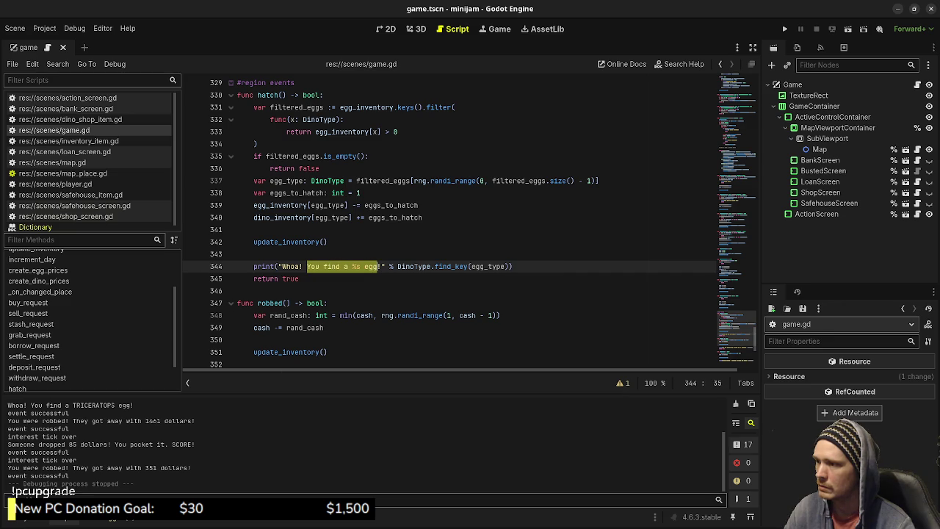
type("One of your")
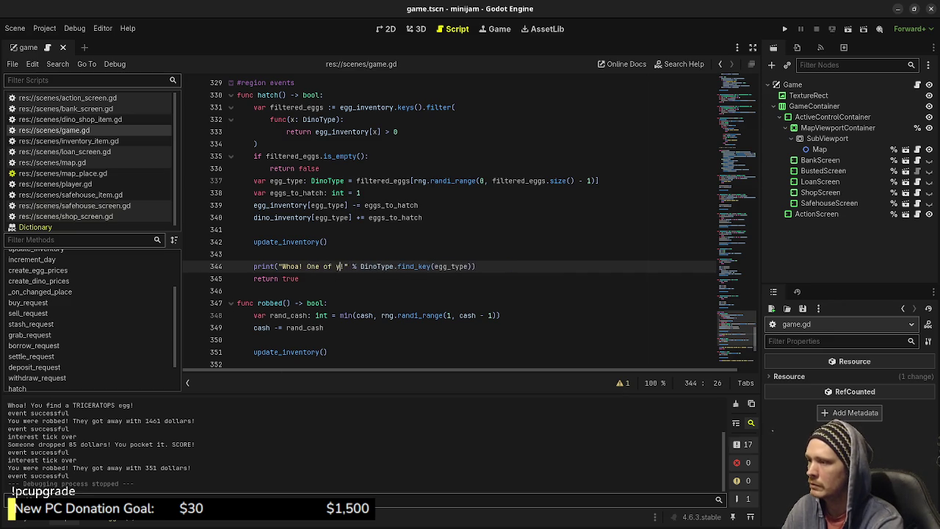
type(" %s eg")
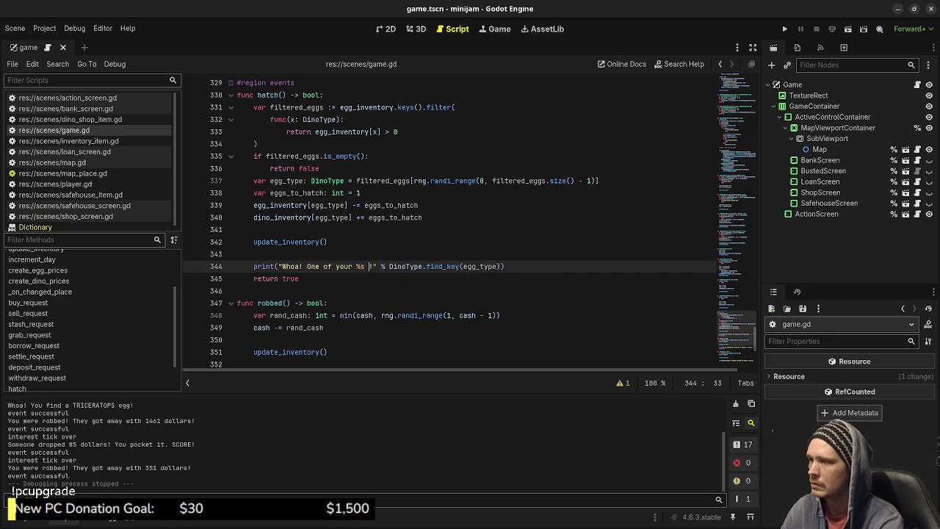
type("gs hatched!")
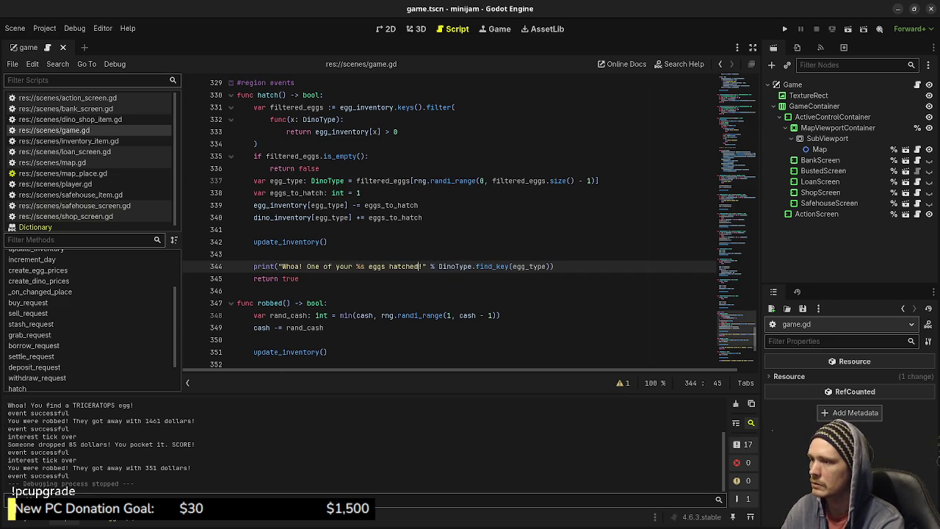
key("BackSpace")
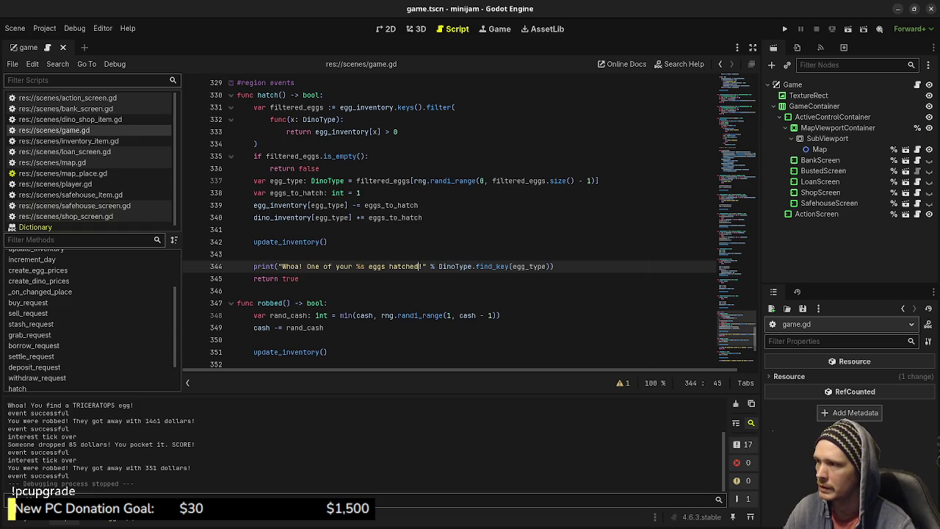
key("ctrl+s")
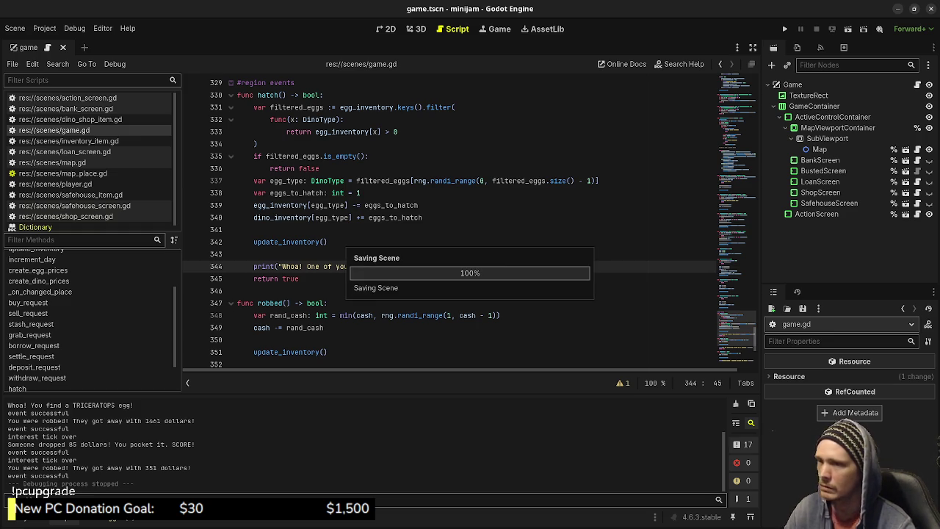
- Glance at the Excalidraw design notes, then run a fresh playtest from day 01
key("alt+Tab")
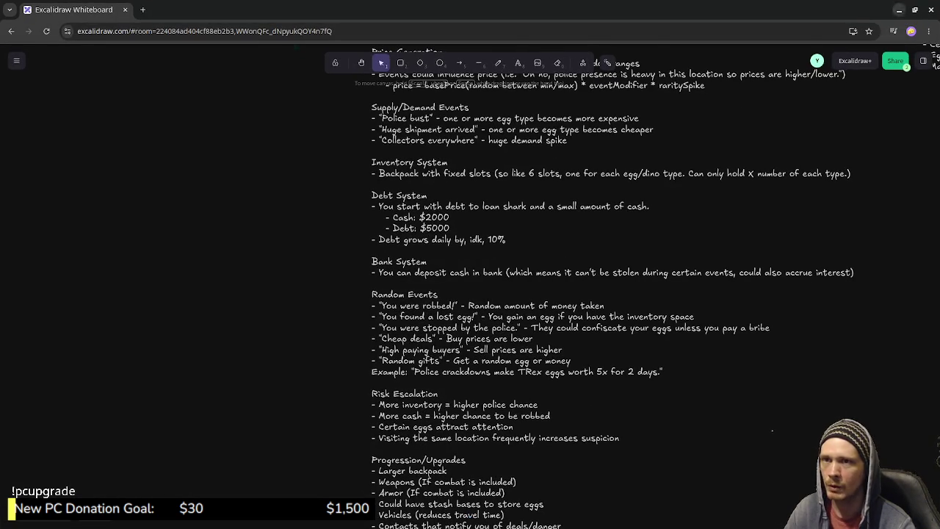
left_click(899, 10)
key("F5")
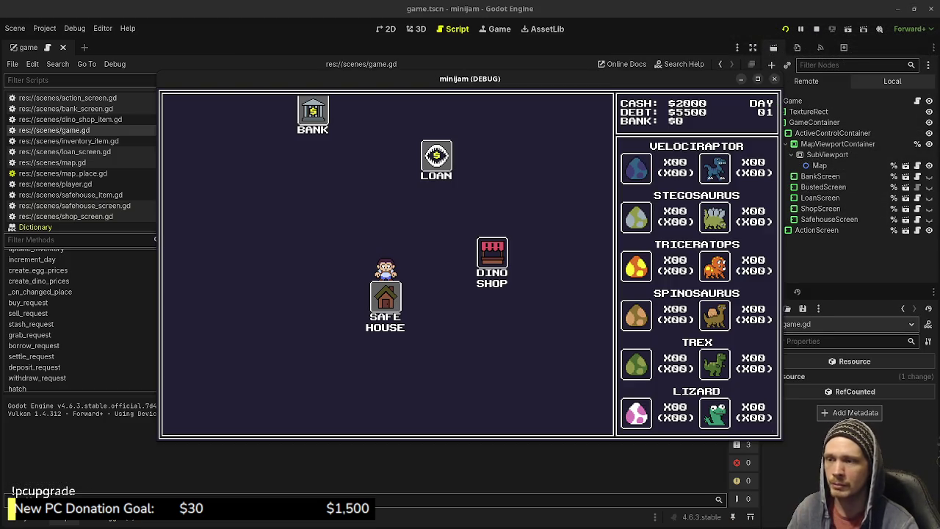
- Buy a batch of Velociraptor eggs at the Dino Shop, then return to the map
left_click(492, 253)
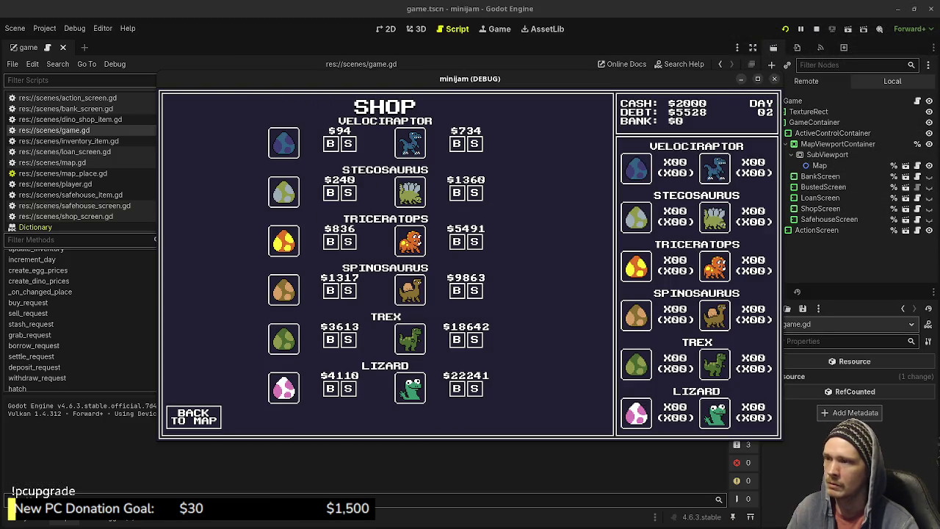
double_click(330, 143)
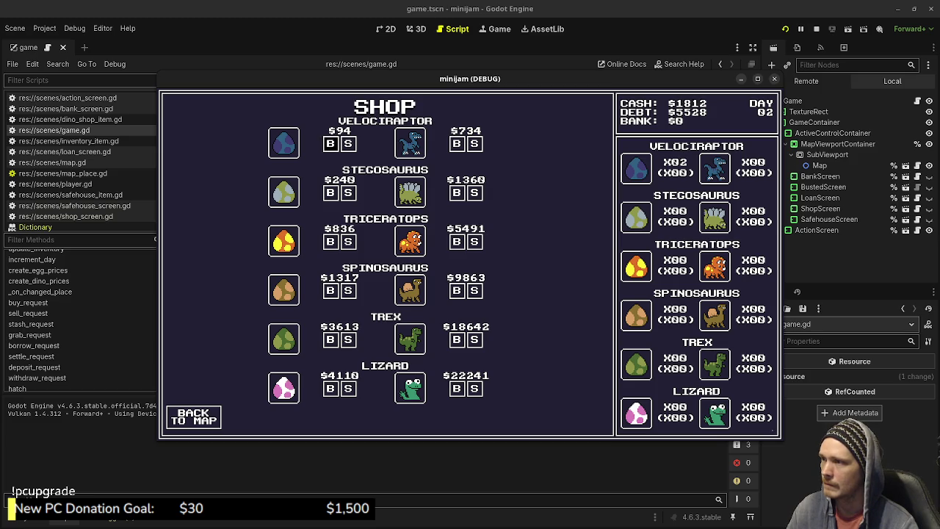
triple_click(330, 143)
triple_click(329, 143)
triple_click(329, 143)
triple_click(330, 143)
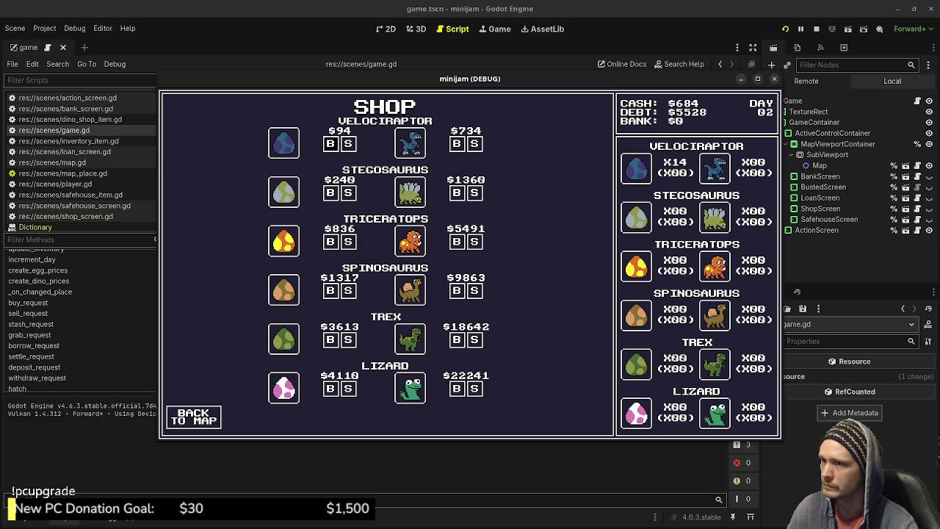
triple_click(330, 143)
left_click(194, 416)
- Advance several in-game days by alternating visits to the Loan office and Dino Shop
left_click(330, 200)
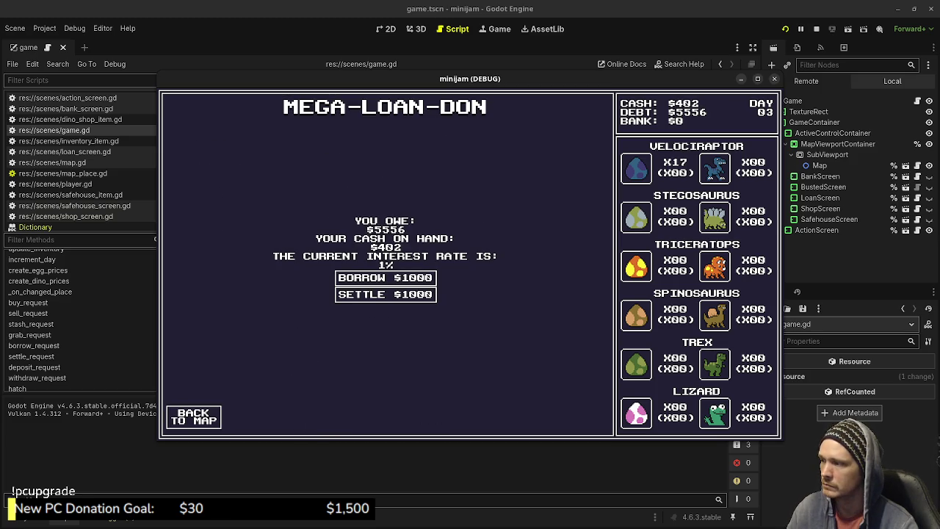
left_click(193, 416)
left_click(441, 397)
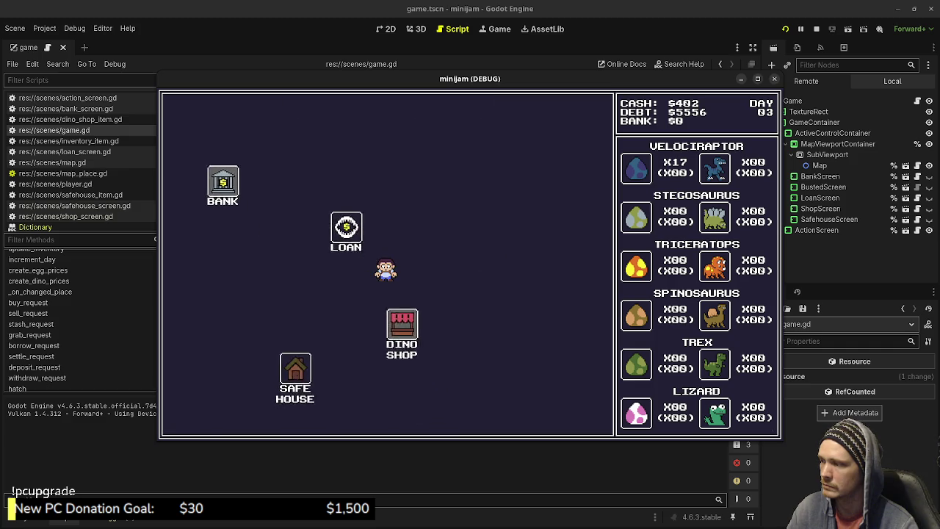
left_click(194, 416)
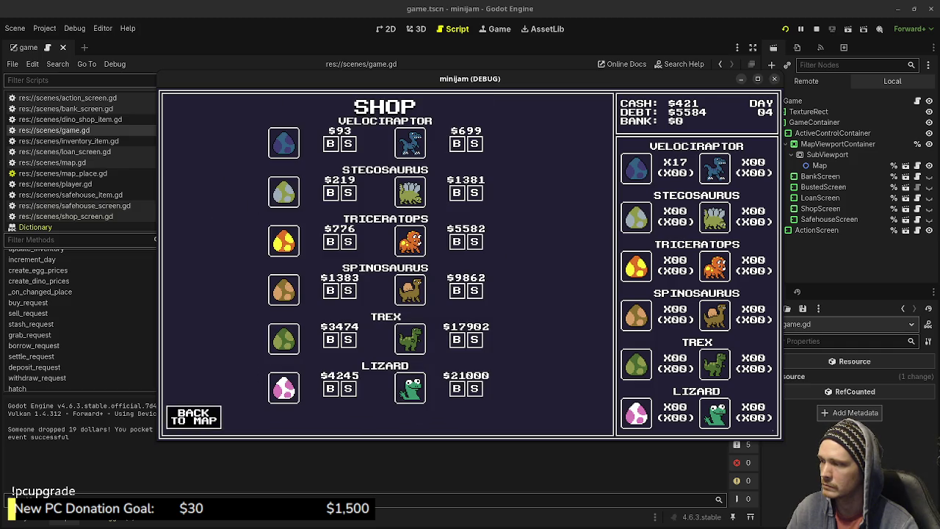
left_click(329, 201)
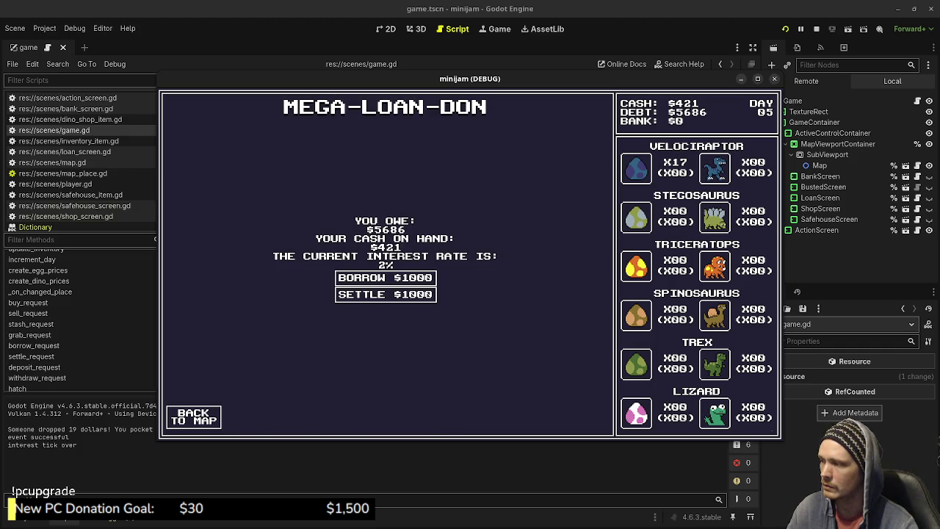
left_click(193, 417)
left_click(440, 396)
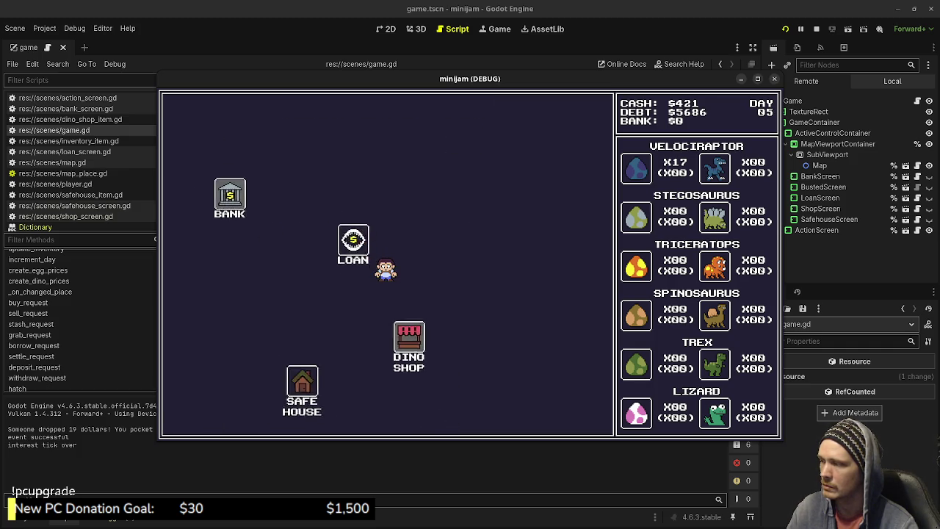
left_click(194, 417)
left_click(329, 202)
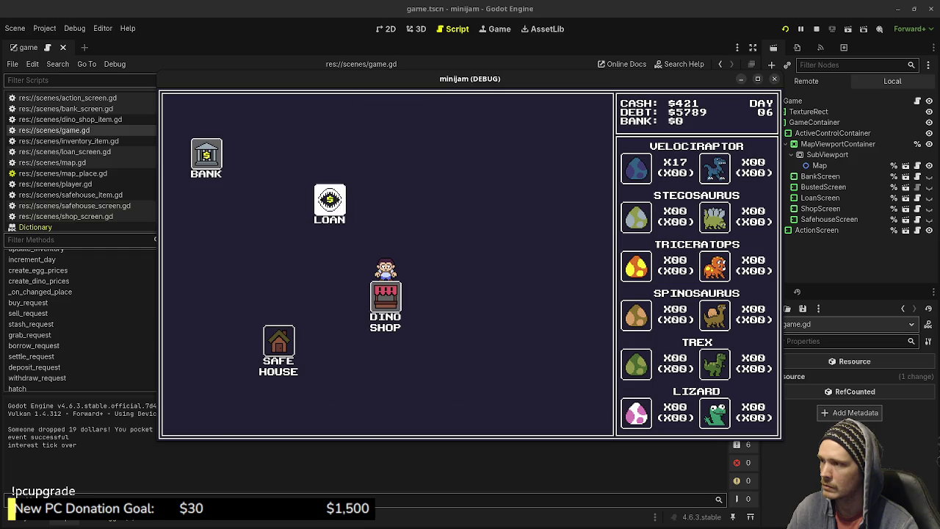
left_click(193, 416)
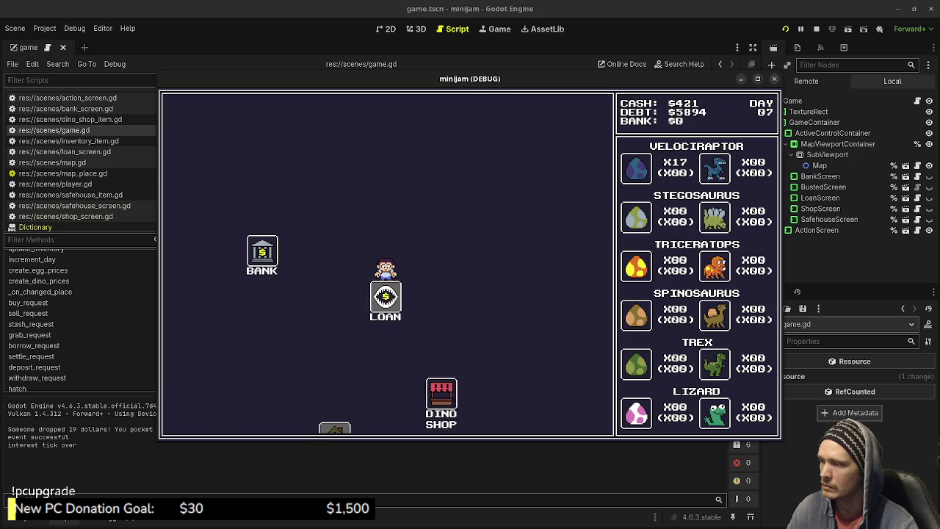
left_click(440, 399)
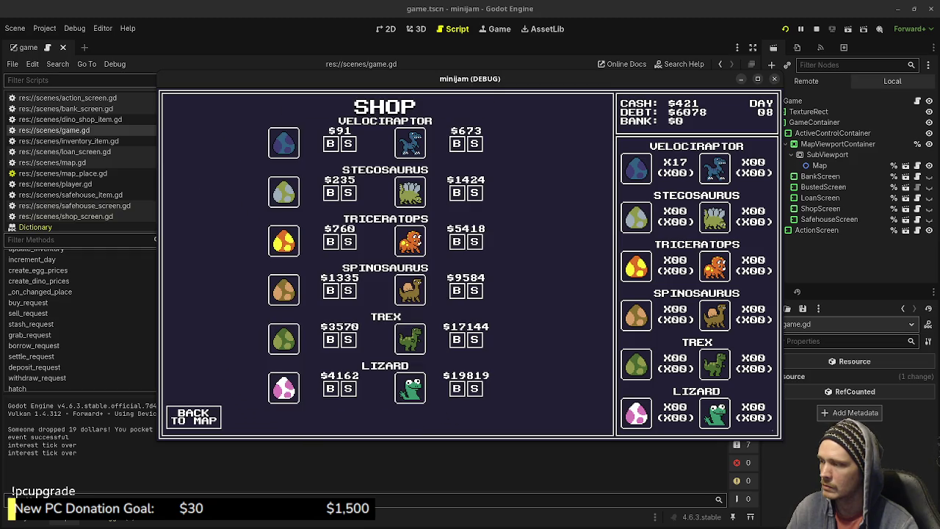
left_click(193, 416)
- Keep cycling between the Loan office and Dino Shop to pass more days
left_click(330, 203)
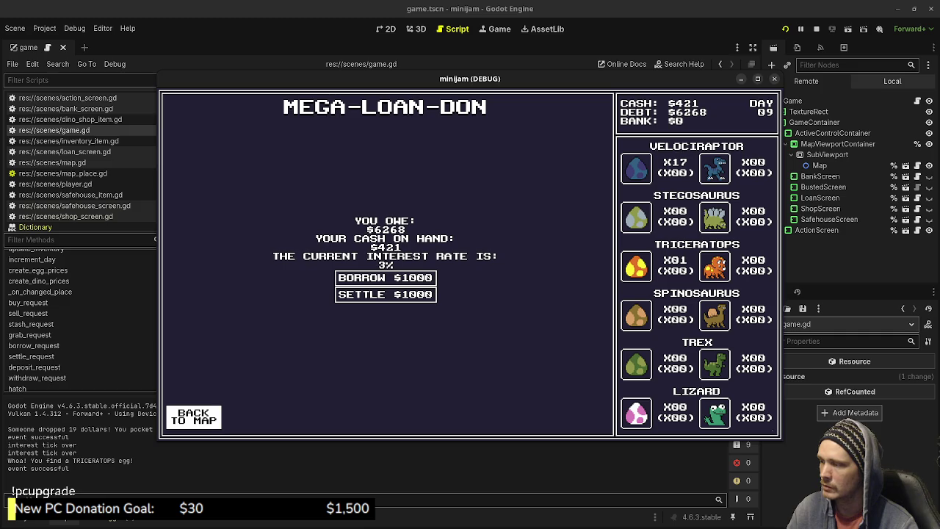
left_click(193, 416)
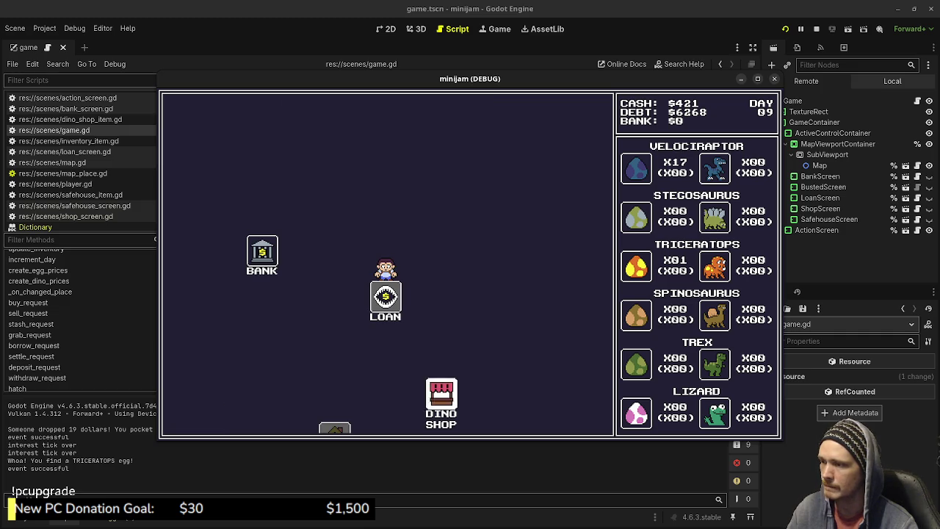
left_click(440, 393)
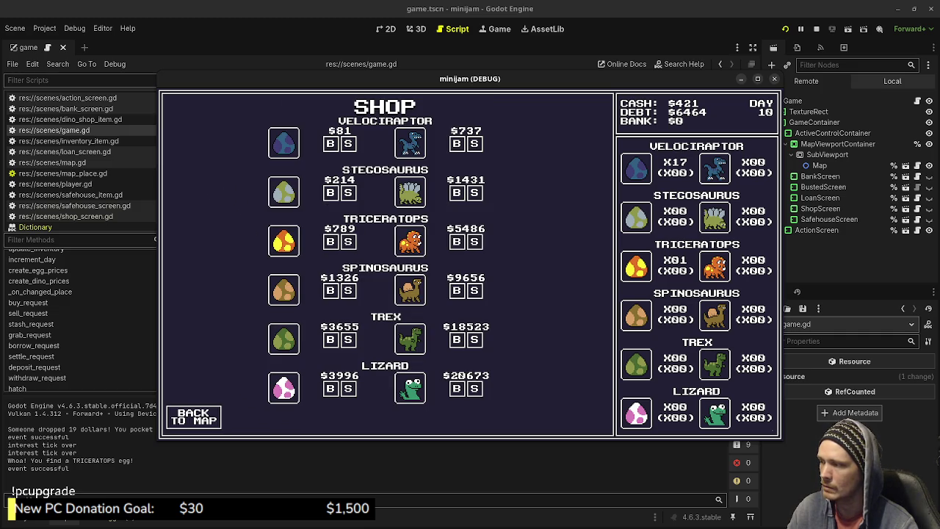
left_click(193, 416)
left_click(330, 199)
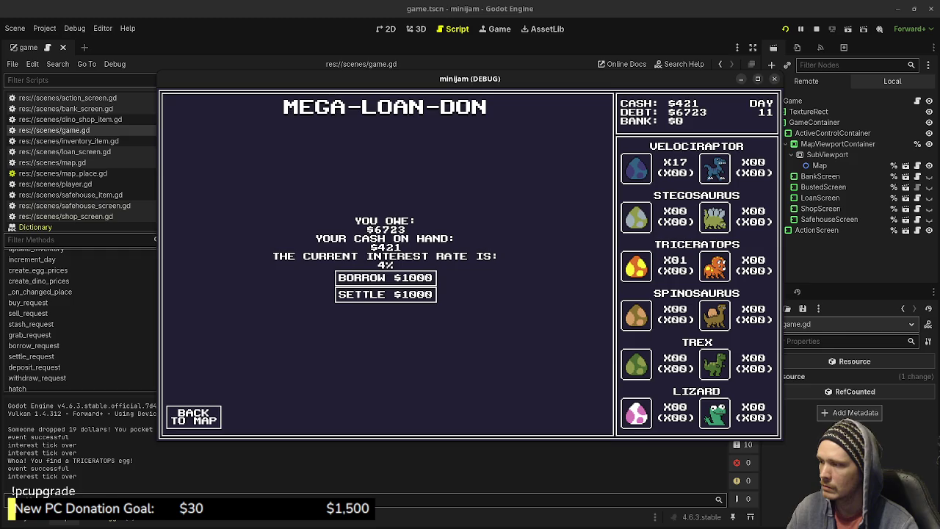
left_click(193, 417)
left_click(419, 356)
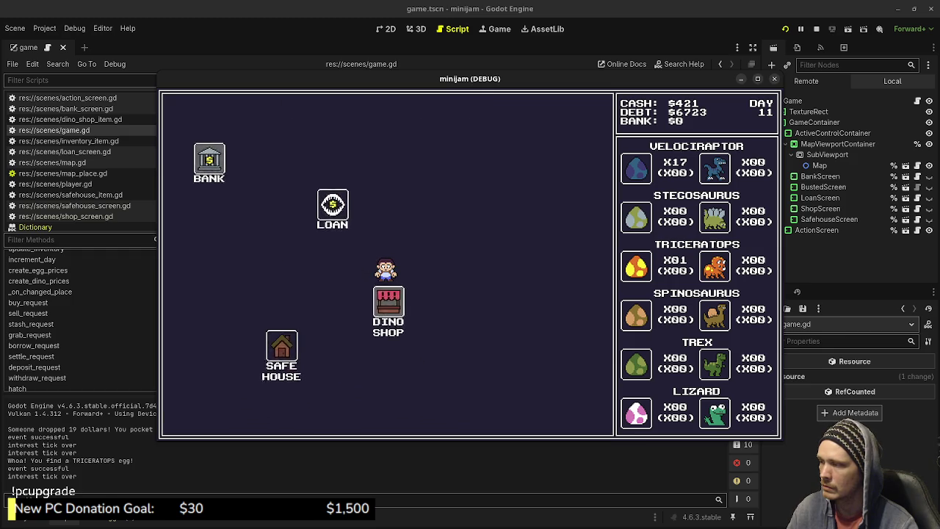
left_click(194, 416)
left_click(330, 200)
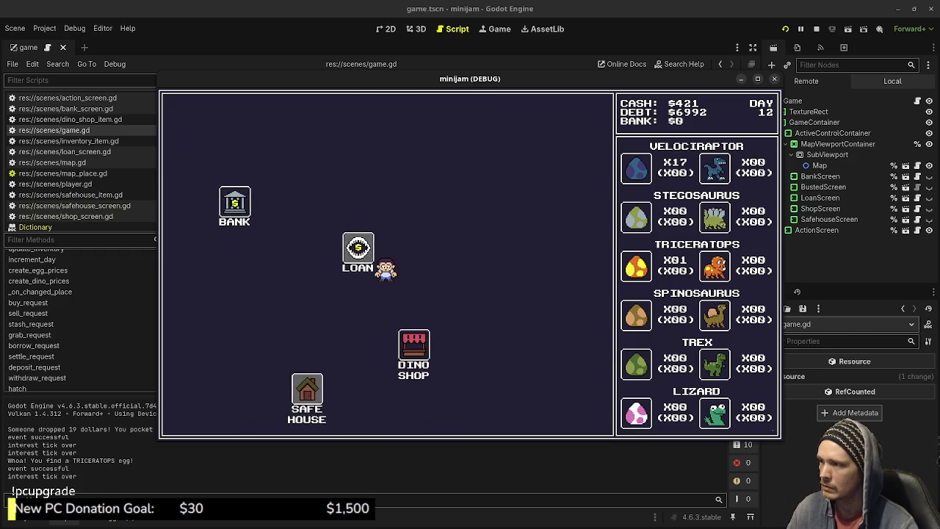
left_click(193, 416)
left_click(442, 393)
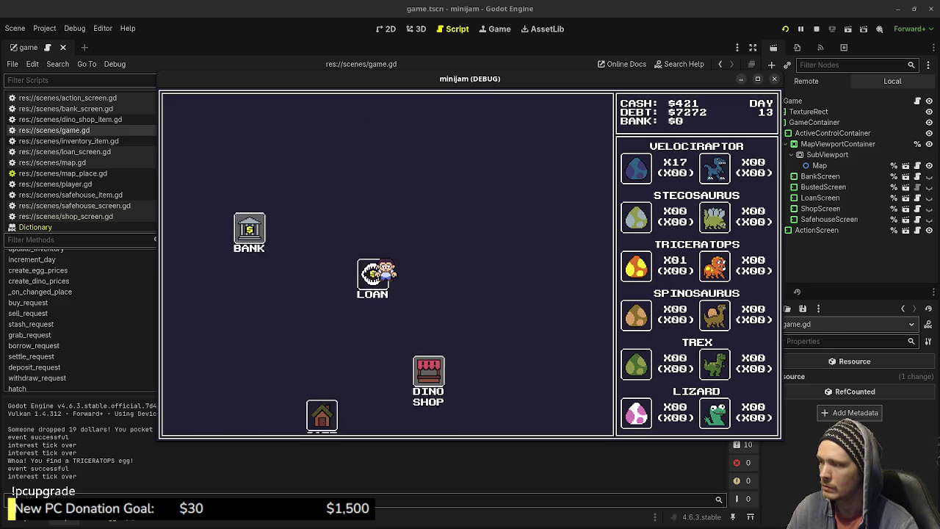
left_click(193, 416)
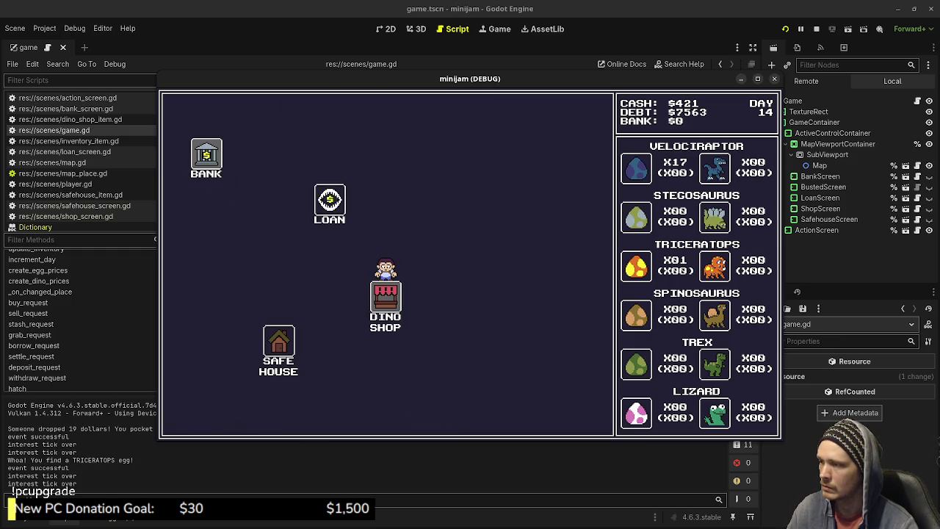
left_click(330, 200)
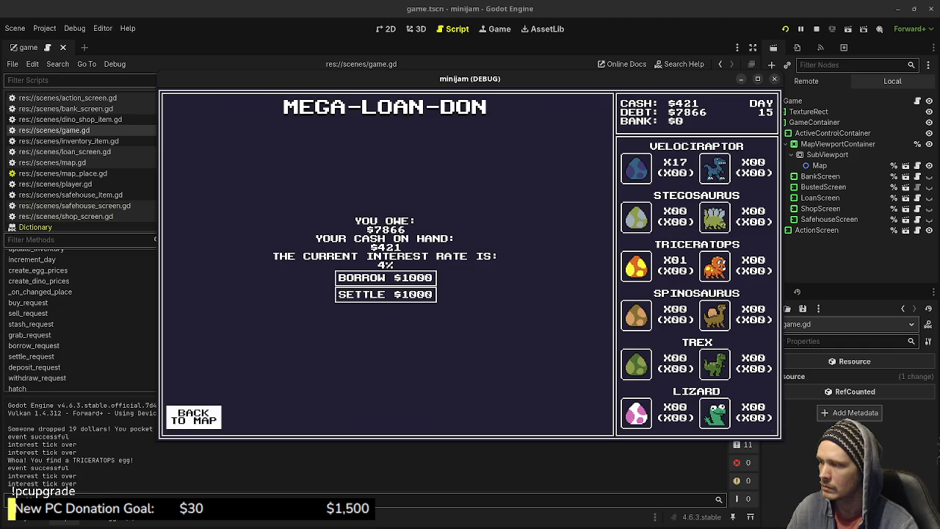
left_click(193, 416)
left_click(421, 365)
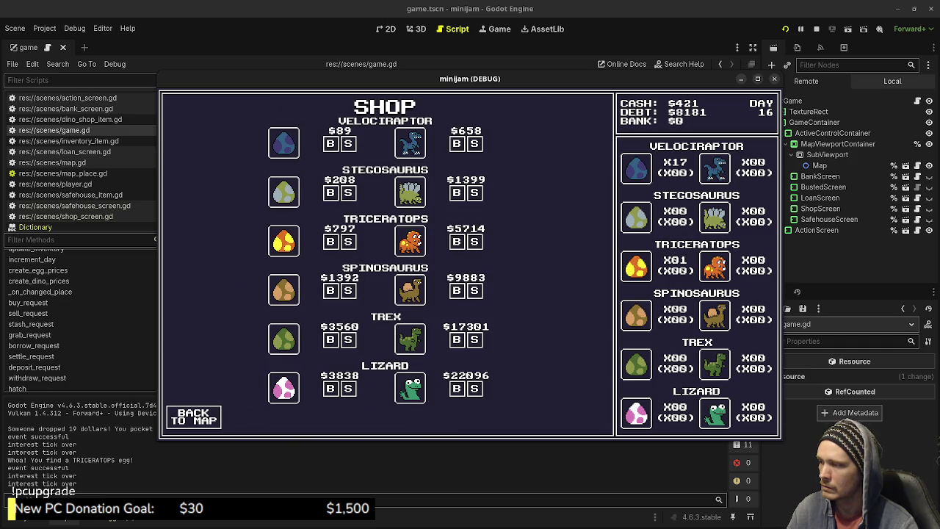
left_click(194, 416)
- Continue the Loan/Dino Shop loop to day 24, finding a Lizard egg along the way
left_click(329, 200)
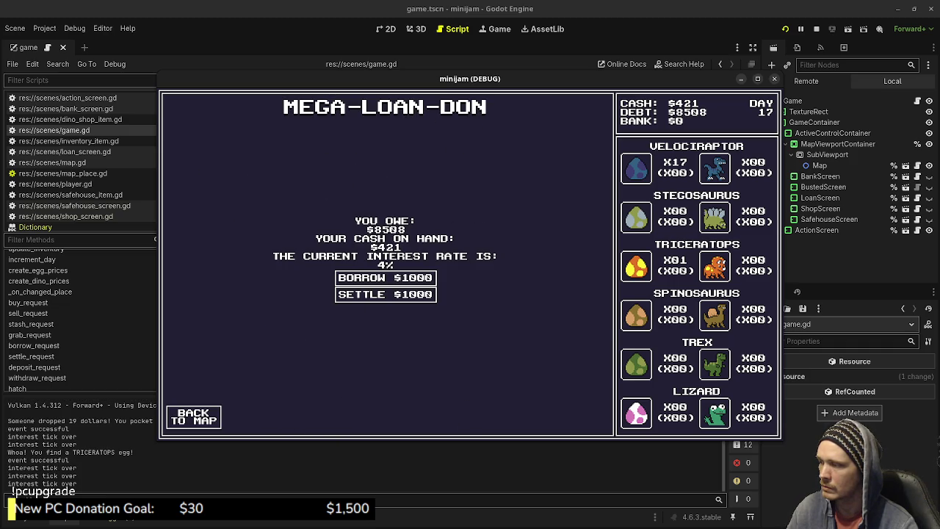
left_click(193, 417)
left_click(441, 399)
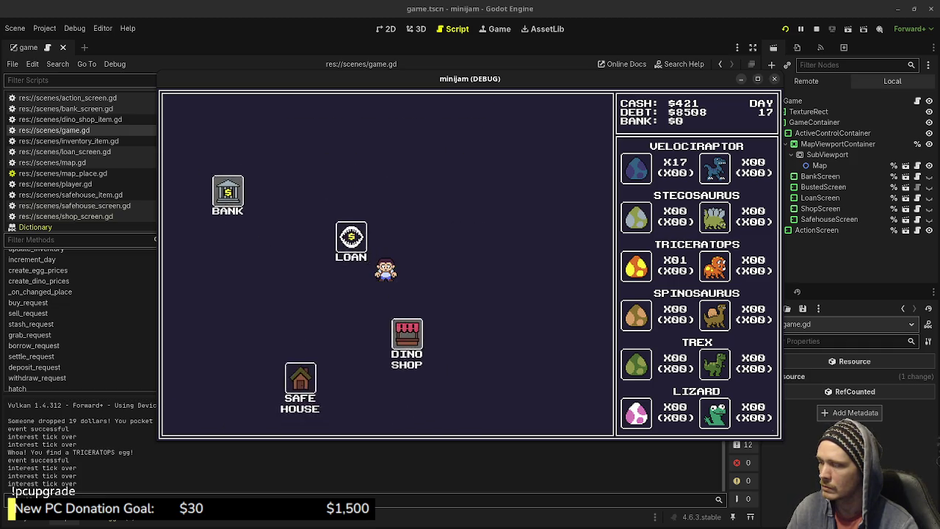
left_click(193, 416)
left_click(330, 200)
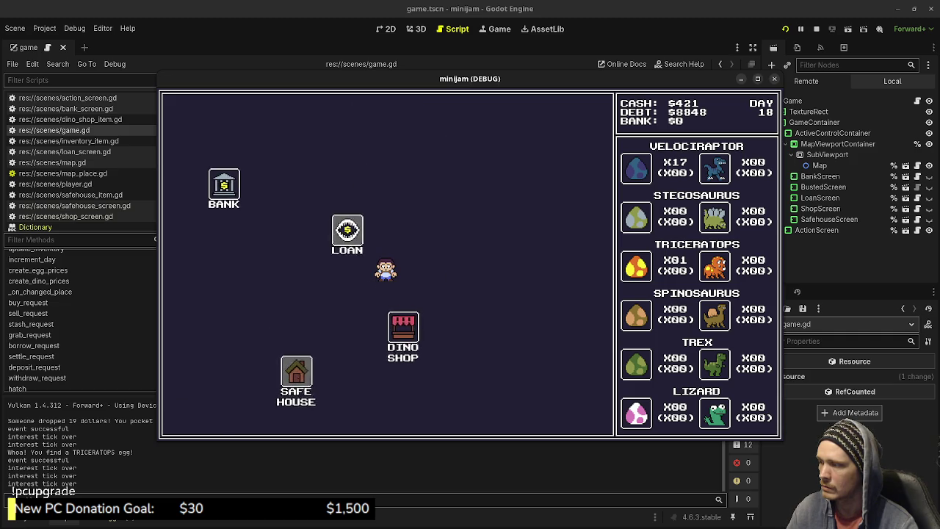
left_click(194, 417)
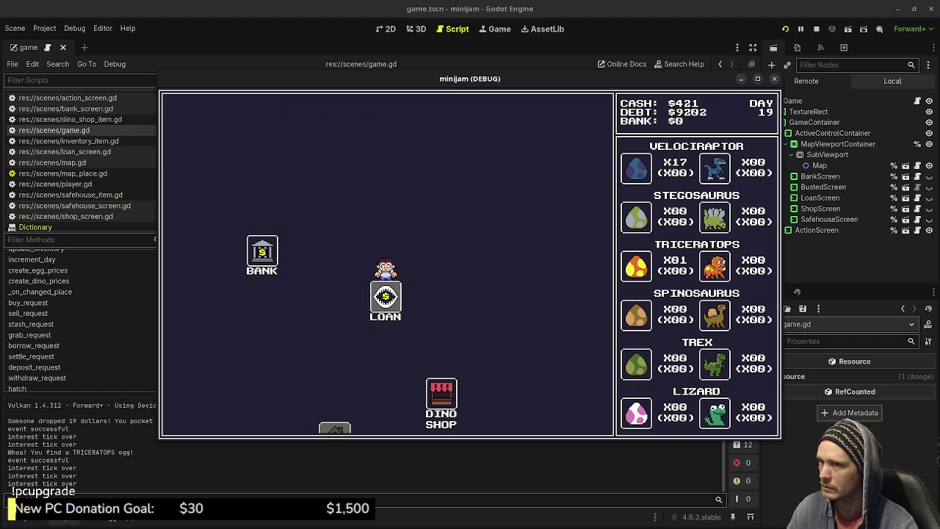
left_click(441, 398)
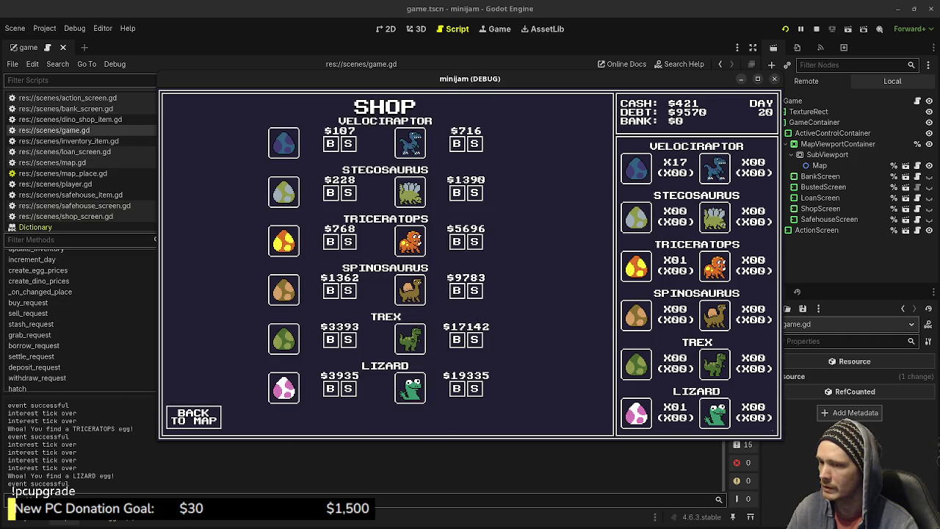
left_click(193, 416)
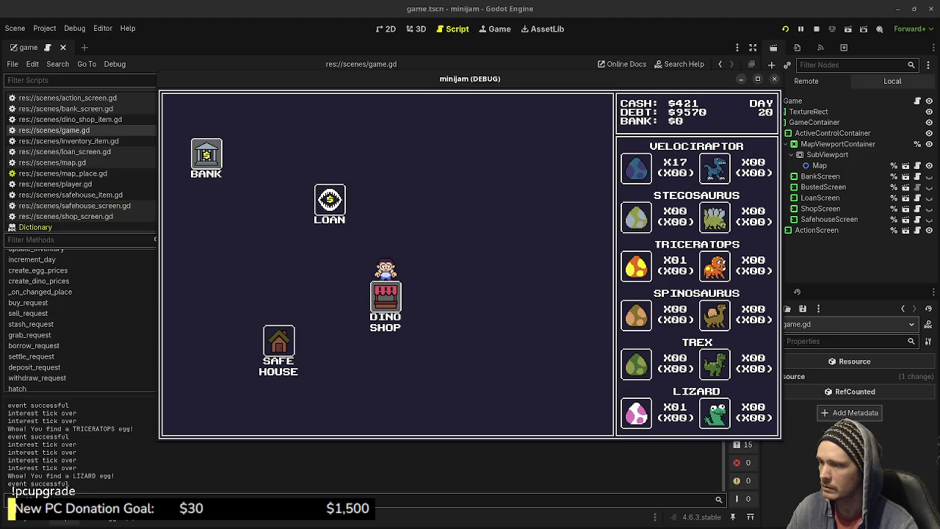
left_click(329, 202)
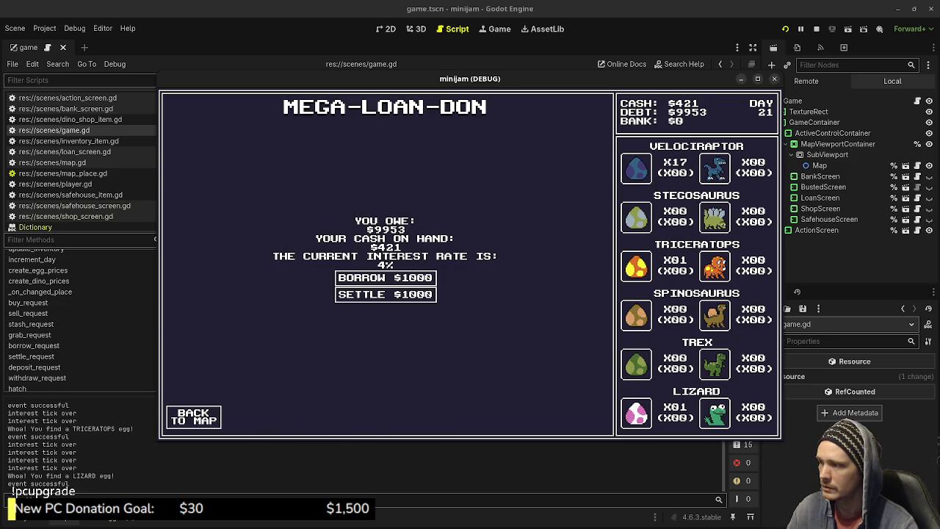
left_click(194, 417)
left_click(441, 397)
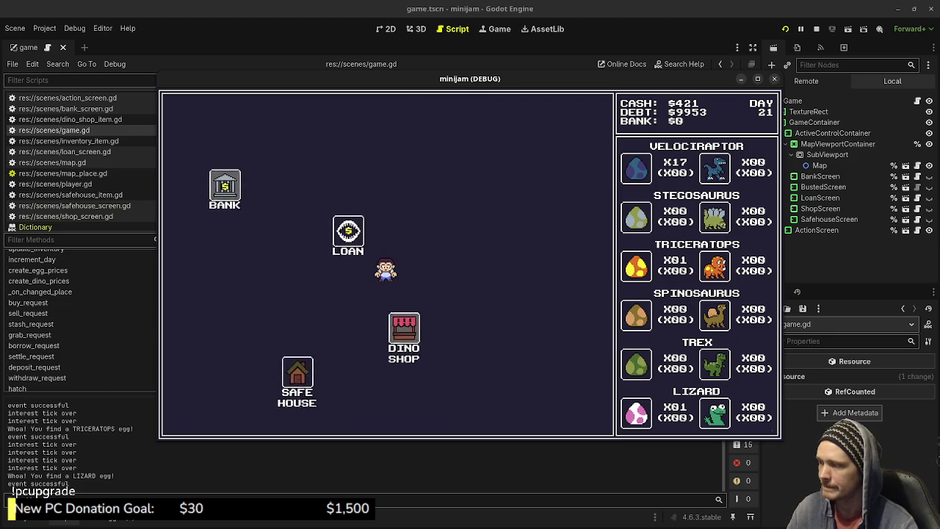
left_click(193, 416)
left_click(330, 203)
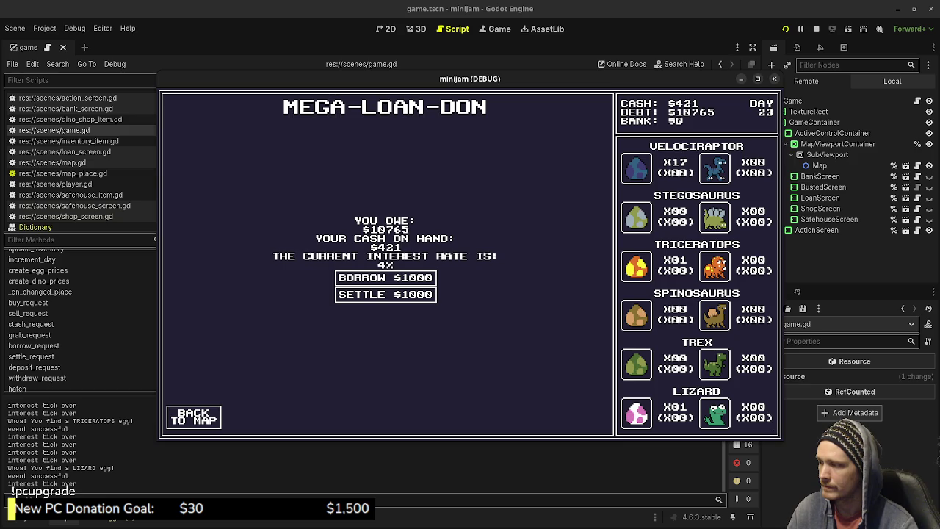
left_click(193, 416)
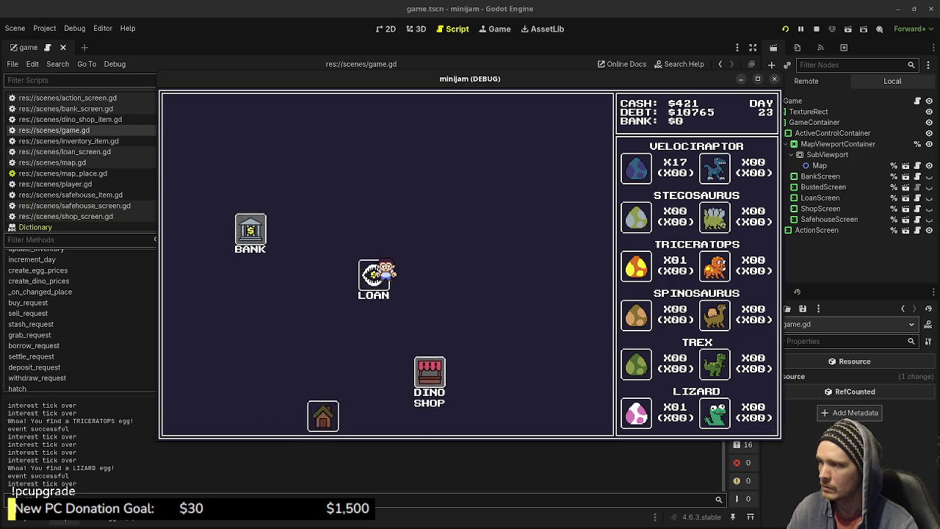
left_click(429, 379)
- Continue alternating Loan office and Dino Shop visits, heading toward day 33
left_click(193, 416)
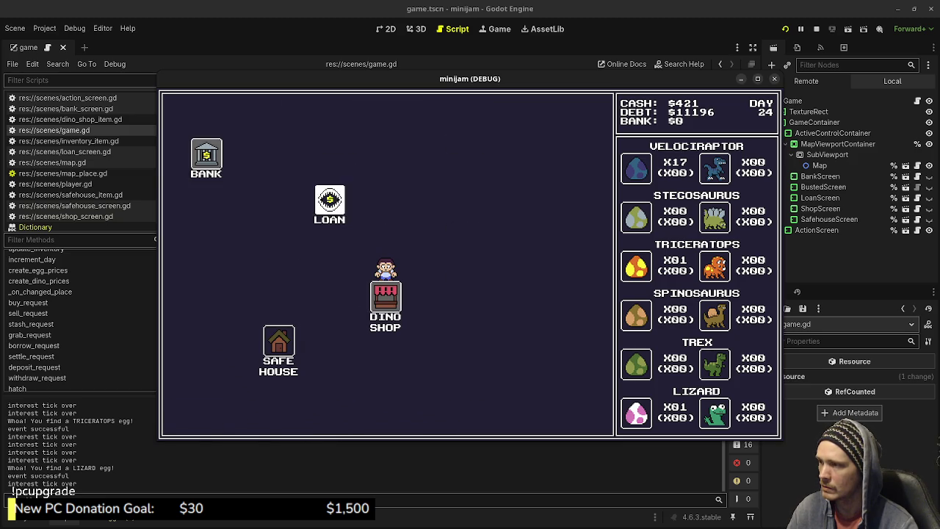
left_click(330, 203)
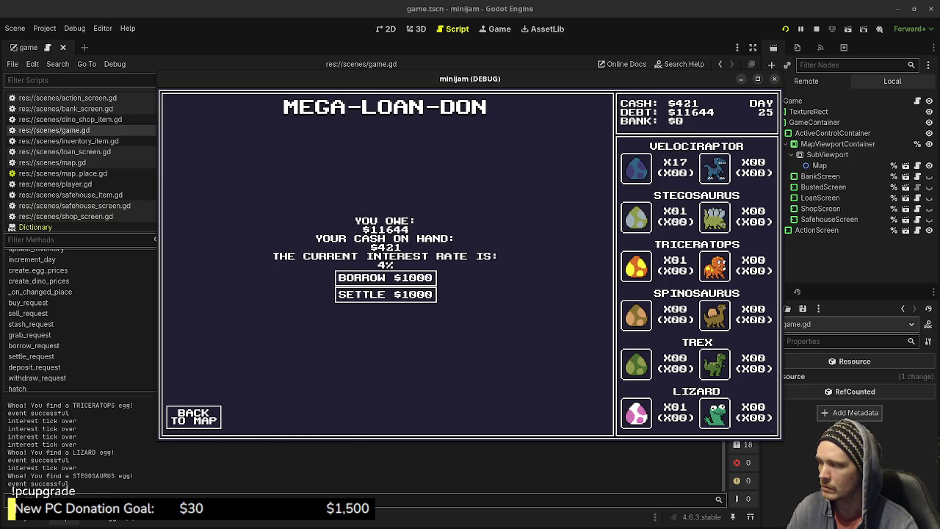
left_click(193, 417)
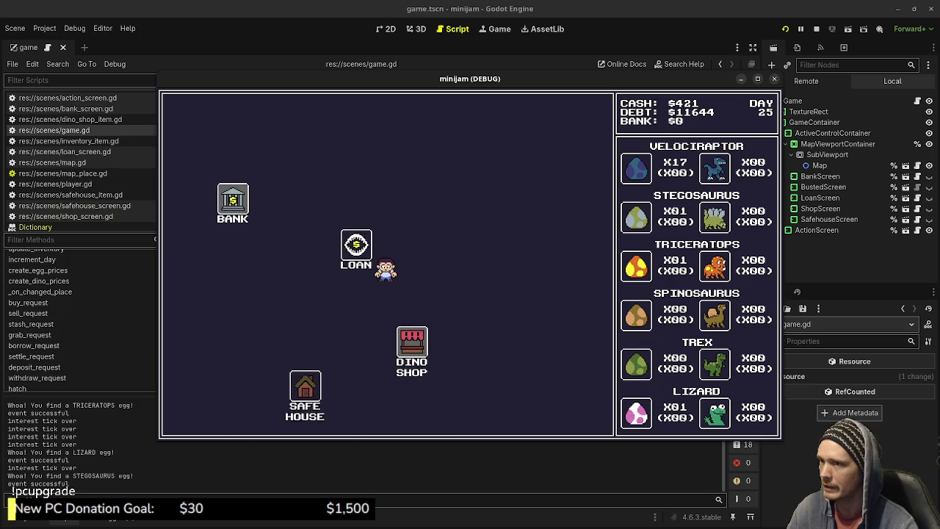
left_click(411, 345)
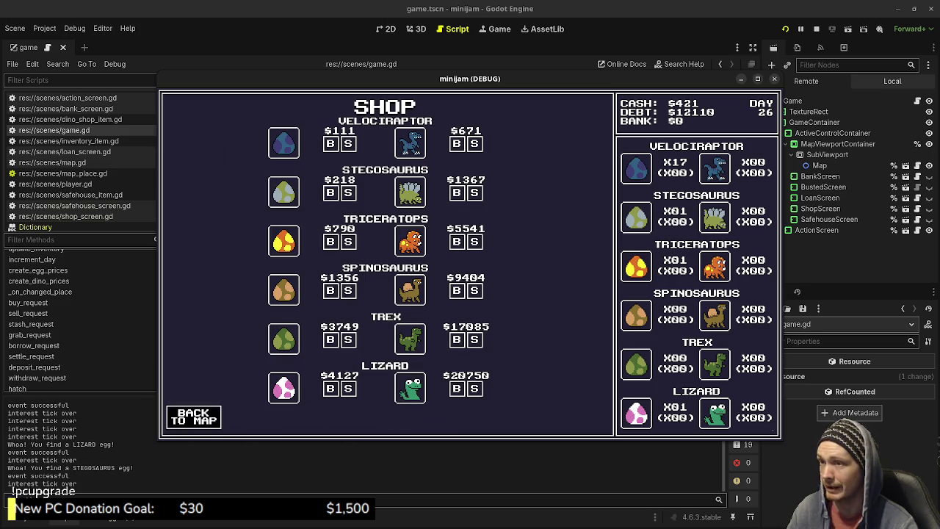
left_click(193, 416)
left_click(330, 204)
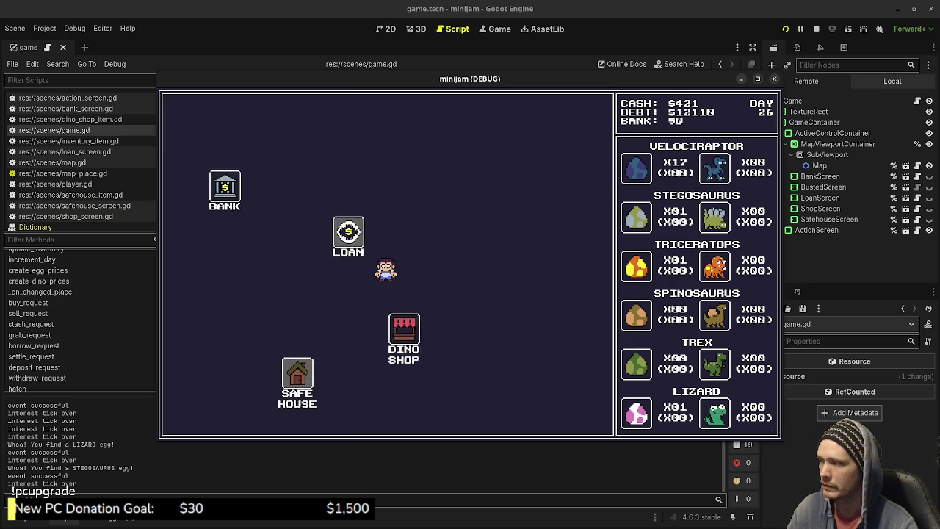
left_click(193, 417)
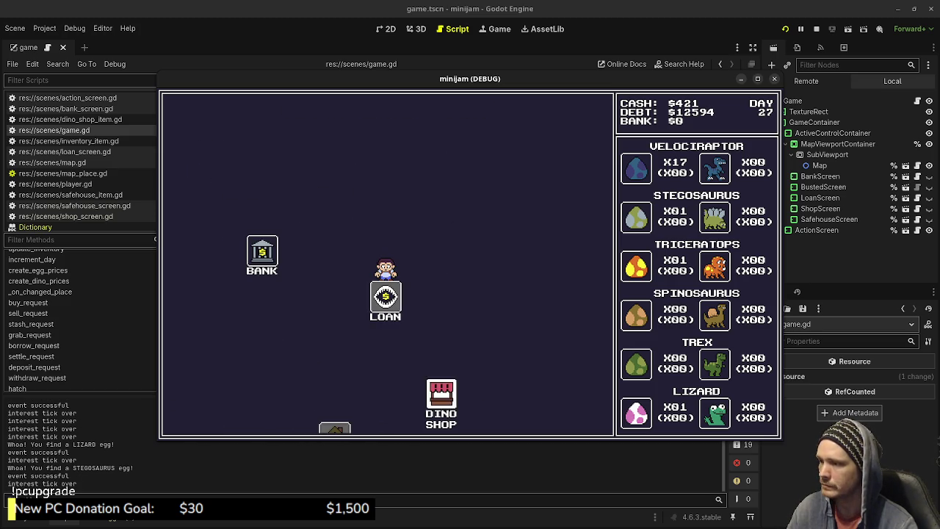
left_click(441, 397)
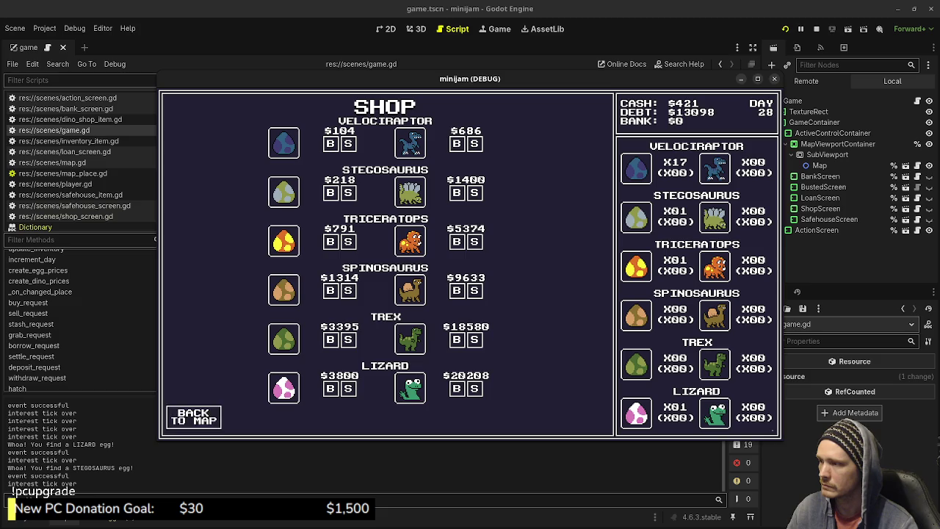
left_click(193, 417)
left_click(330, 199)
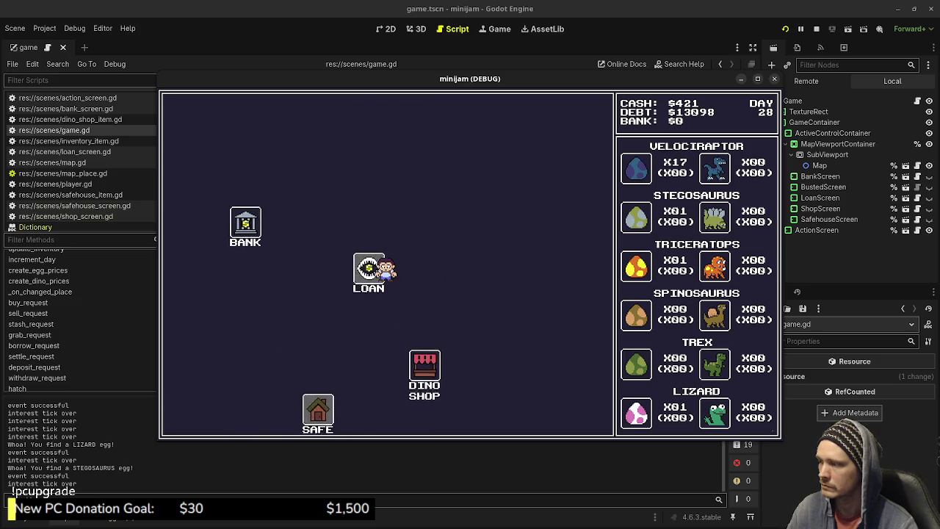
- Play on until the Lizard egg hatches into a Lizard dino, then stop the game with F8
left_click(193, 416)
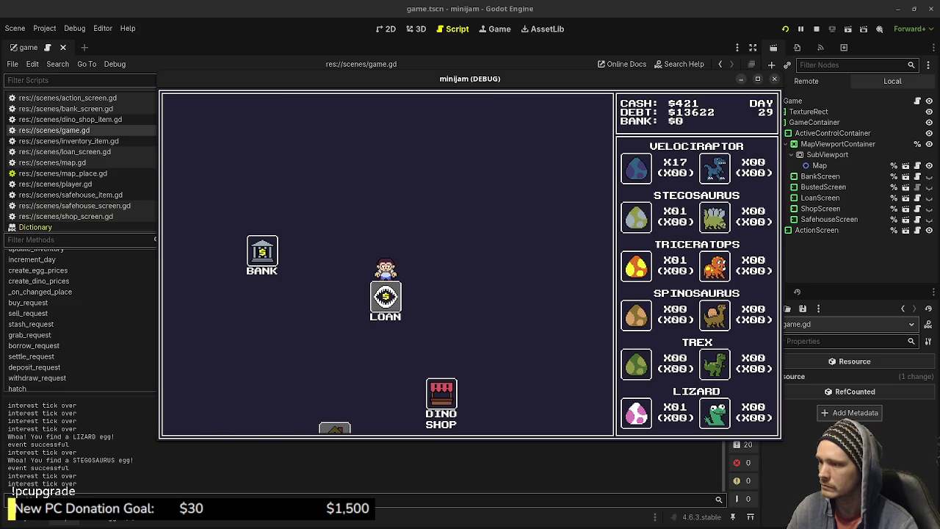
left_click(441, 394)
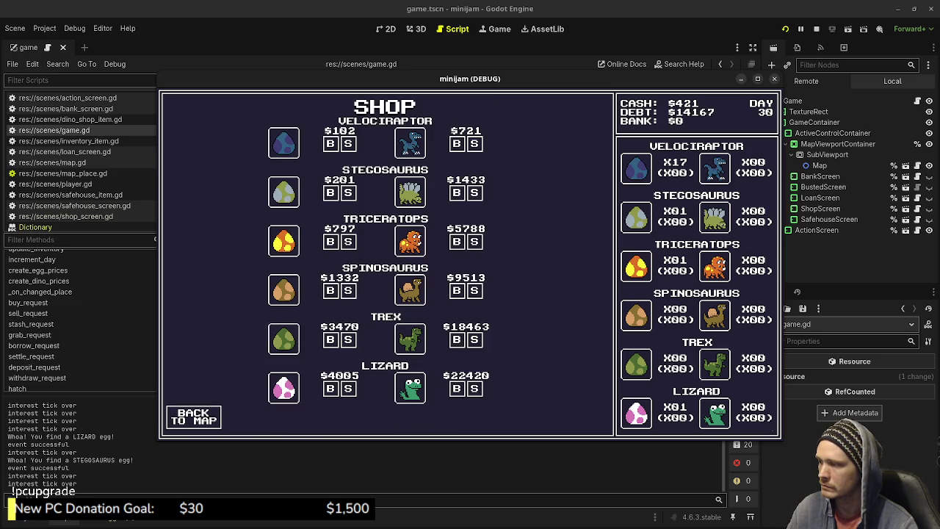
left_click(194, 416)
left_click(329, 205)
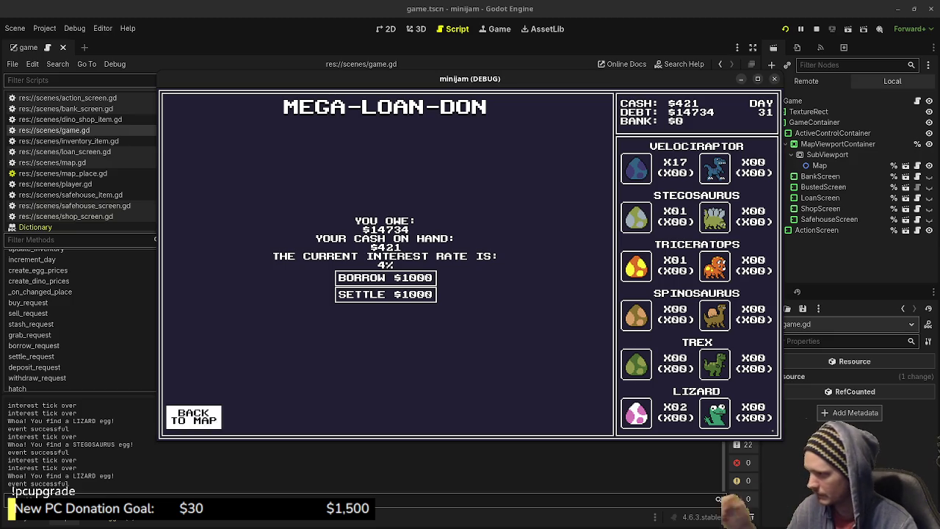
left_click(193, 416)
left_click(408, 338)
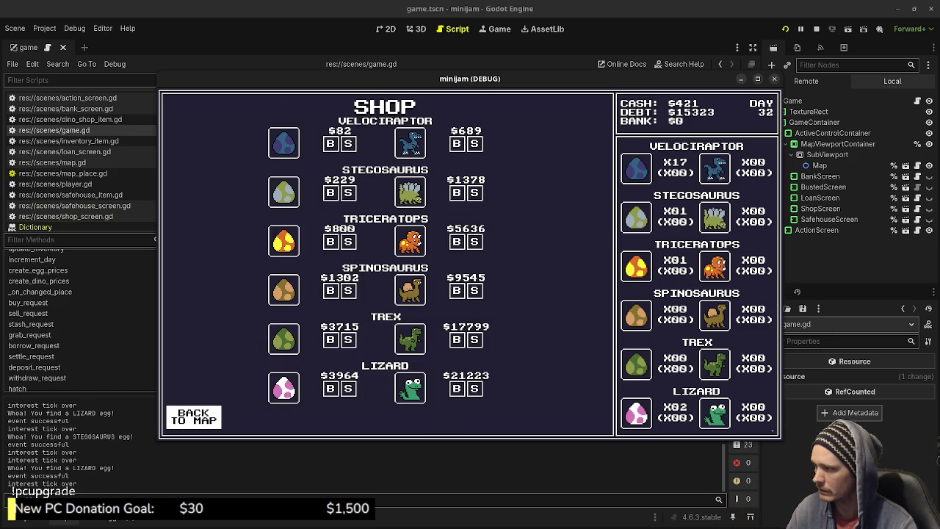
left_click(193, 416)
left_click(329, 200)
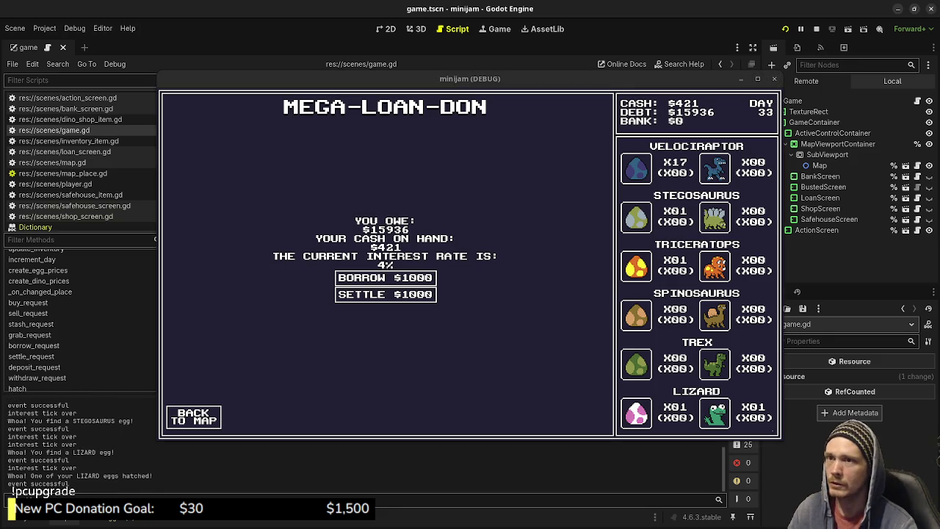
key("F8")
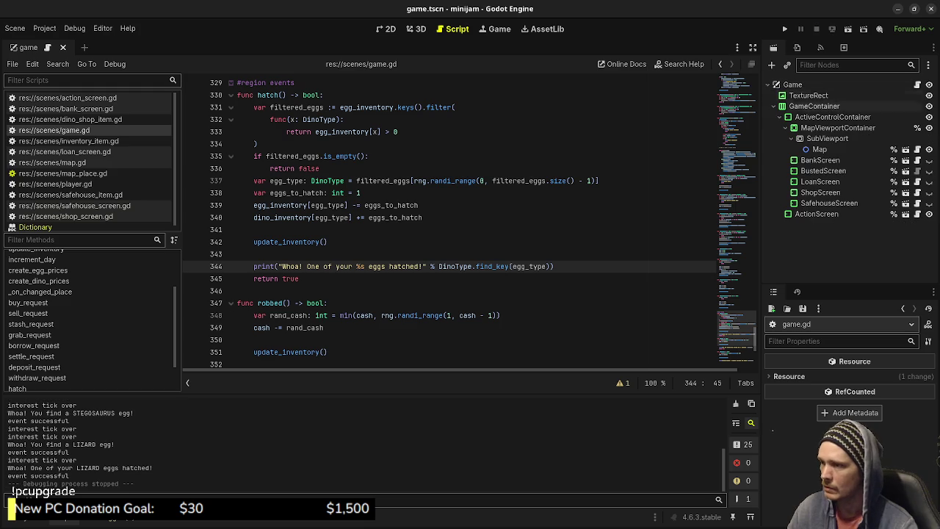
- Read the egg_find() event function in game.gd, then switch to the Excalidraw design notes
key("Page_Down")
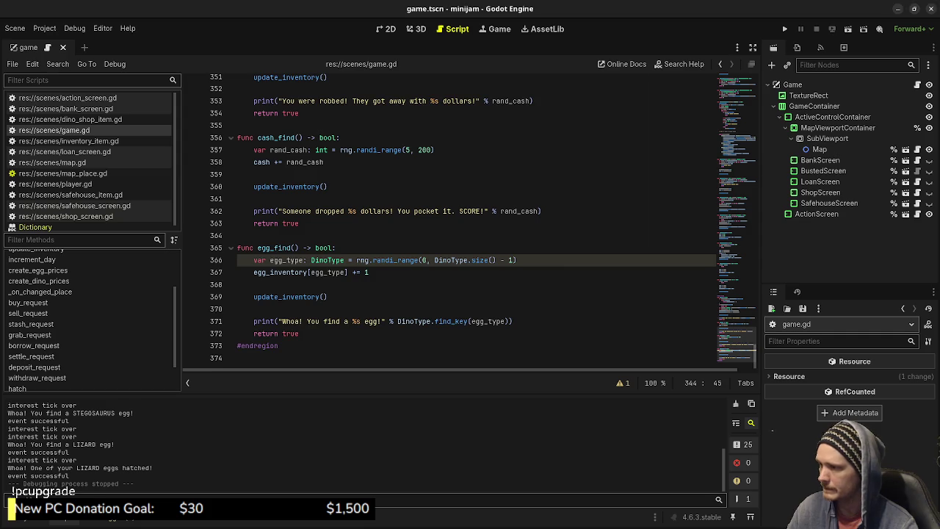
scroll(463, 220, "up", 1)
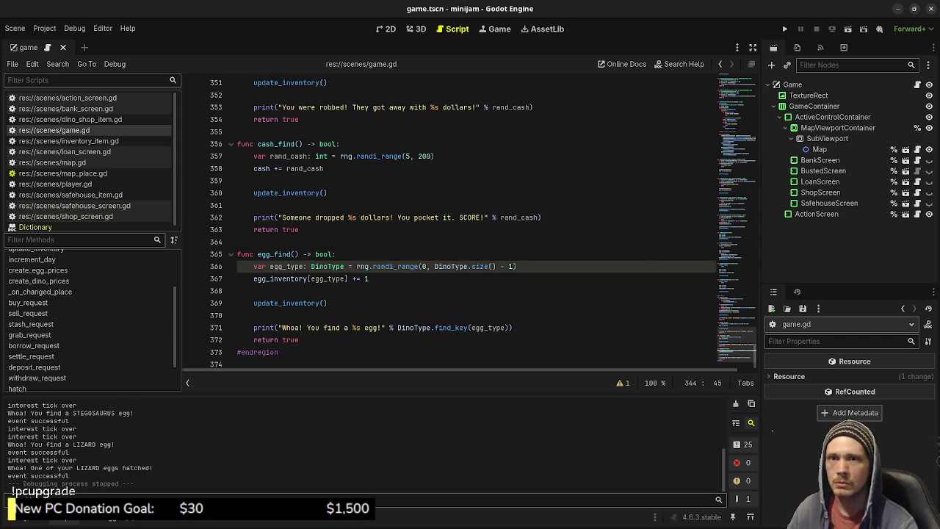
key("alt+Tab")
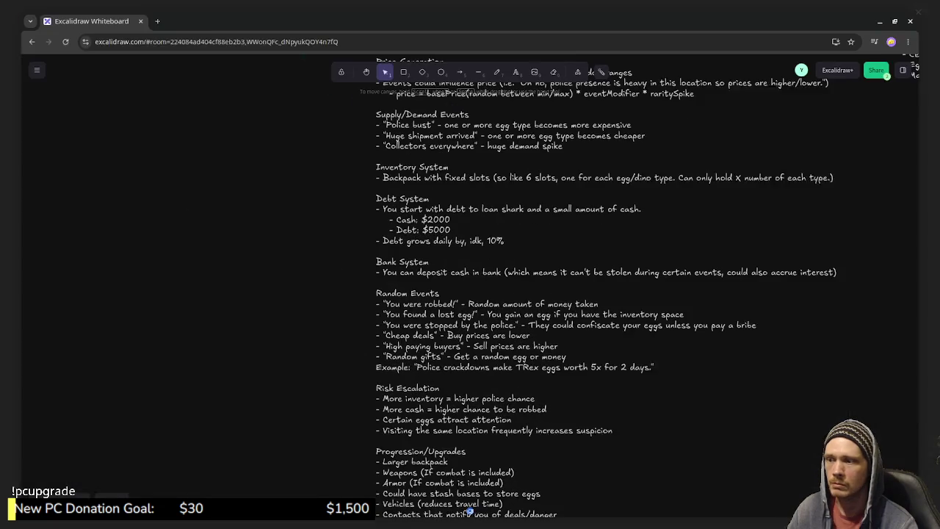
scroll(588, 293, "down", 2)
scroll(587, 294, "right", 3)
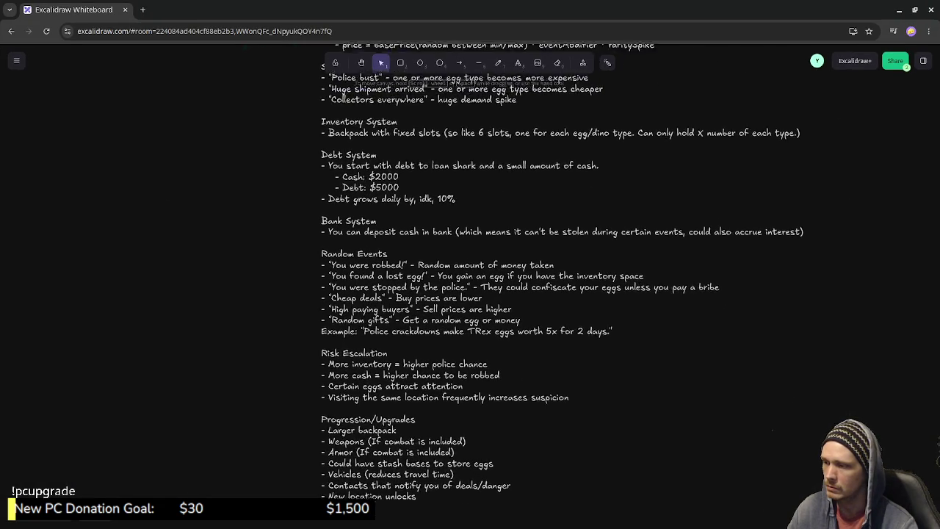
scroll(588, 294, "up", 1)
scroll(587, 294, "left", 1)
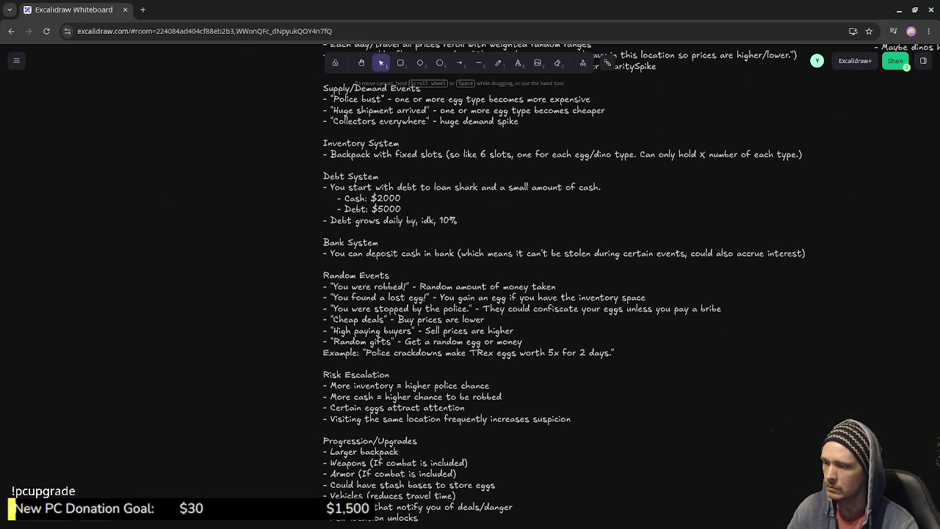
scroll(606, 63, "left", 1)
scroll(606, 63, "up", 1)
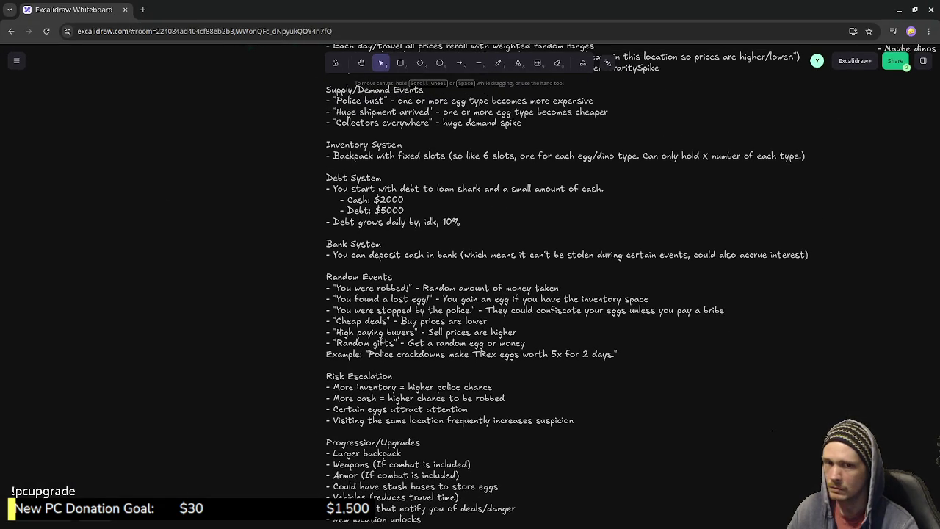
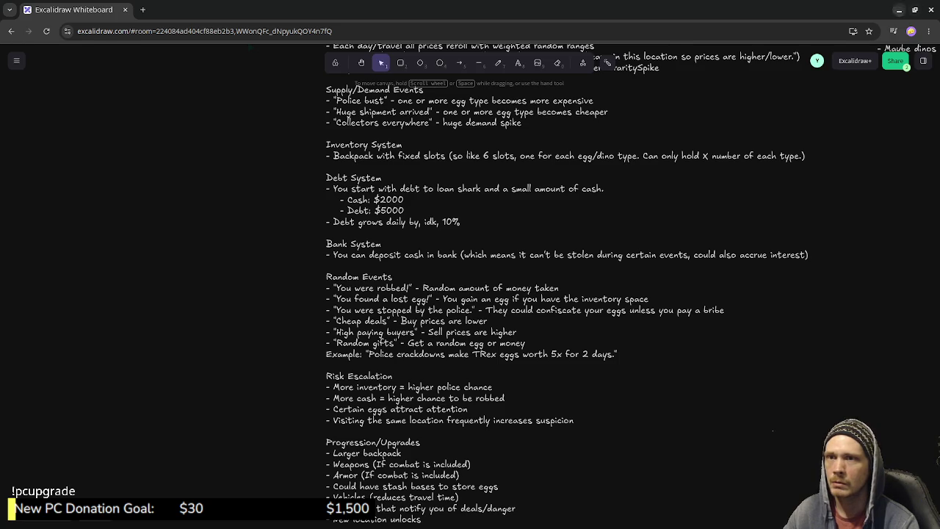
- Minimize the Excalidraw design notes to bring Godot's game.gd script back into view
left_click(899, 10)
left_click_drag(754, 356, 754, 88)
- Read through game.gd's constants, variables and setup code down past line 110
scroll(470, 220, "up", 1)
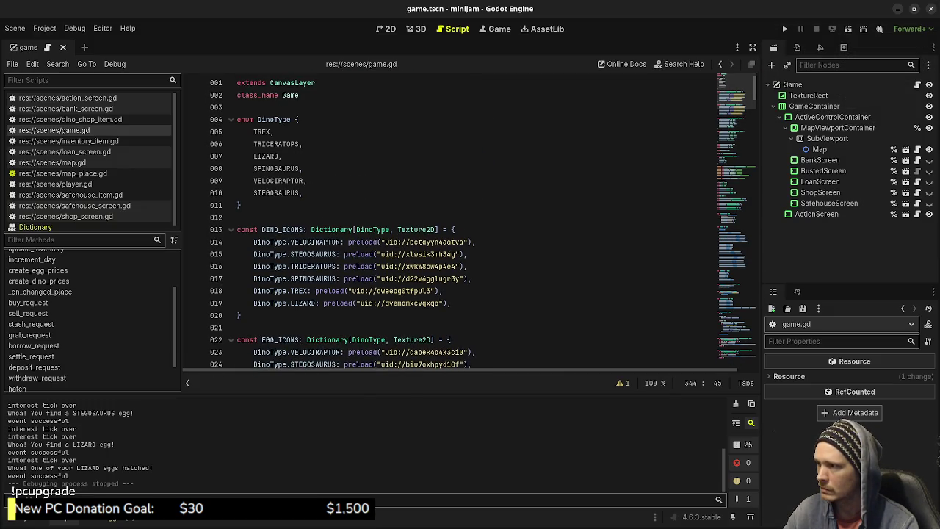
scroll(470, 220, "down", 4)
scroll(470, 221, "down", 5)
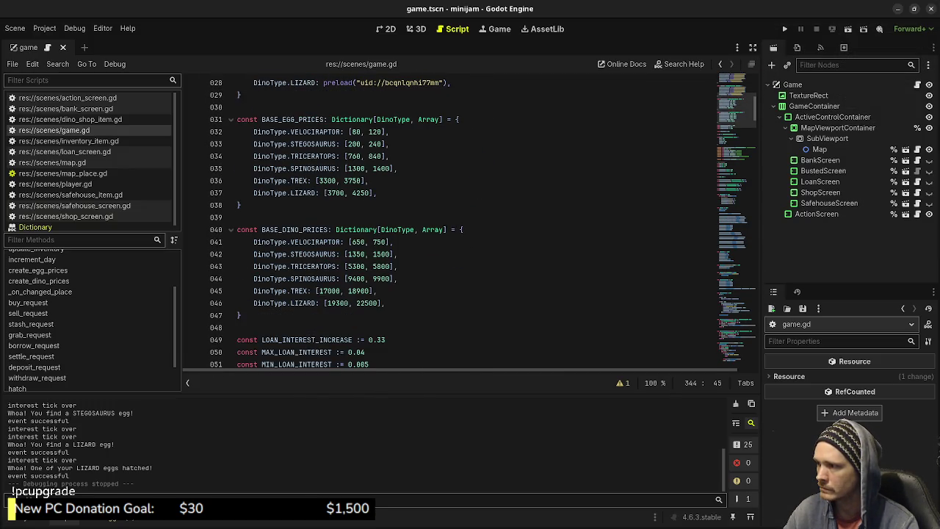
scroll(470, 220, "down", 3)
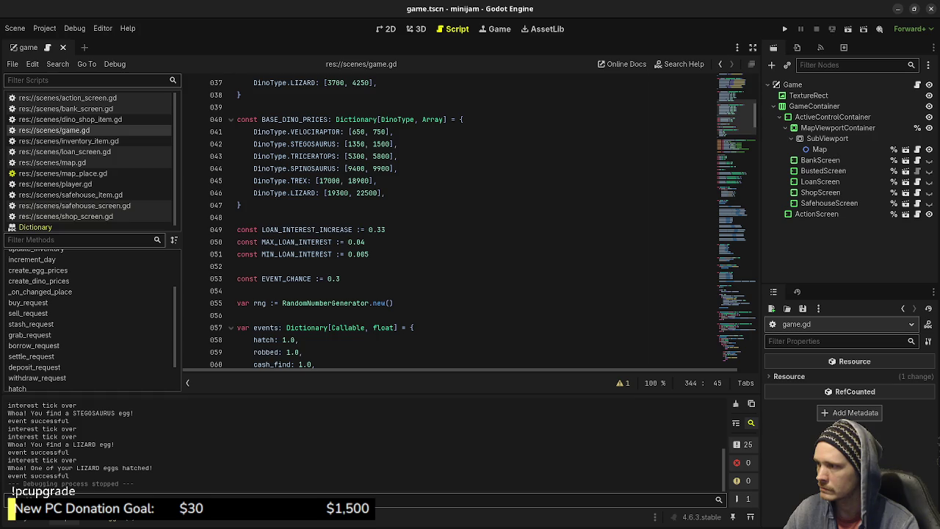
scroll(470, 220, "down", 2)
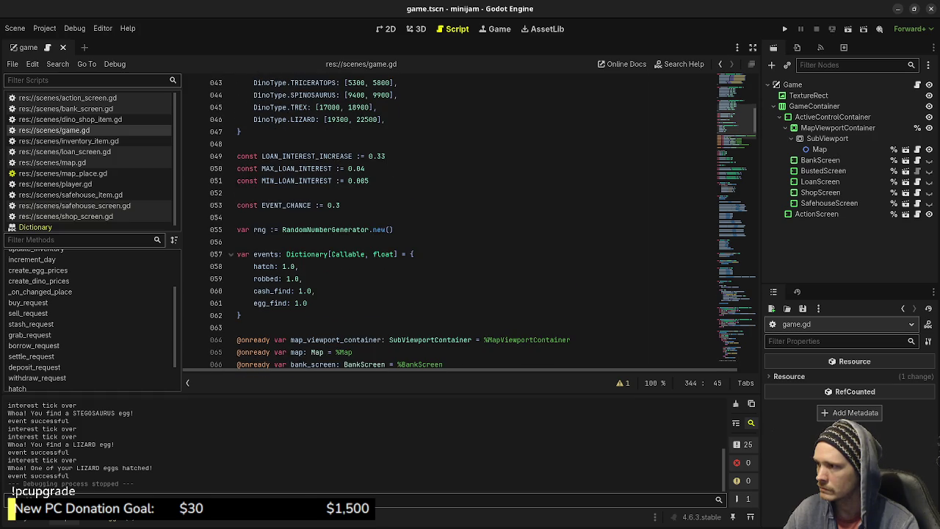
scroll(470, 220, "down", 4)
scroll(470, 221, "down", 6)
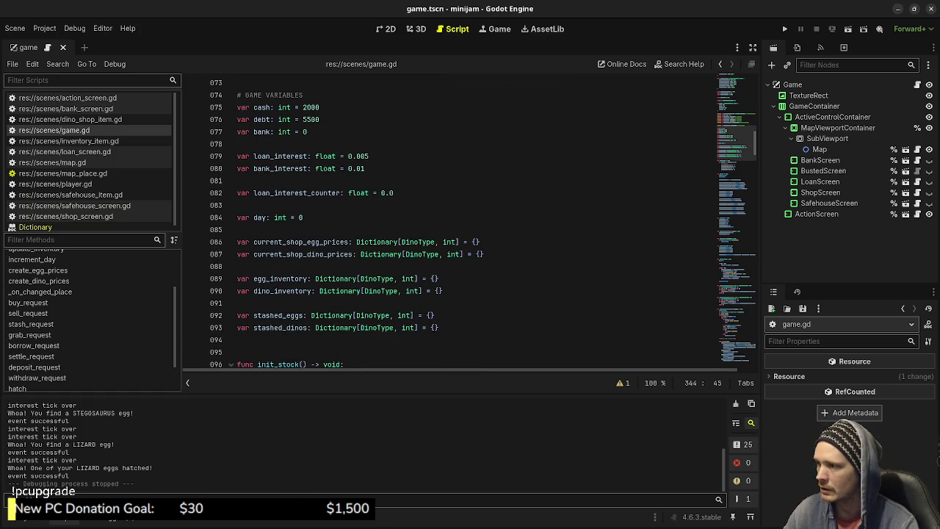
scroll(469, 220, "down", 4)
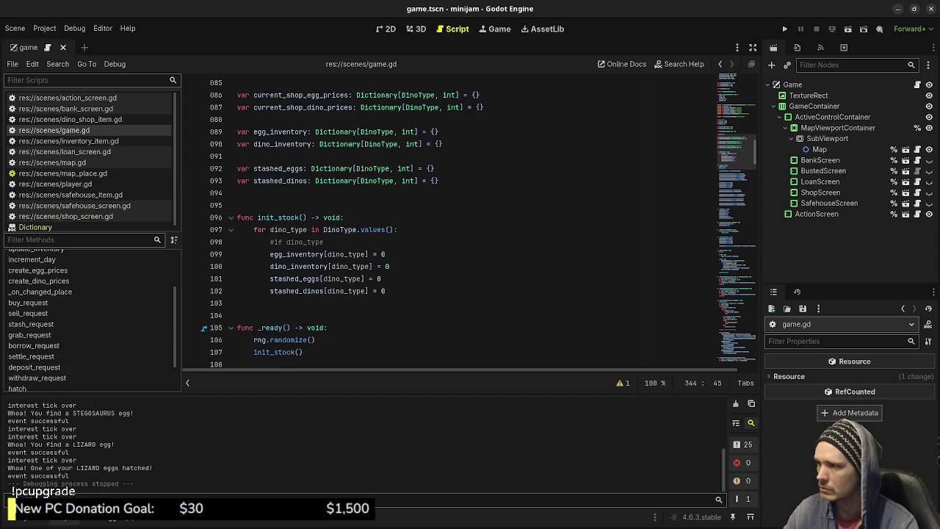
scroll(470, 220, "down", 1)
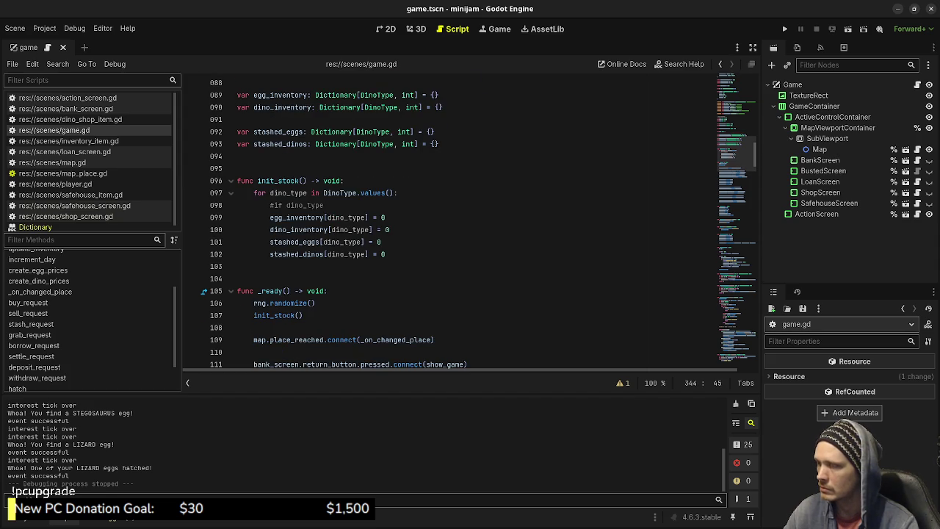
scroll(469, 220, "down", 2)
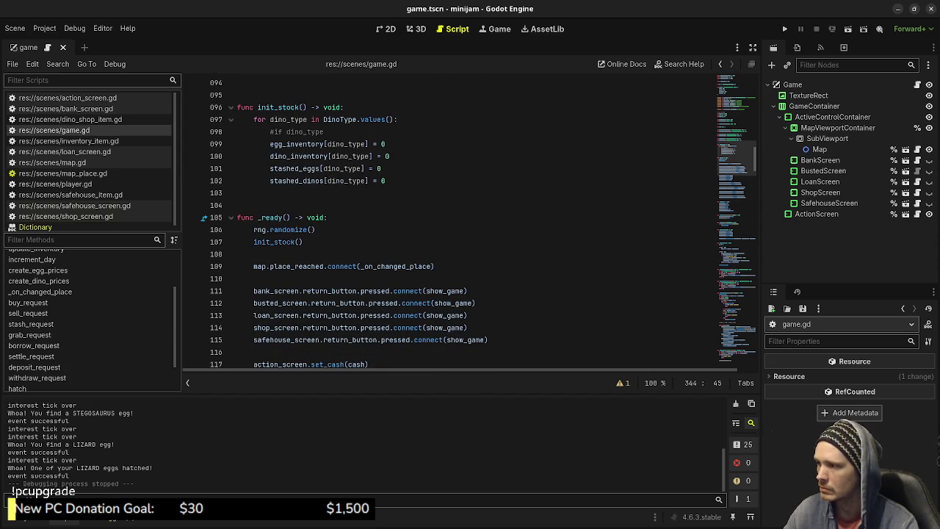
scroll(470, 220, "down", 1)
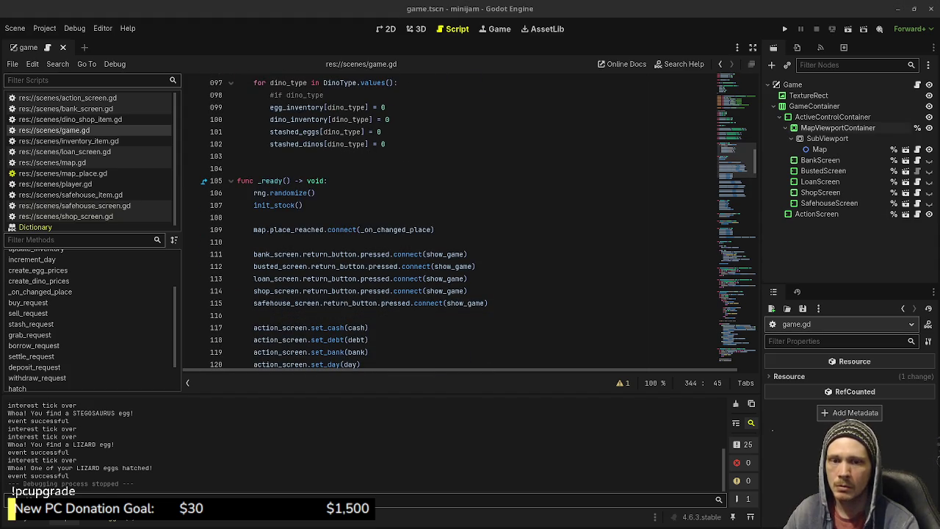
left_click(237, 241)
scroll(448, 220, "down", 5)
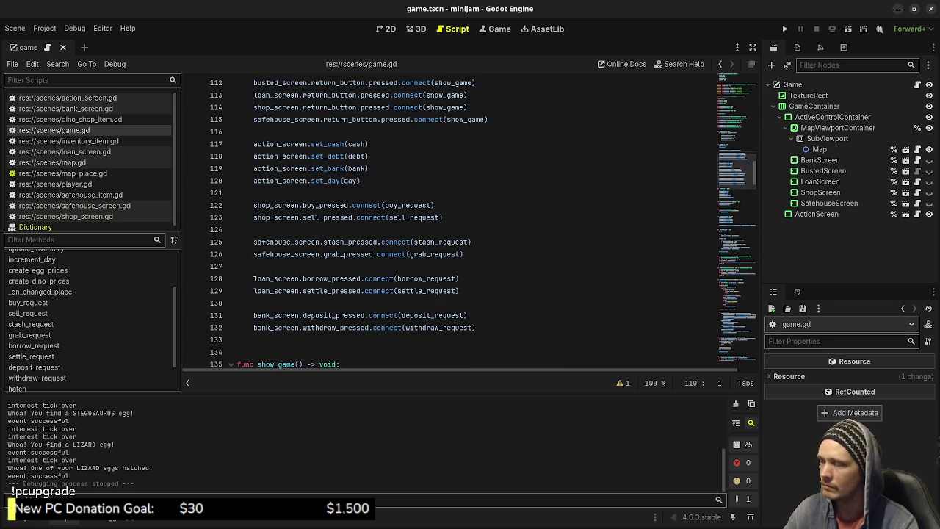
- Check shop_screen and jump to the init_stock definition, then switch to map.gd
double_click(276, 204)
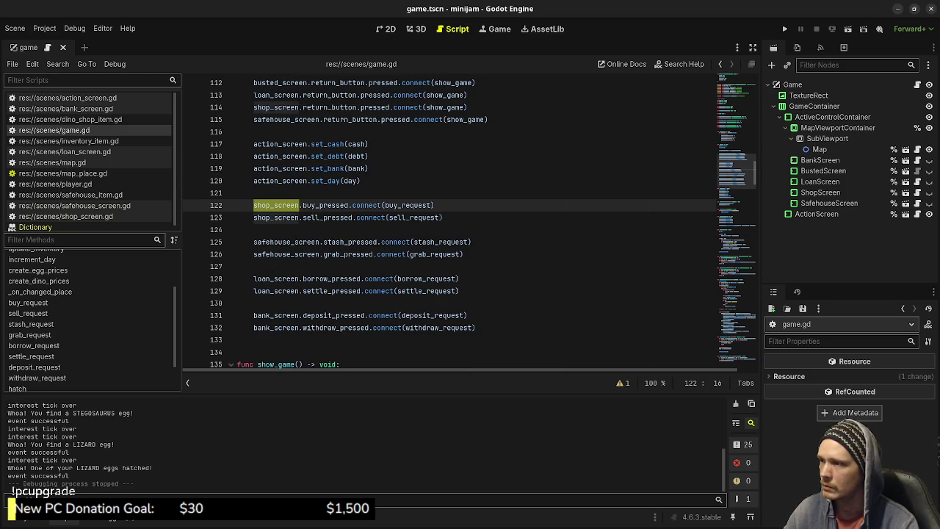
scroll(447, 221, "up", 3)
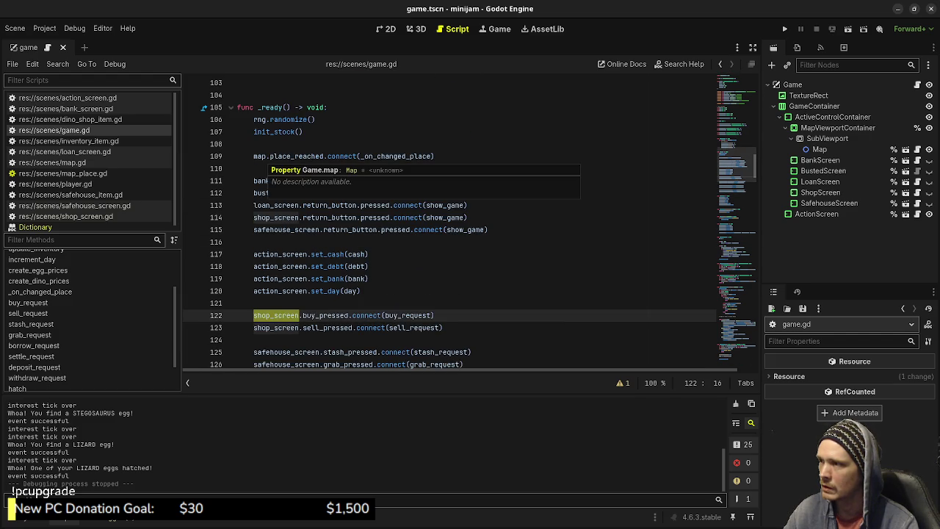
scroll(264, 156, "up", 3)
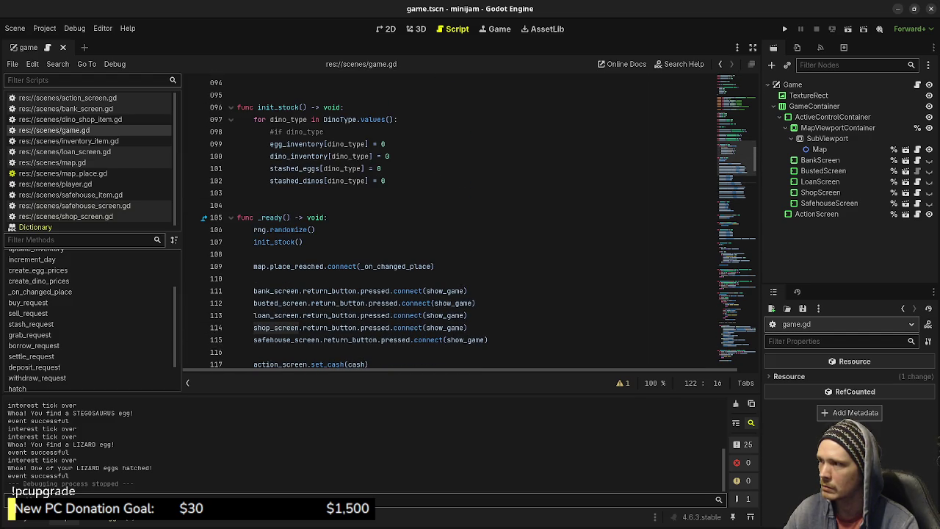
double_click(276, 242)
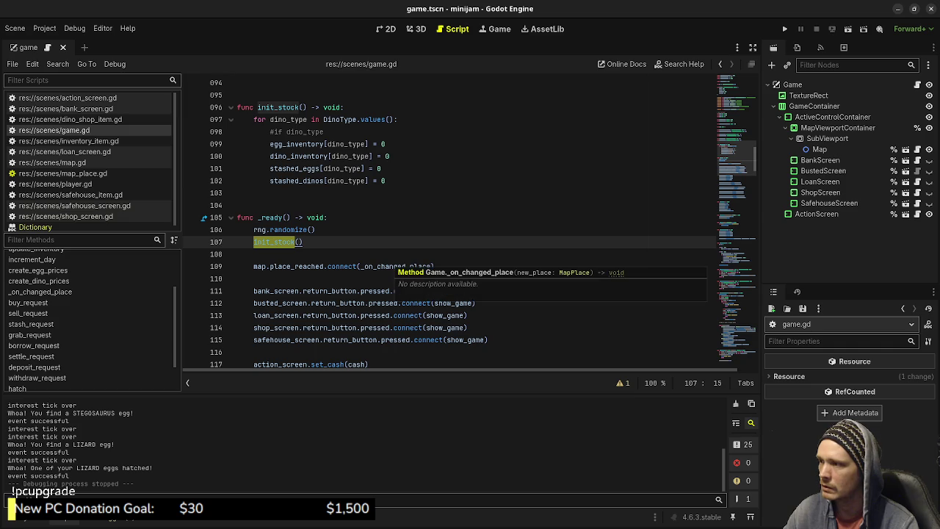
left_click(275, 241, "ctrl")
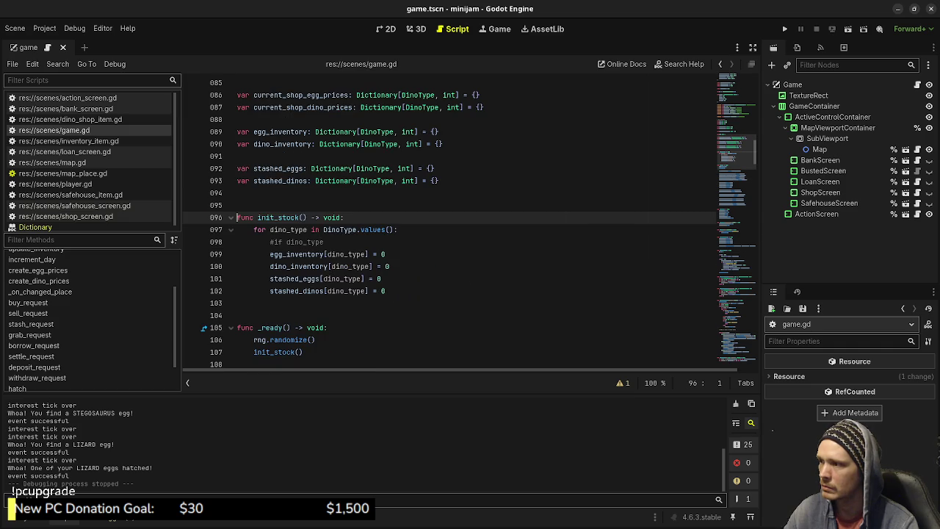
scroll(345, 229, "down", 4)
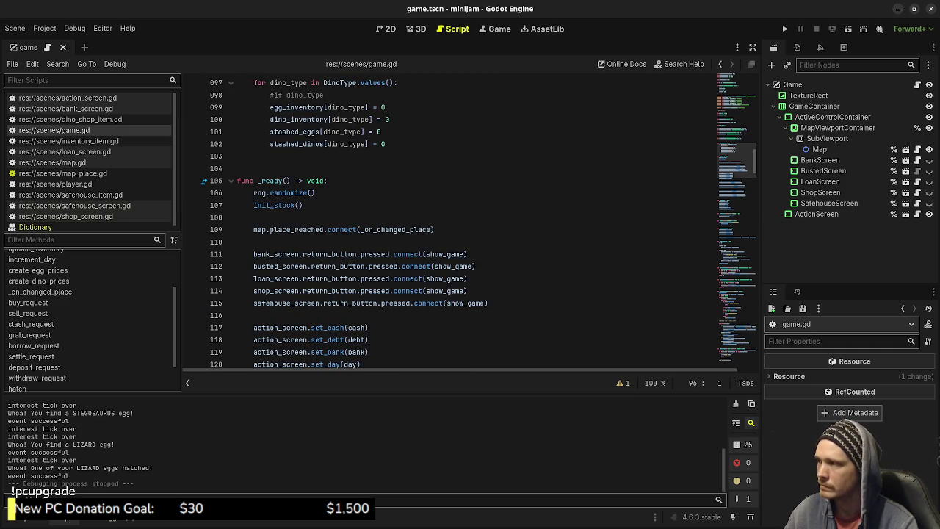
left_click(53, 163)
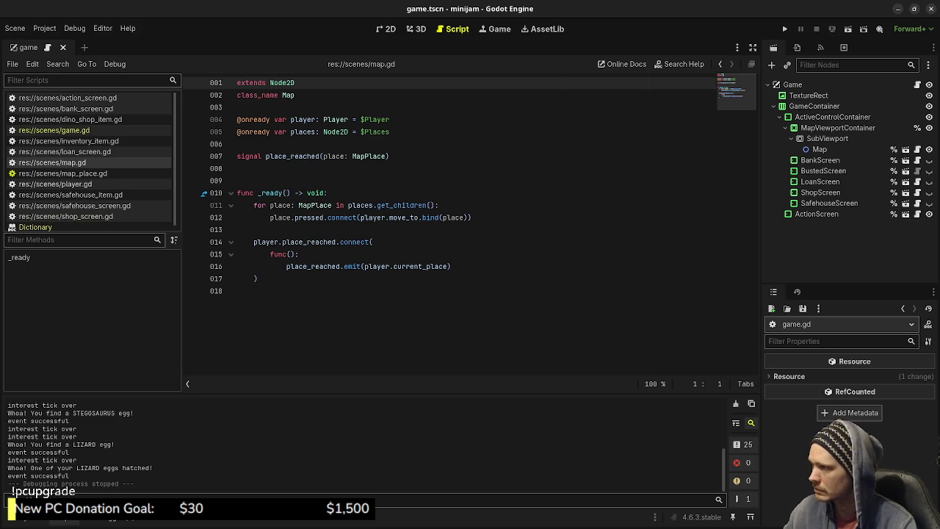
- Look over player.gd's MapPlace reference and map_place.gd, then show the game scene in 2D
left_click(55, 184)
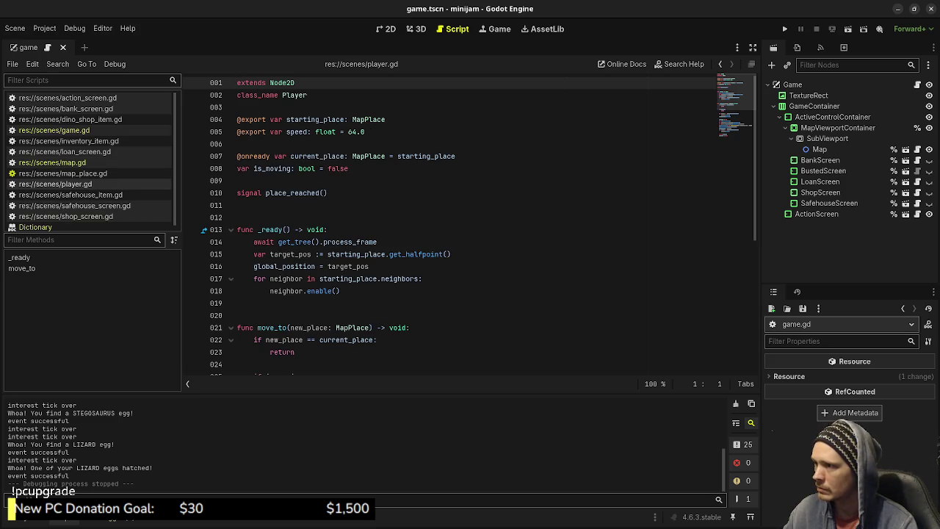
double_click(368, 155)
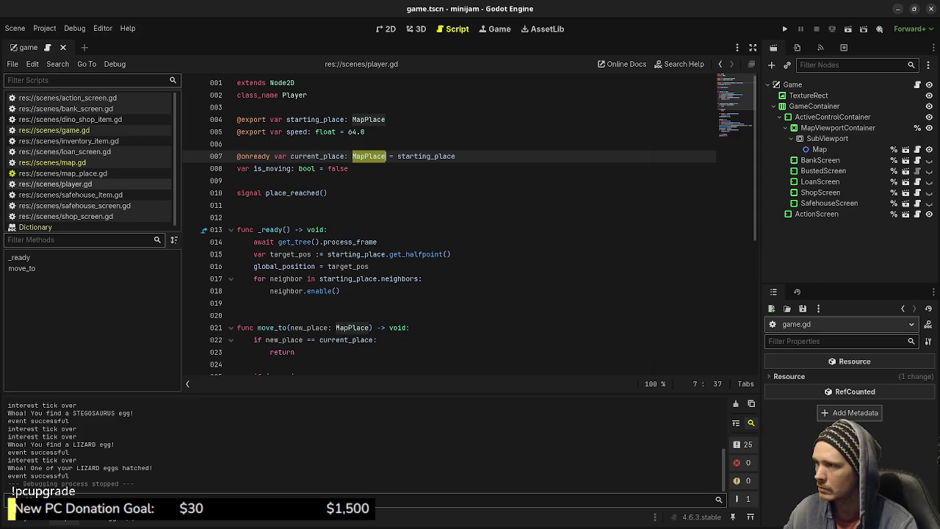
left_click(62, 173)
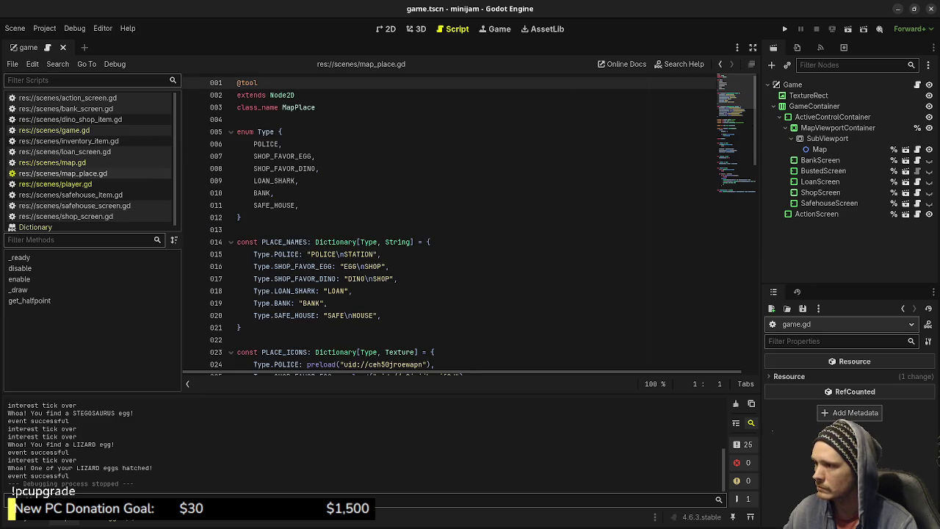
scroll(470, 228, "down", 1)
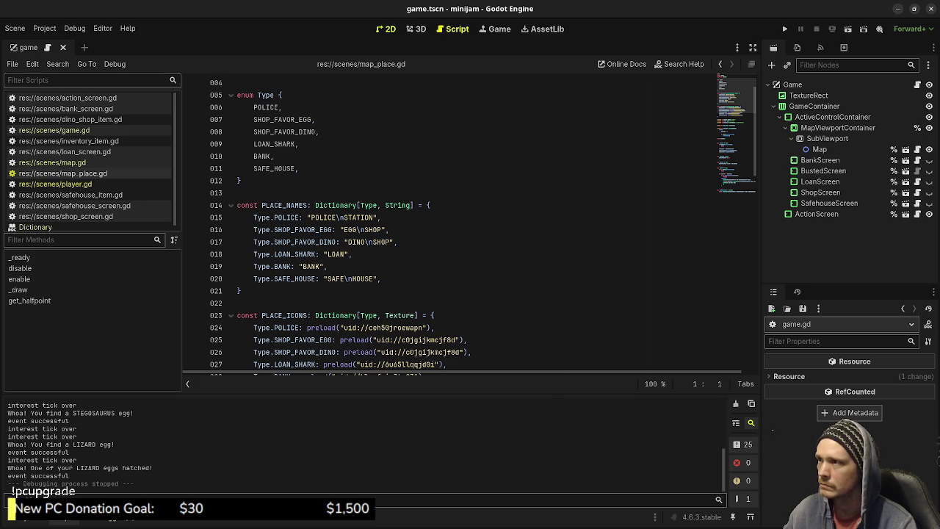
left_click(386, 28)
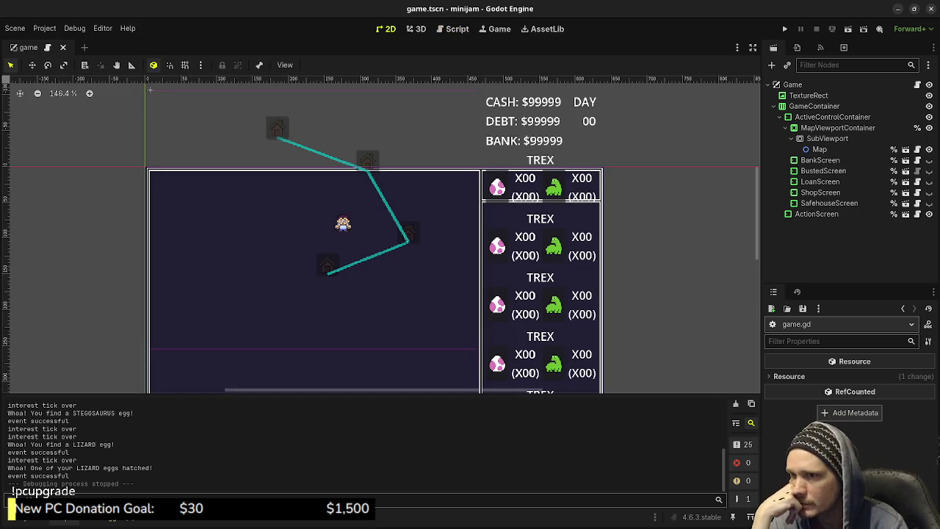
- Zoom the game scene canvas out and back in, then run the project with F5
scroll(538, 276, "down", 5)
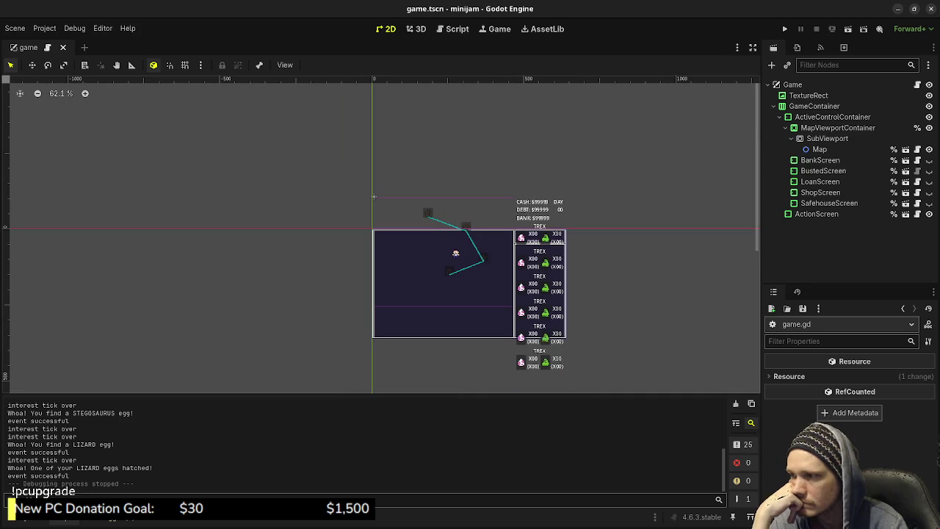
scroll(581, 295, "up", 2)
key("F5")
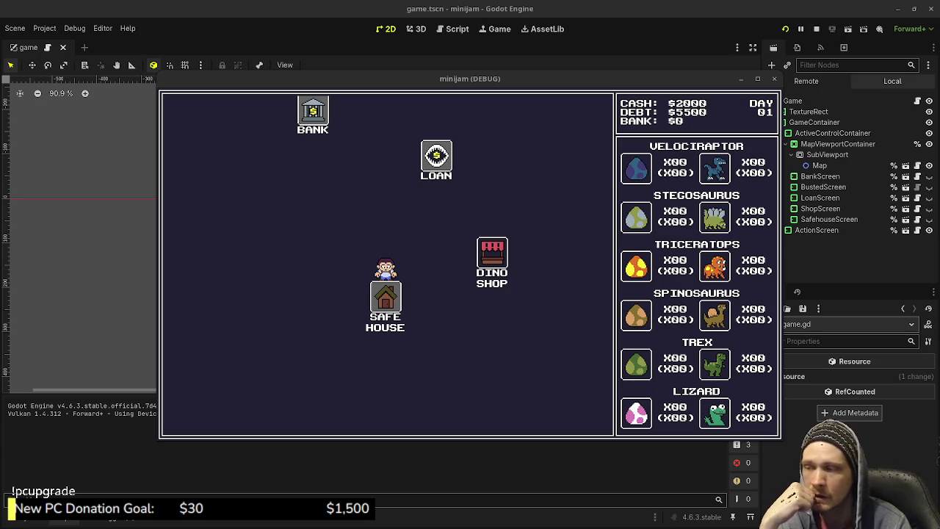
- Play-test by visiting the dino shop and safe house, returning to the map each time
left_click(492, 260)
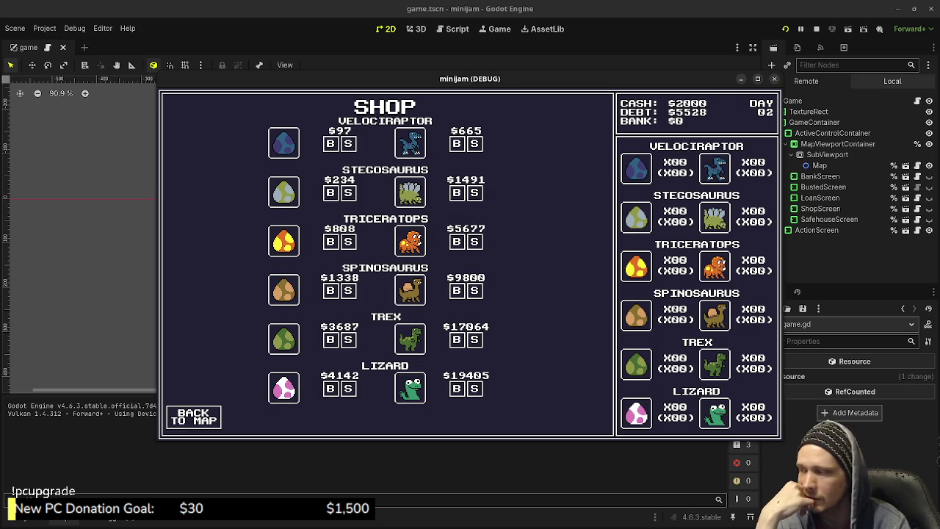
left_click(193, 416)
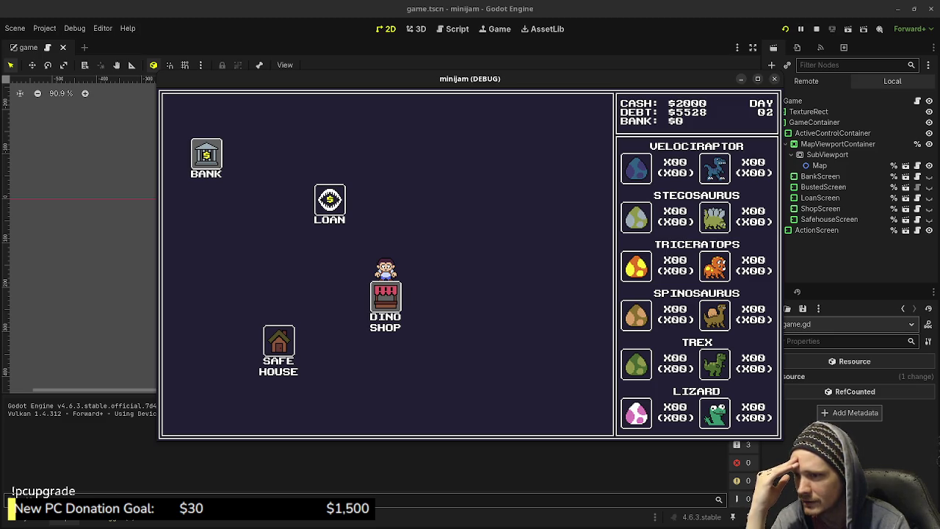
left_click(279, 341)
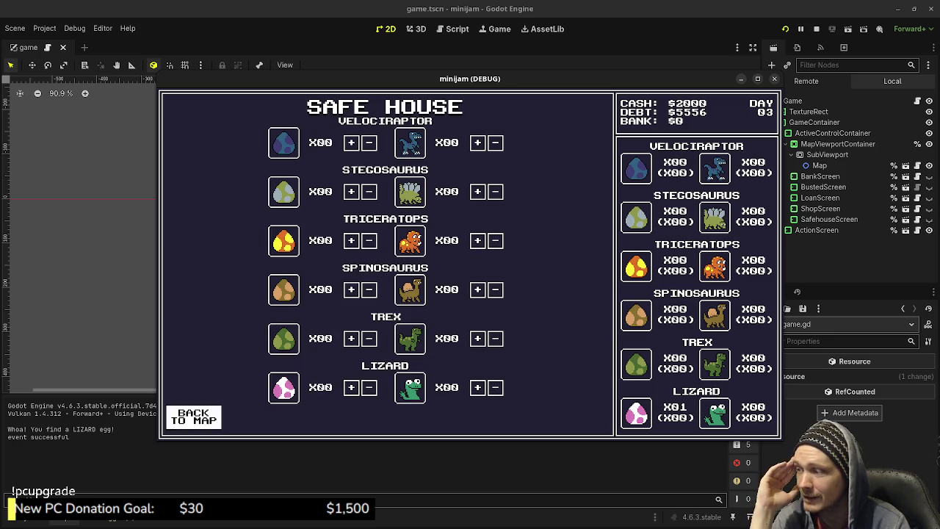
left_click(193, 417)
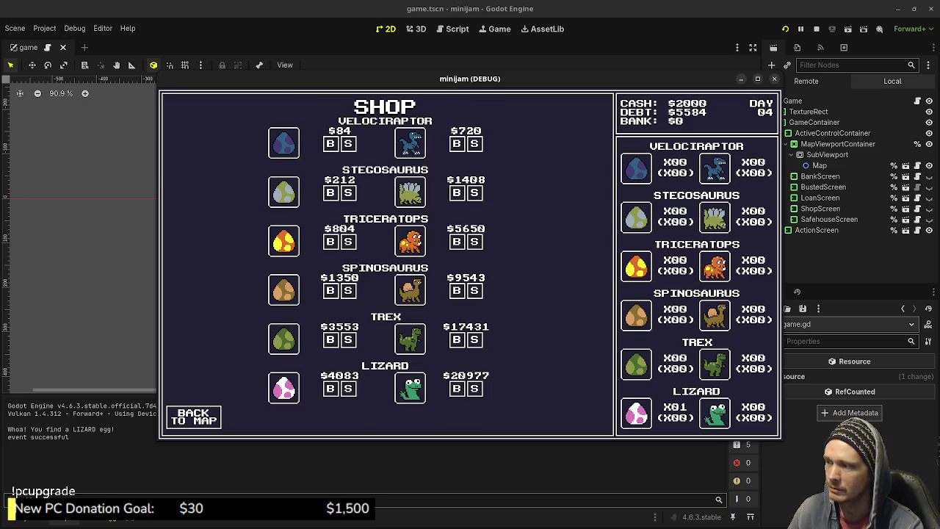
left_click(193, 416)
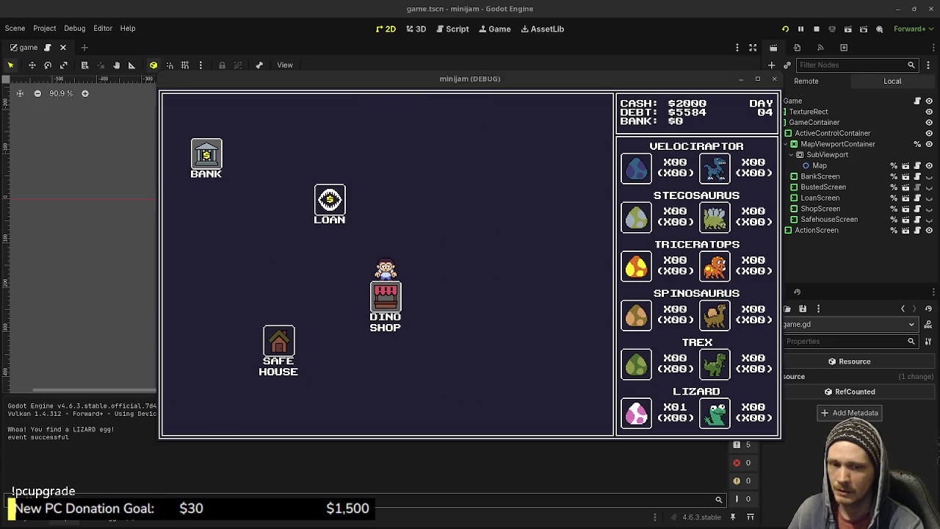
- Visit the loan shark and dino shop again, then stop the running game
left_click(329, 200)
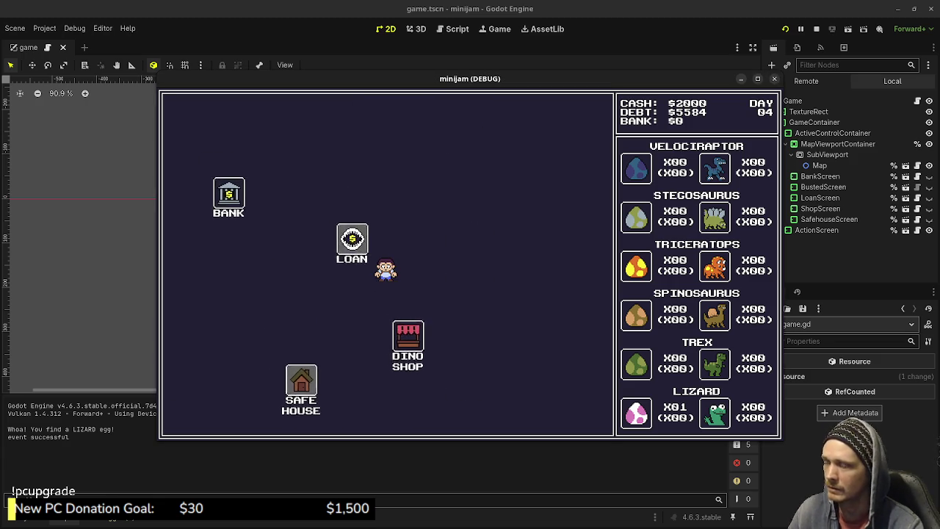
left_click(193, 416)
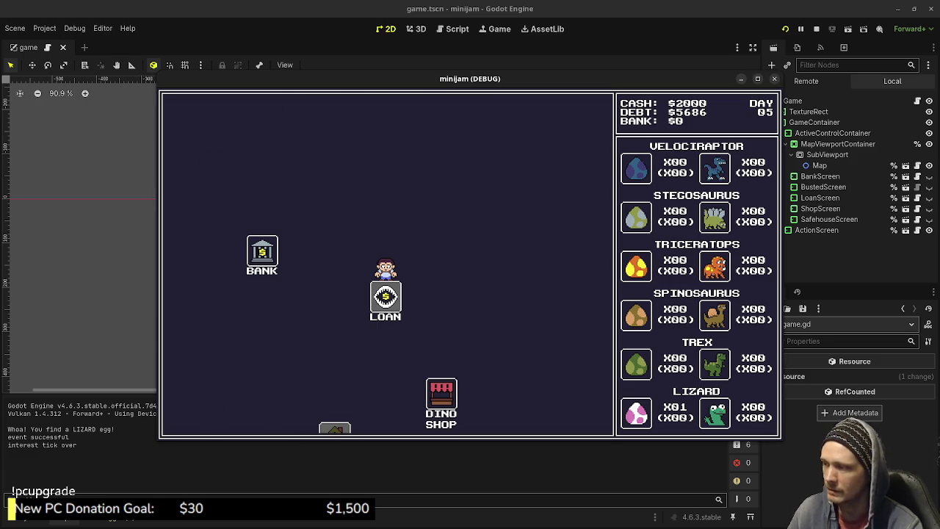
left_click(441, 396)
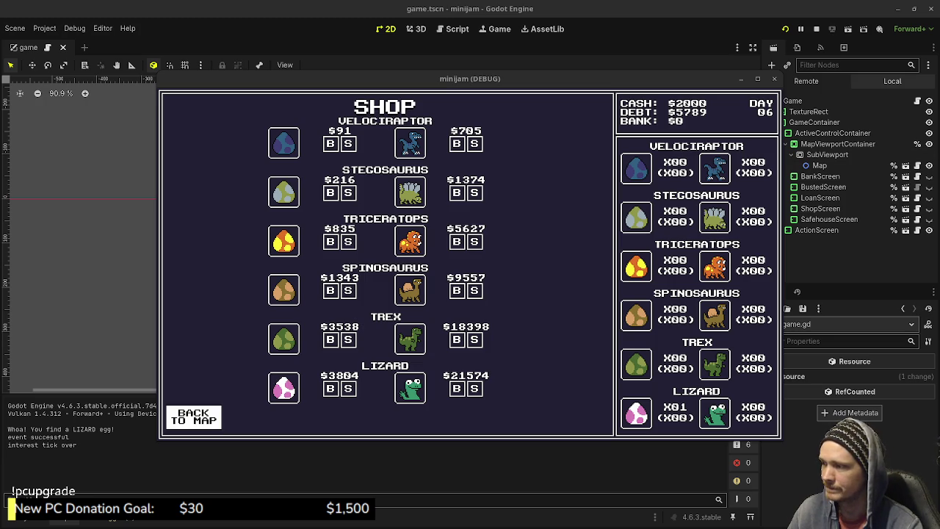
left_click(193, 417)
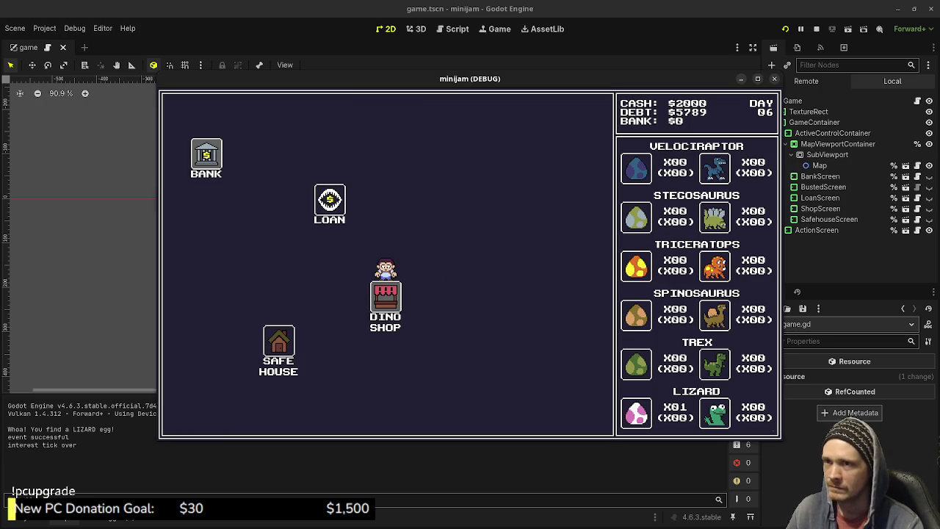
left_click(815, 29)
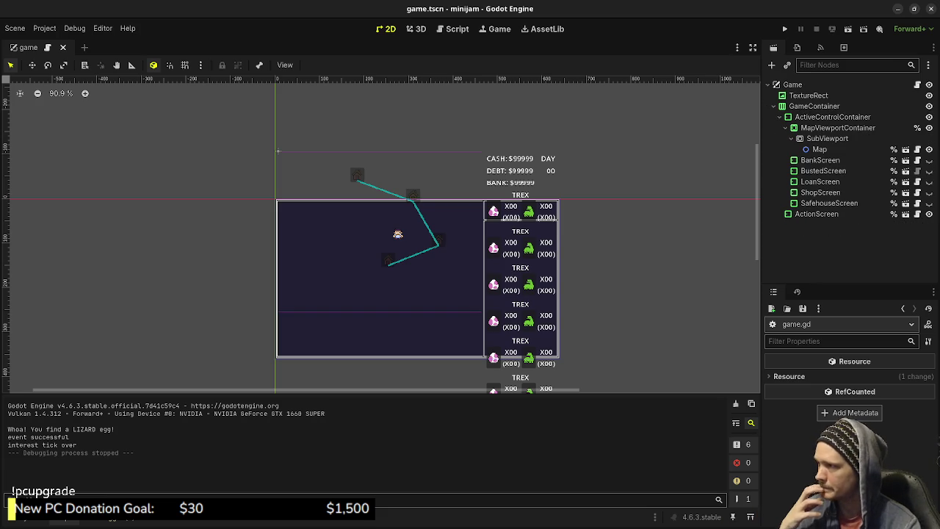
key("ctrl+F3")
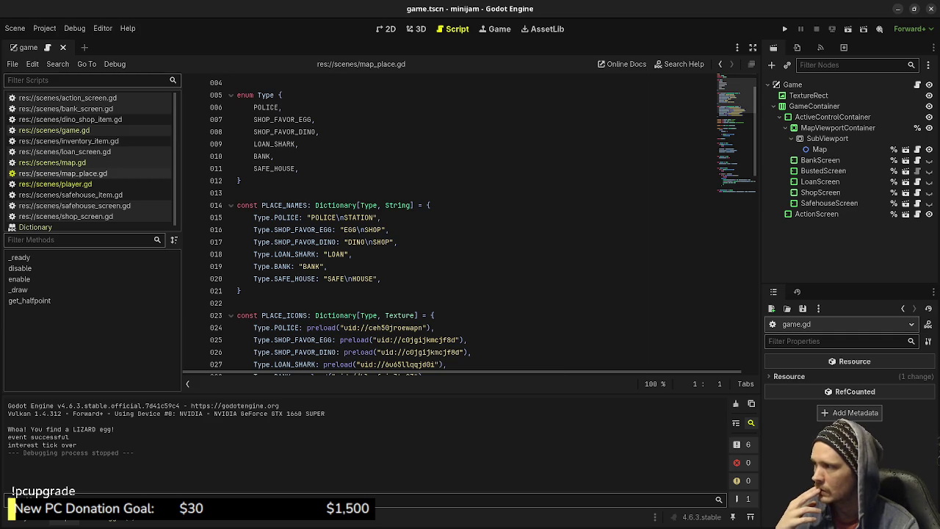
left_click(52, 162)
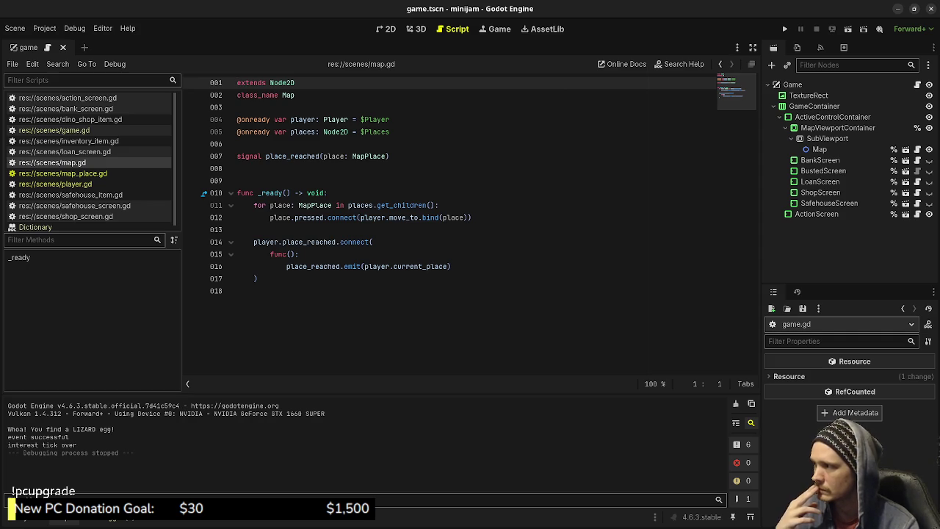
left_click(62, 173)
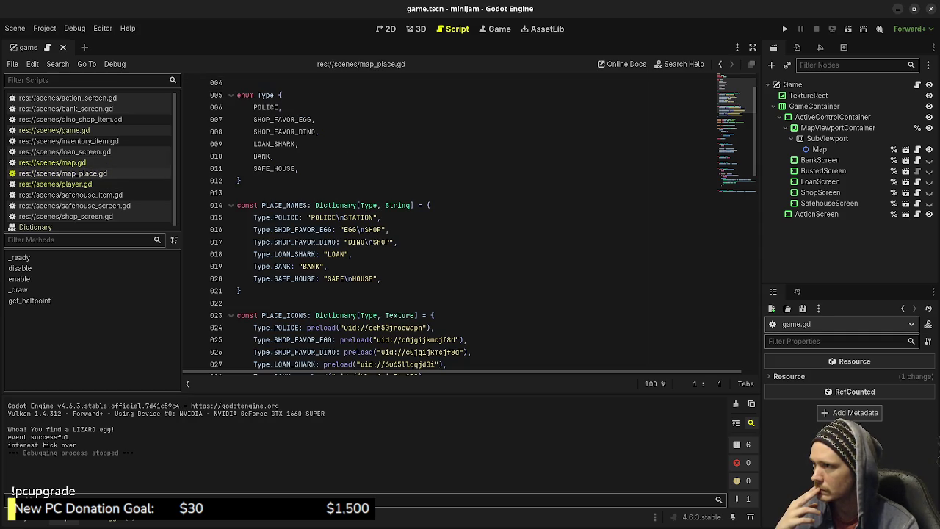
left_click(386, 29)
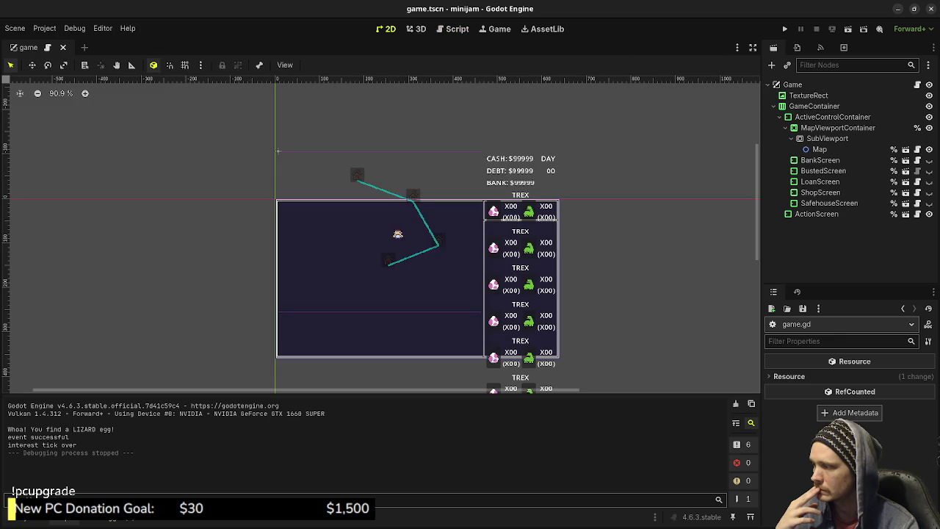
- Open res://scenes/map.tscn from the FileSystem panel in its own tab
left_click(37, 517)
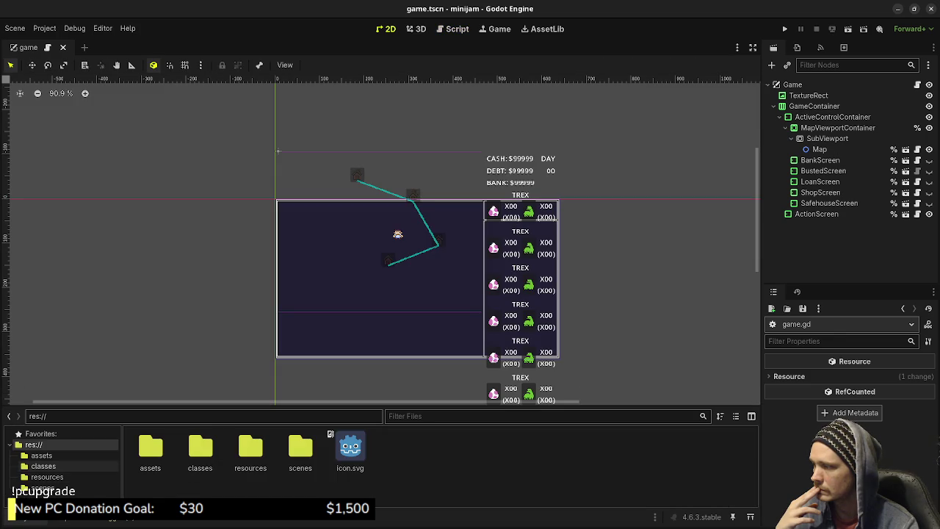
left_click(42, 487)
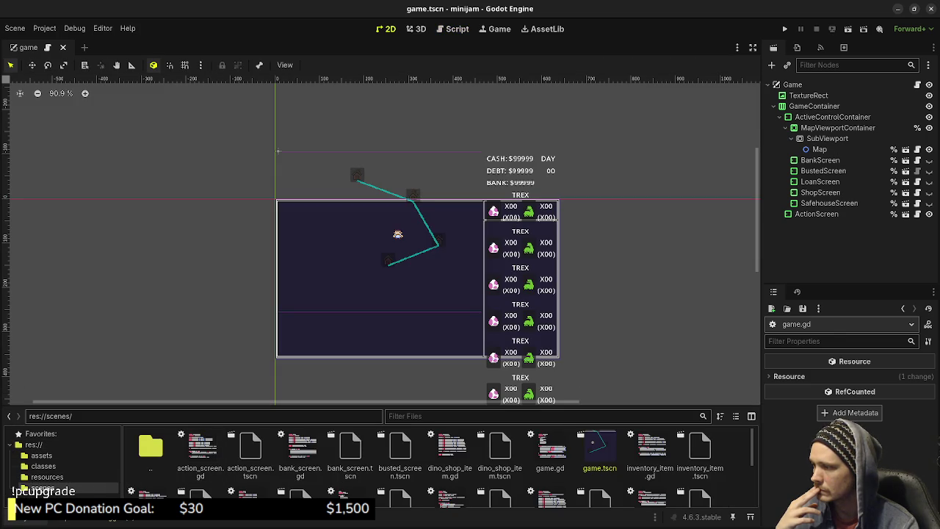
left_click_drag(381, 405, 381, 261)
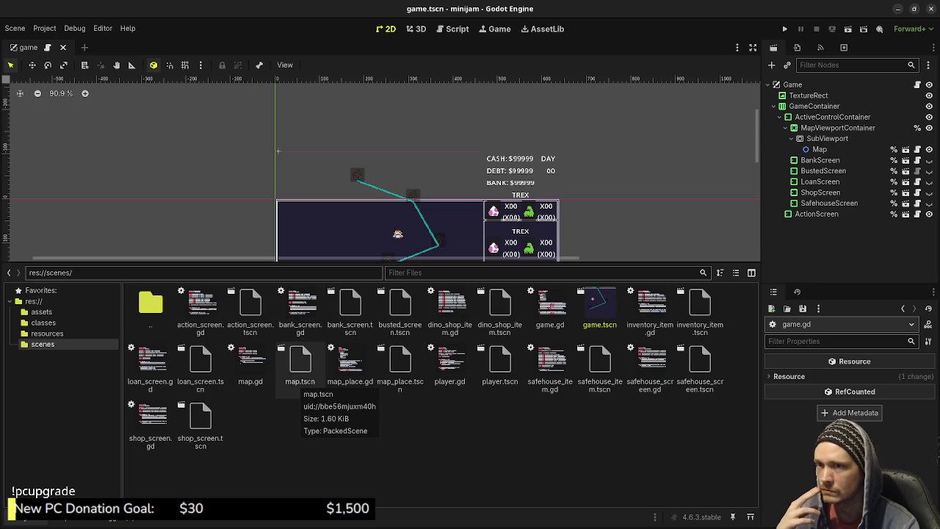
double_click(300, 367)
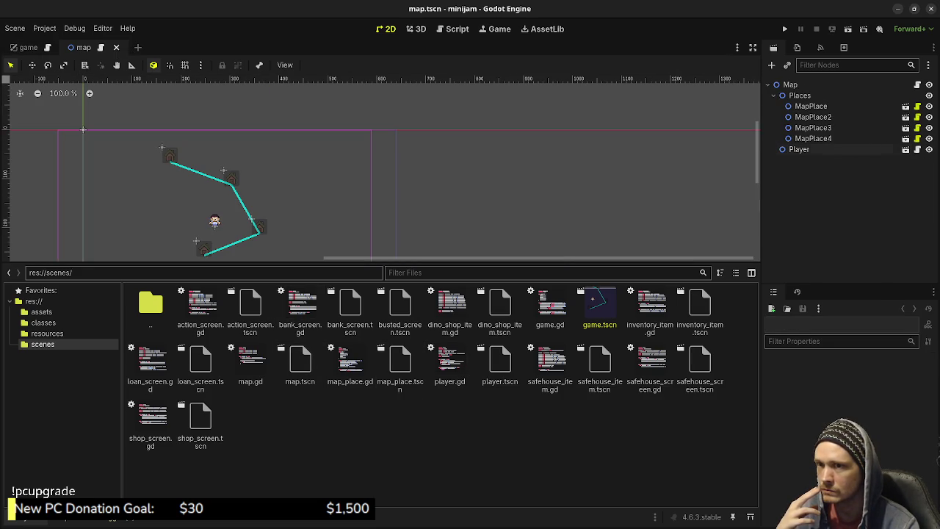
left_click_drag(382, 262, 381, 397)
- Inspect the first MapPlace node's Type options, then switch to the Script editor
left_click(811, 106)
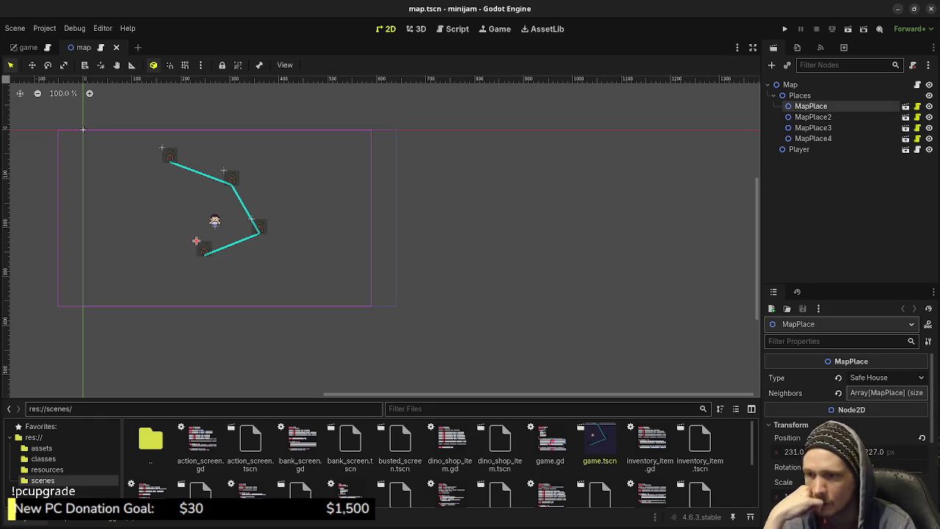
left_click(882, 377)
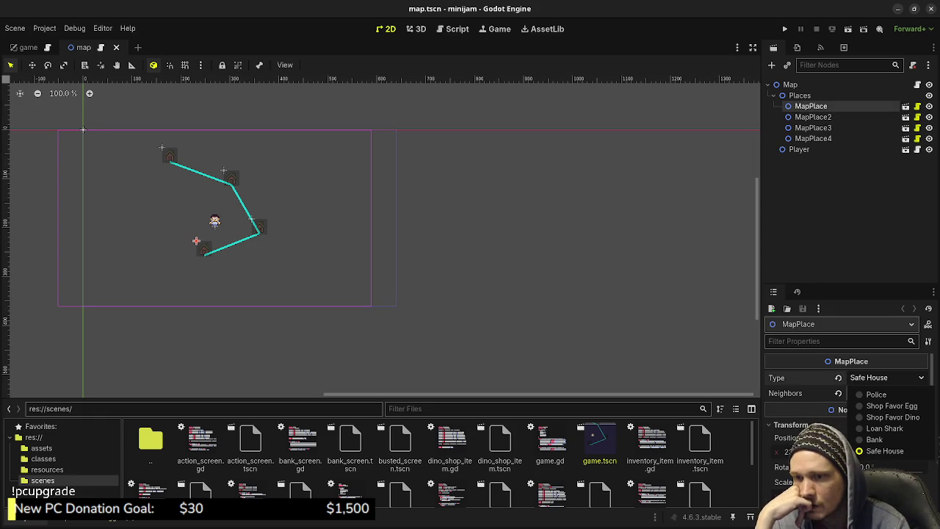
key("Escape")
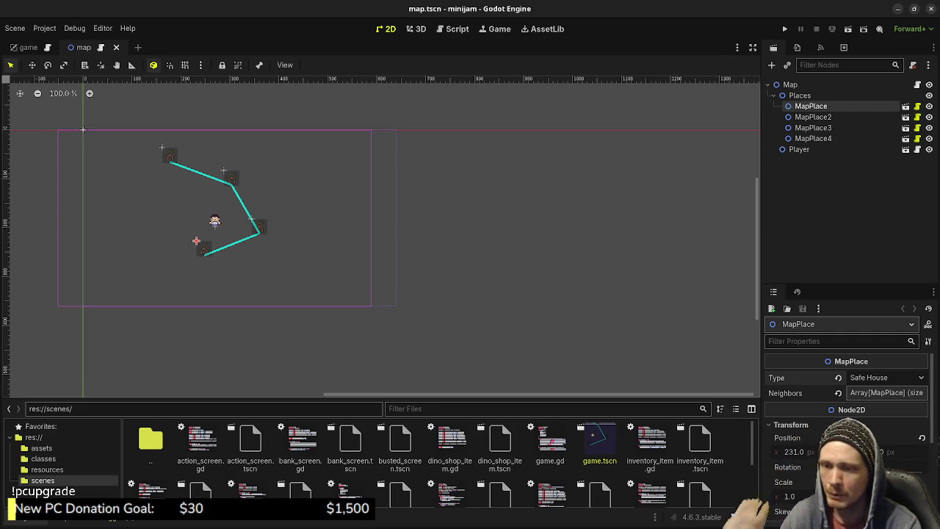
key("ctrl+F3")
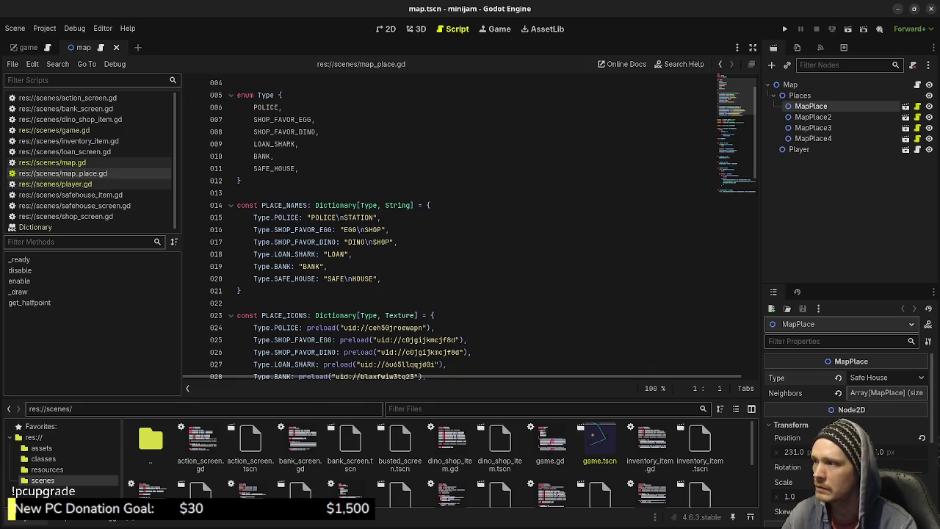
- Scroll through map_place.gd's Type enum and PLACE_NAMES, then switch to game.gd
scroll(470, 228, "up", 1)
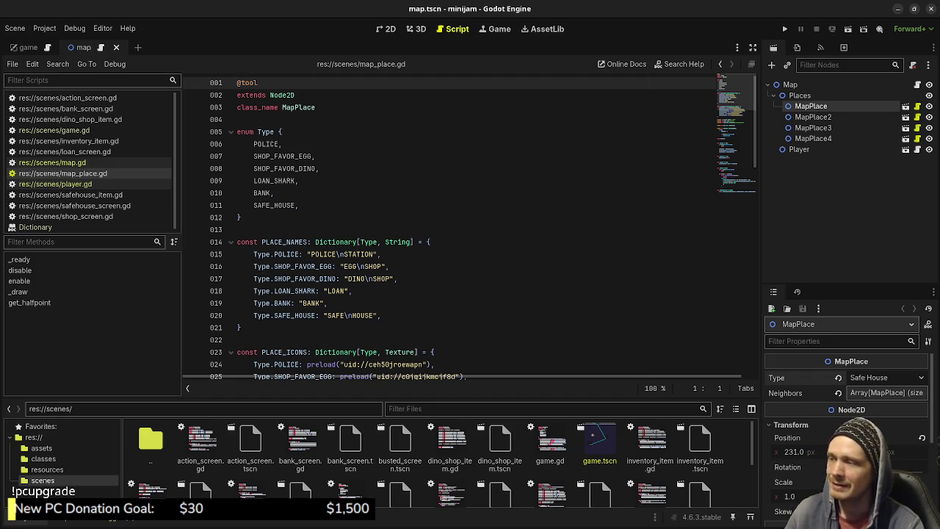
scroll(470, 220, "down", 10)
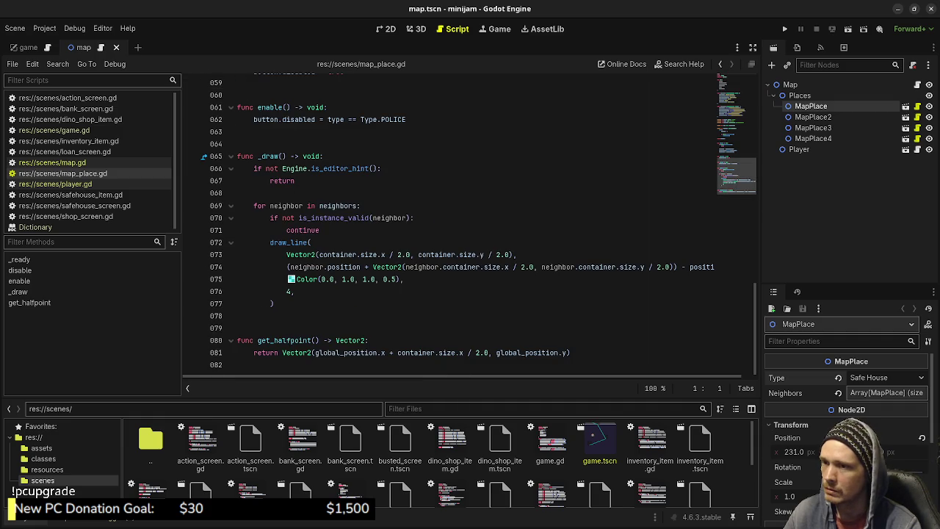
left_click(54, 130)
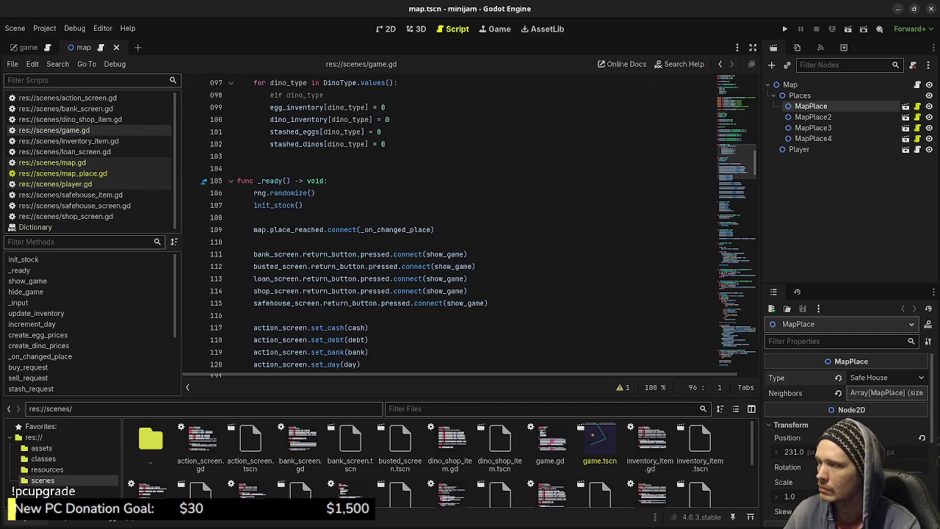
- Jump to the random-event functions at the end of game.gd and compare with the Excalidraw notes
left_click_drag(736, 162, 736, 342)
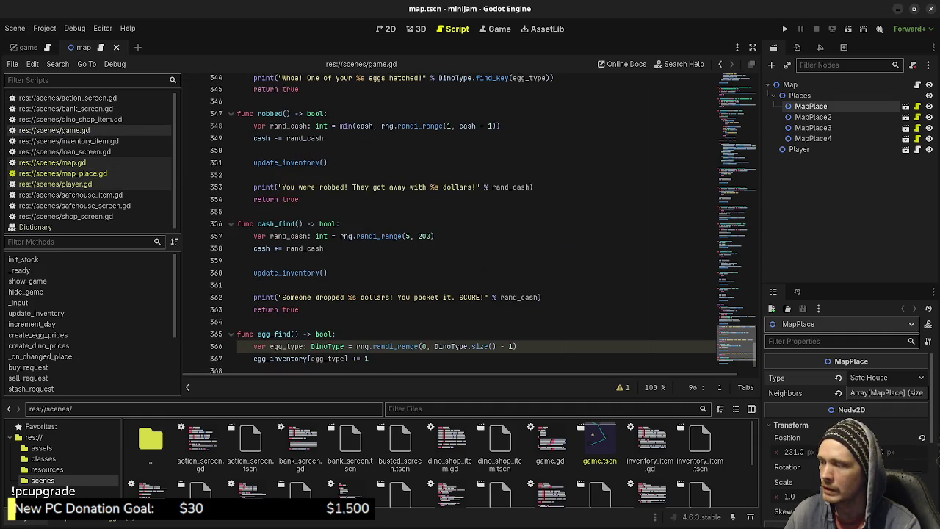
scroll(483, 220, "down", 3)
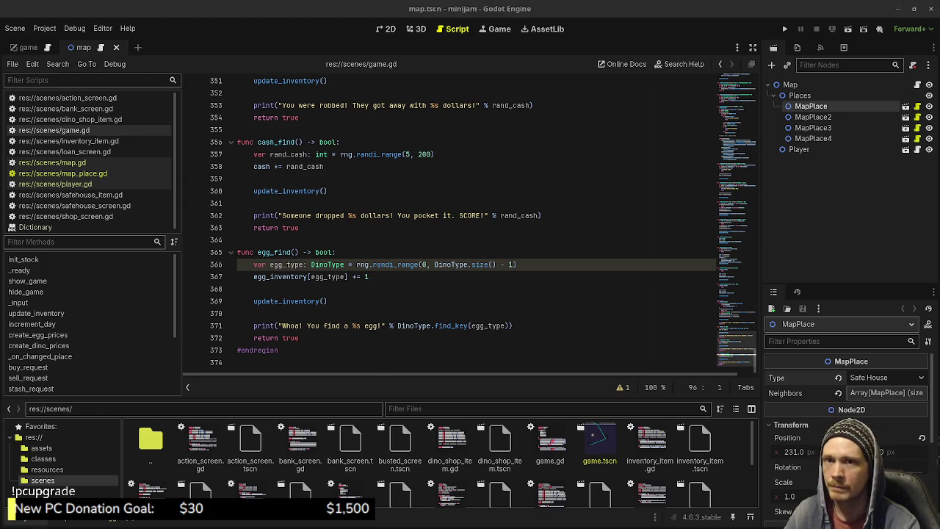
key("alt+Tab")
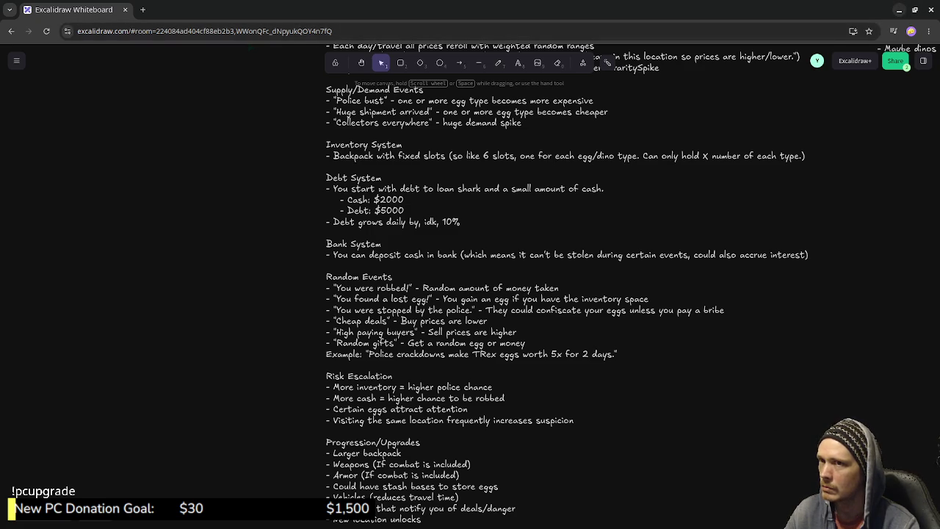
left_click(898, 10)
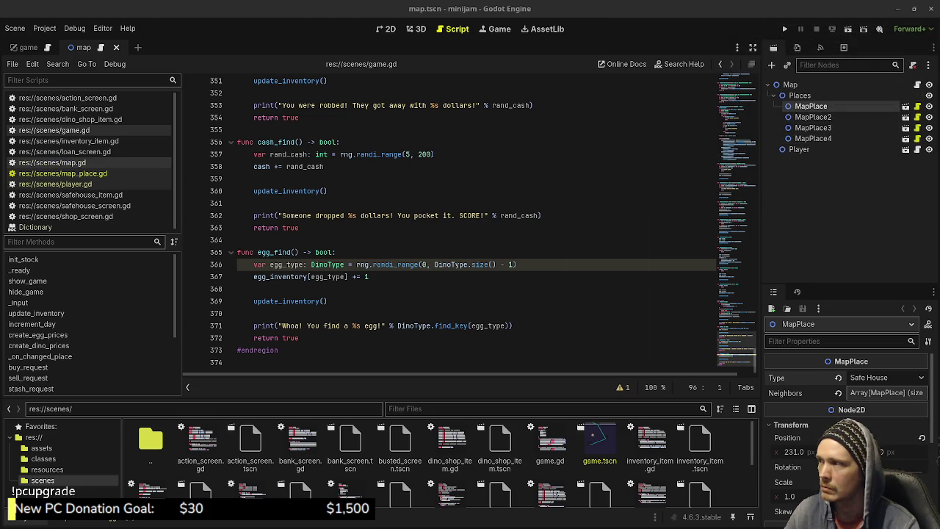
- Scroll up to game.gd's cash, debt and bank declarations and reread the Excalidraw notes
scroll(470, 220, "up", 7)
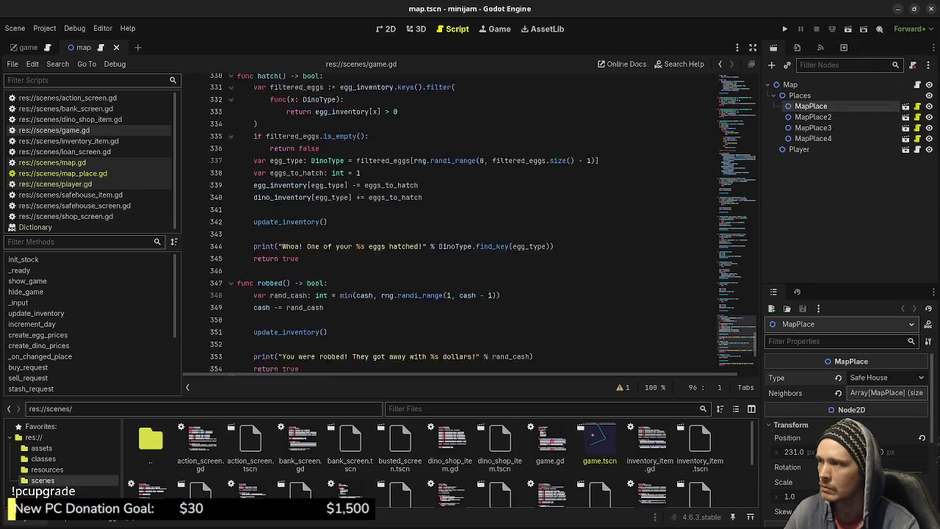
scroll(470, 220, "up", 20)
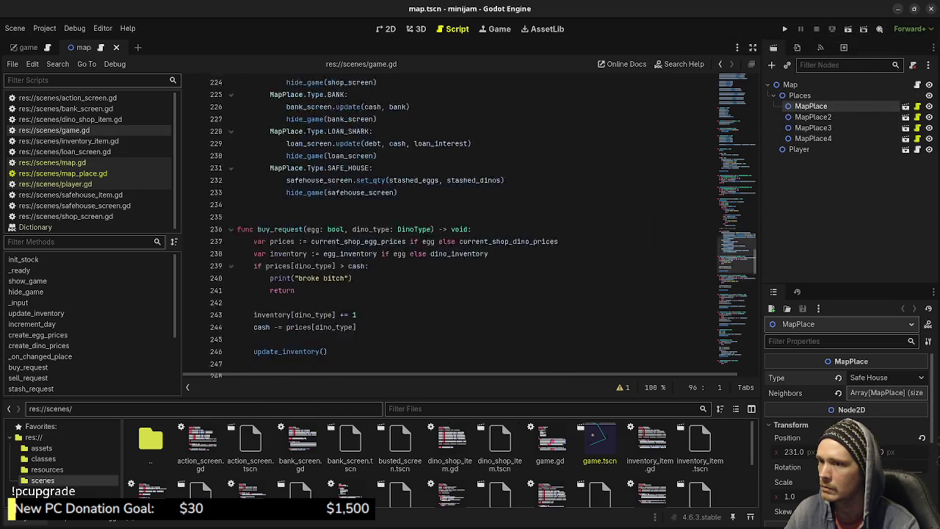
scroll(470, 221, "up", 20)
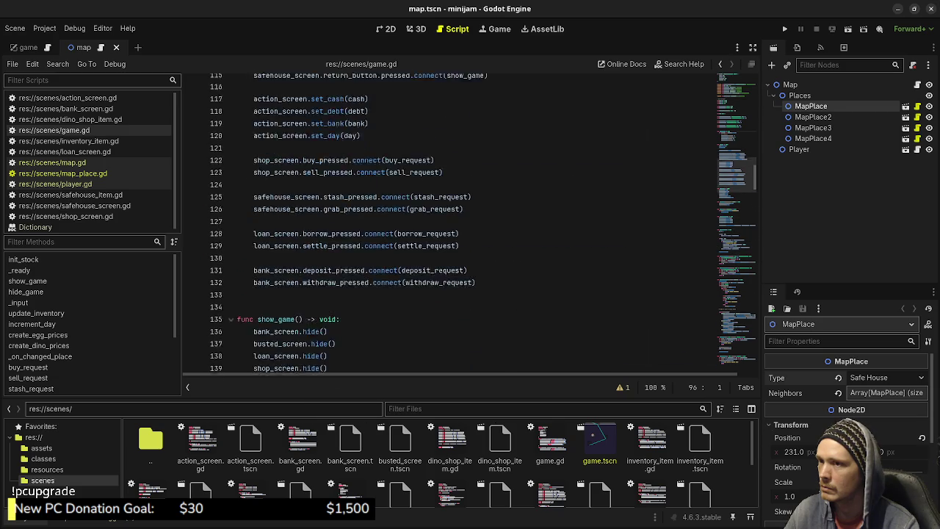
scroll(470, 221, "up", 9)
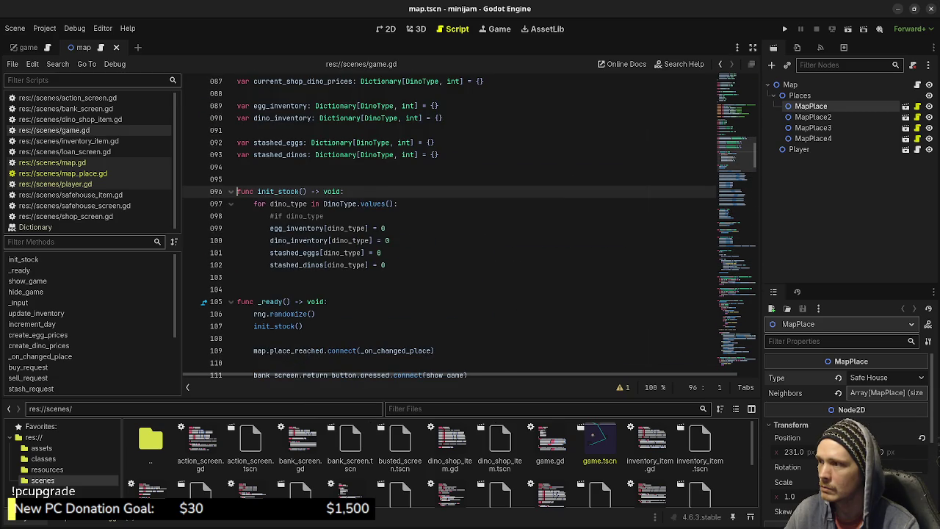
scroll(470, 220, "up", 4)
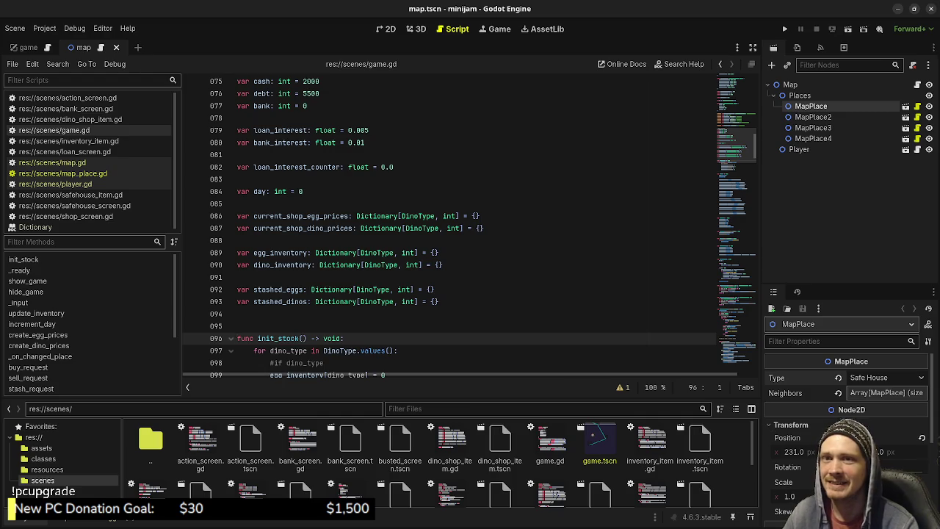
key("alt+Tab")
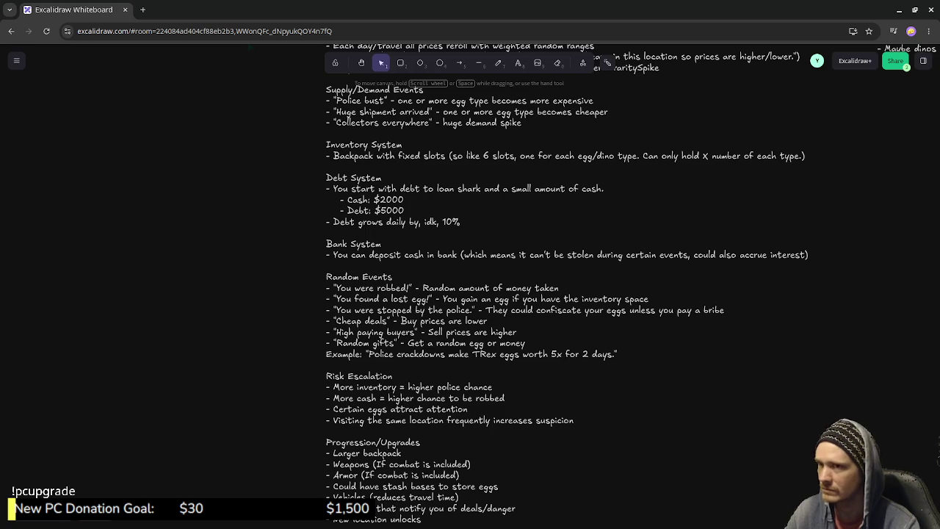
left_click(898, 10)
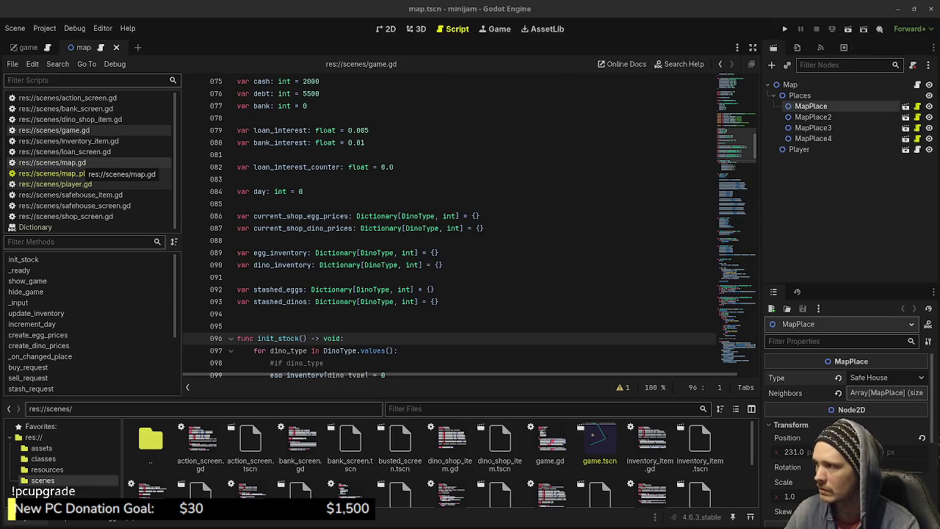
- Flip between map.gd and game.gd, scrolling up to game.gd's EVENT_CHANCE settings
left_click(81, 163)
left_click(29, 130)
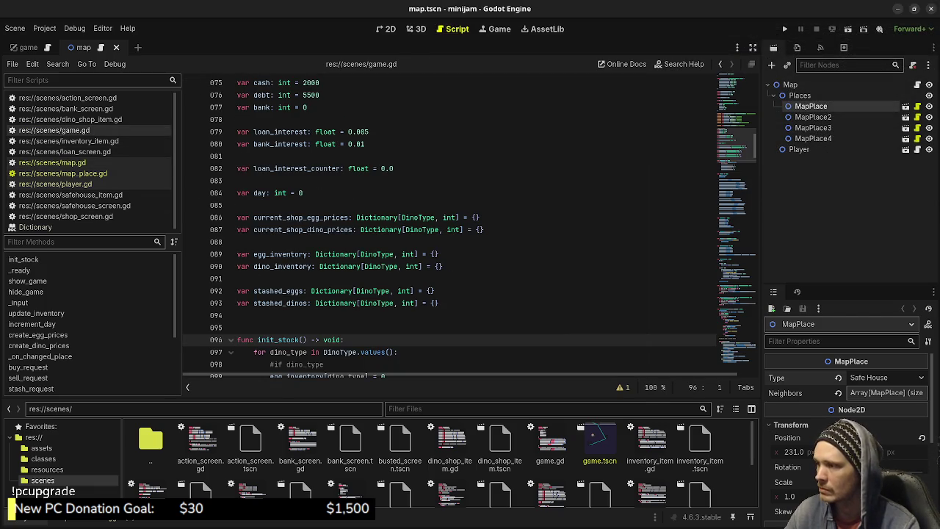
scroll(449, 220, "up", 5)
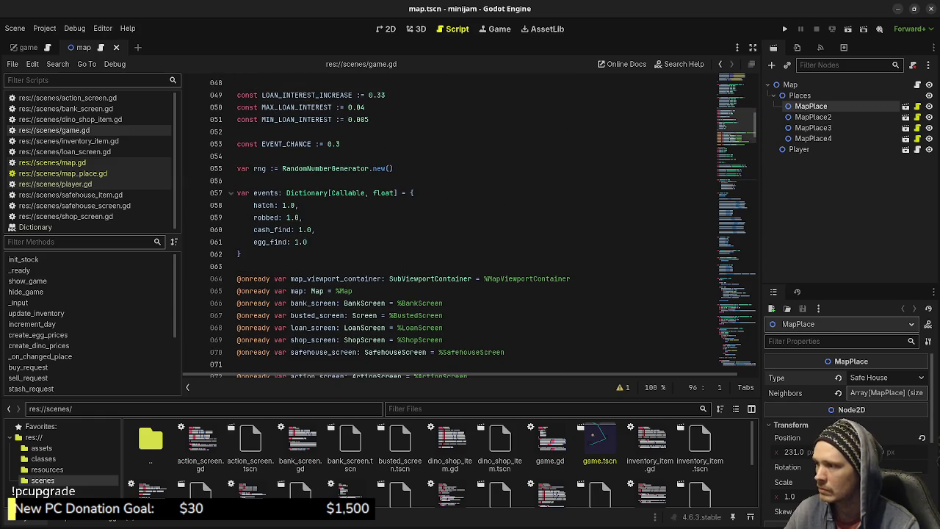
scroll(389, 220, "up", 3)
- Highlight every use of the places variable in map.gd, then return to game.gd
left_click(52, 162)
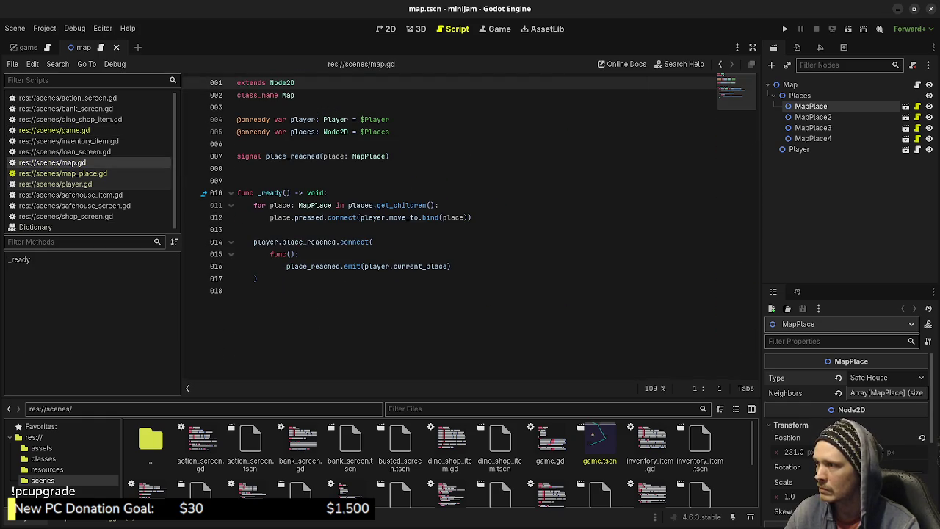
left_click(315, 131)
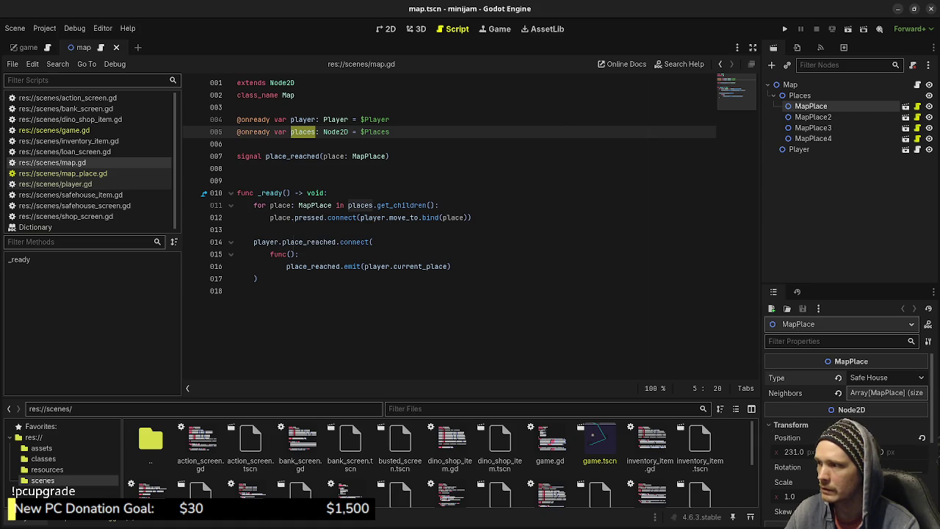
mouse_move(281, 217)
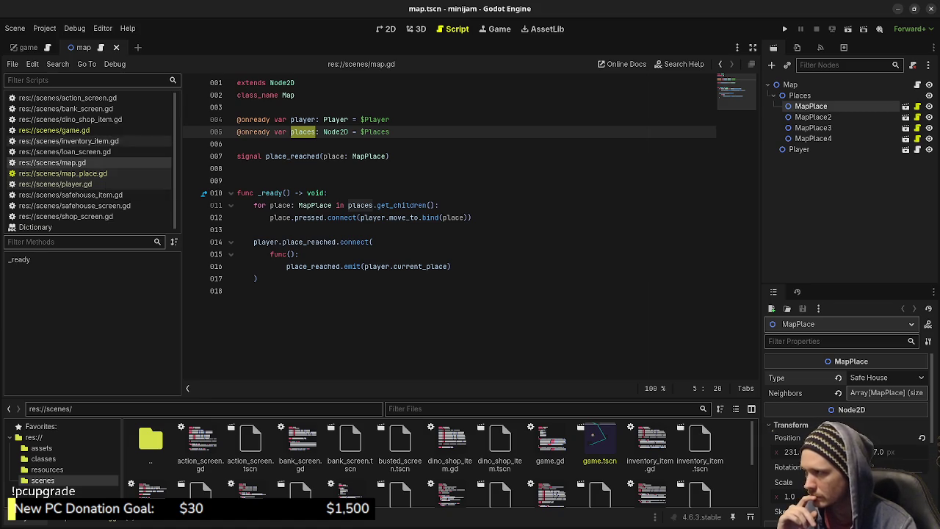
left_click(55, 130)
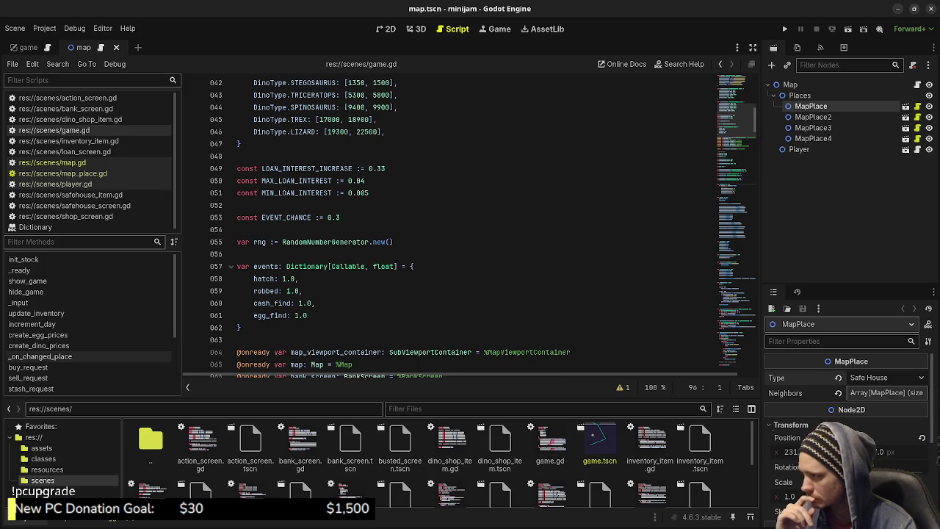
- Jump to _on_changed_place in game.gd and bring its match on place type (lines 223–224) into view
left_click(40, 356)
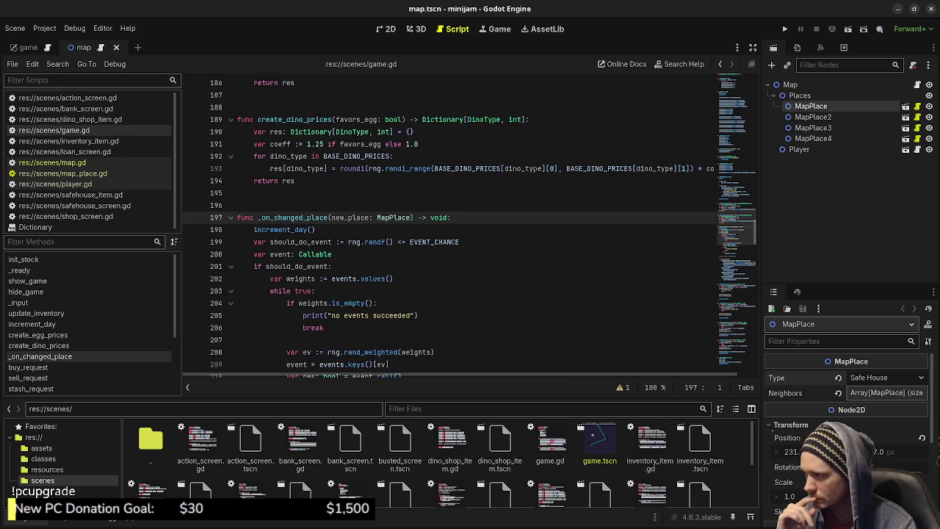
scroll(469, 227, "down", 6)
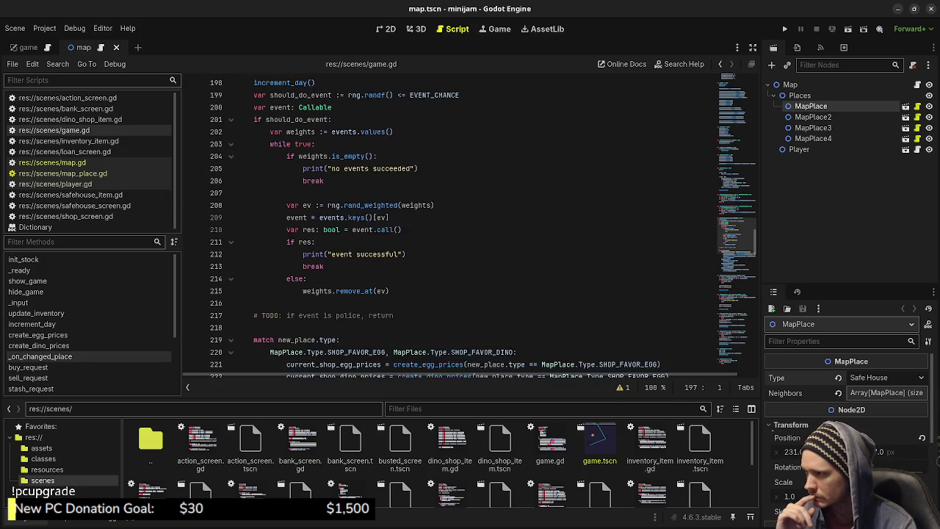
scroll(470, 228, "down", 2)
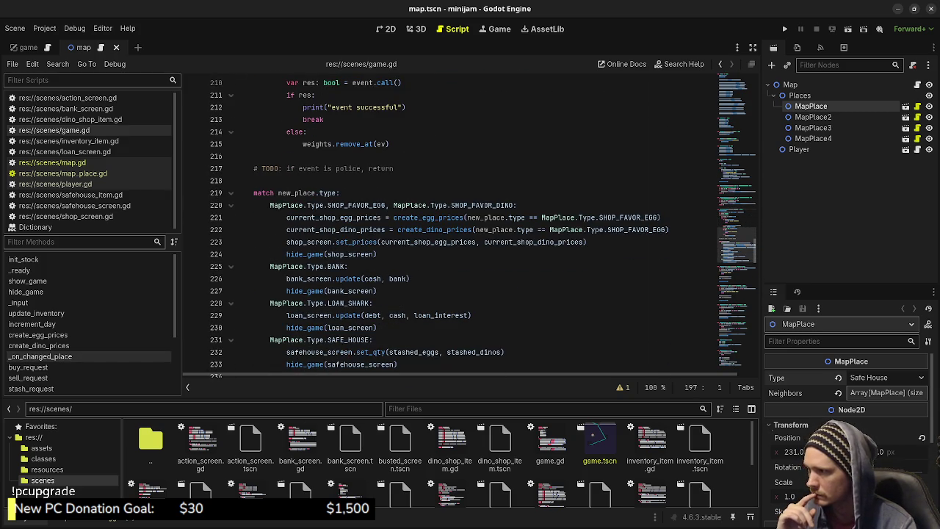
scroll(470, 227, "down", 2)
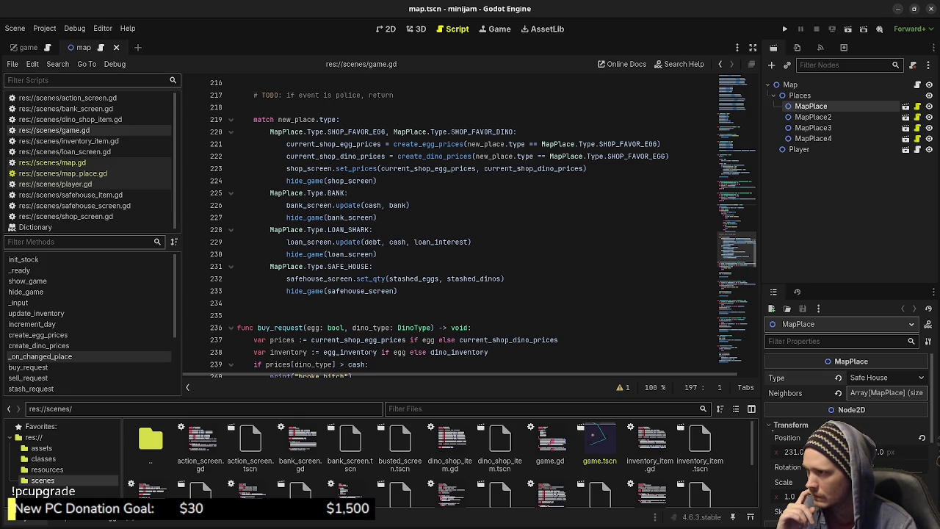
scroll(352, 147, "up", 3)
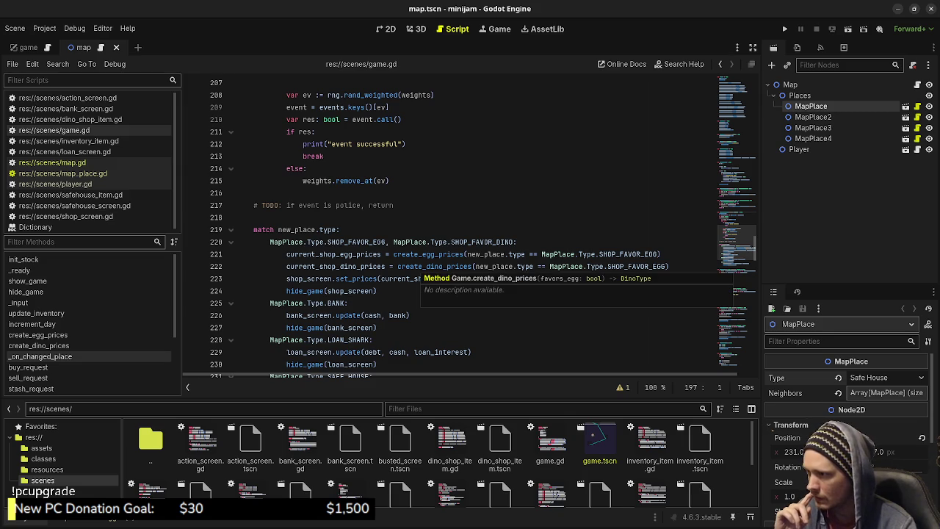
left_click(410, 278)
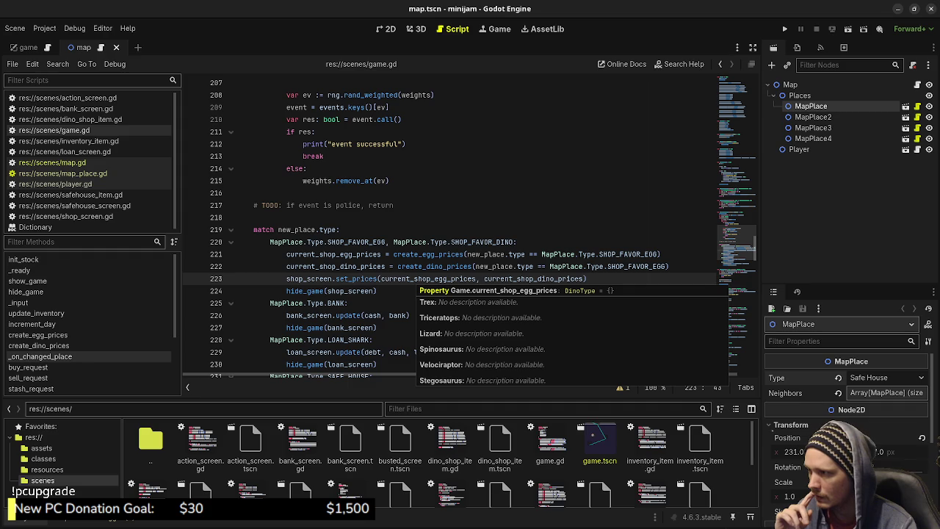
left_click(377, 291)
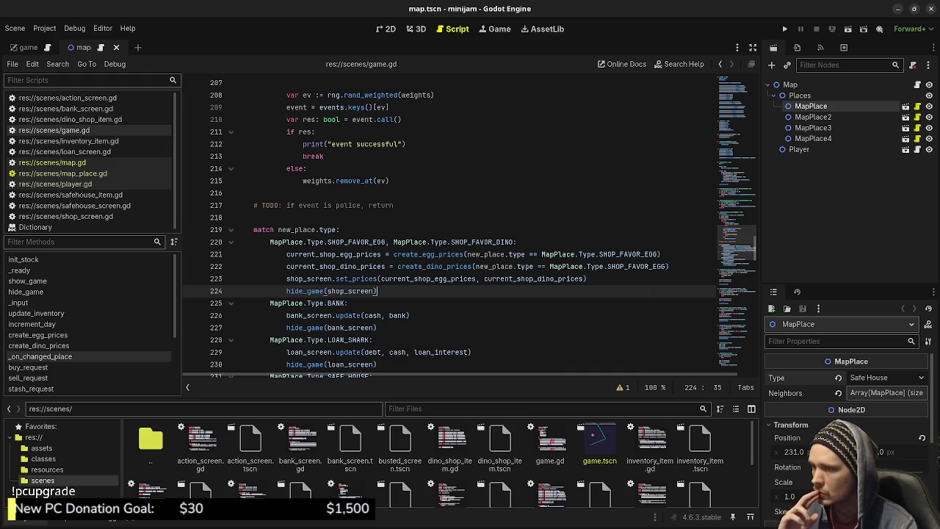
- Review the place-type cases on lines 220–227 of game.gd, then open map_place.gd
left_click(668, 266)
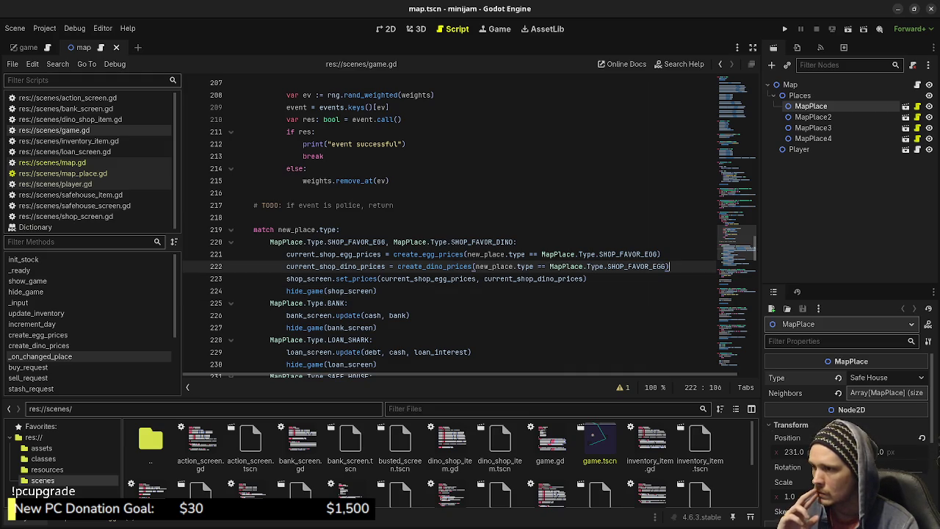
left_click(517, 242)
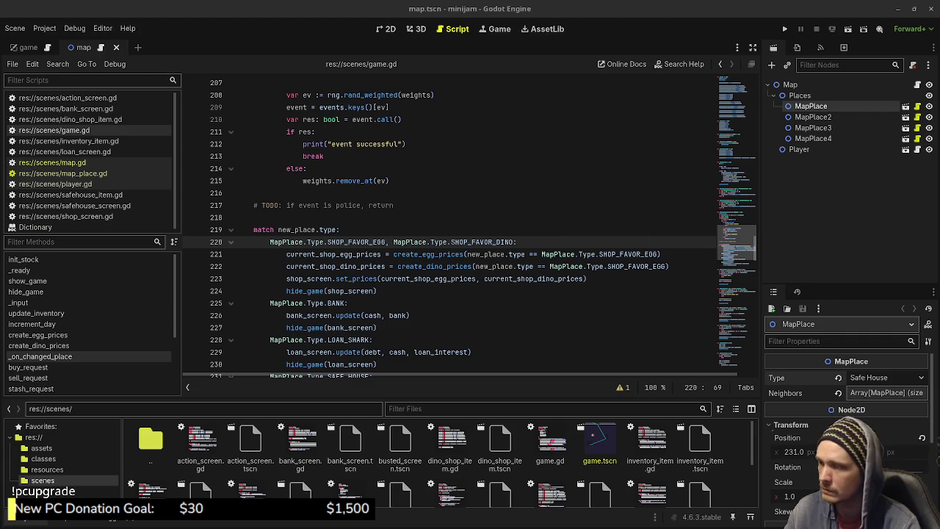
mouse_move(426, 254)
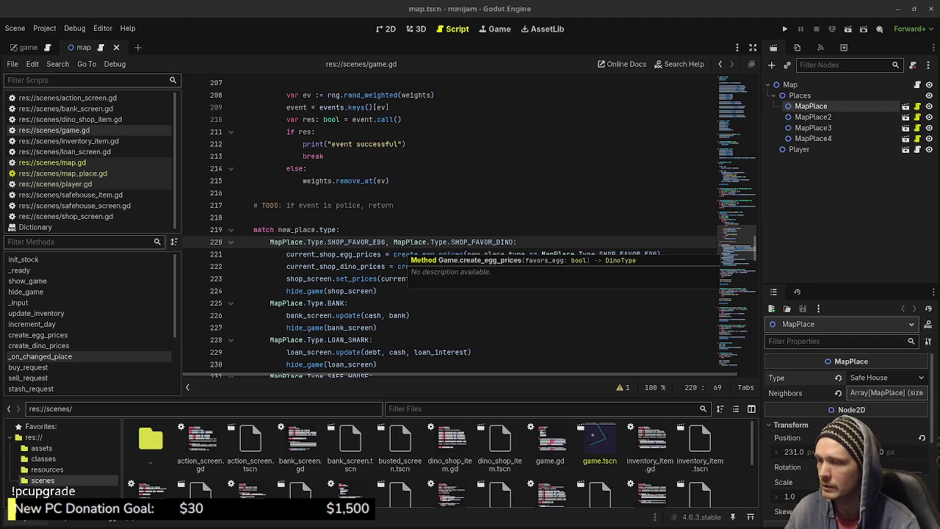
left_click(376, 327)
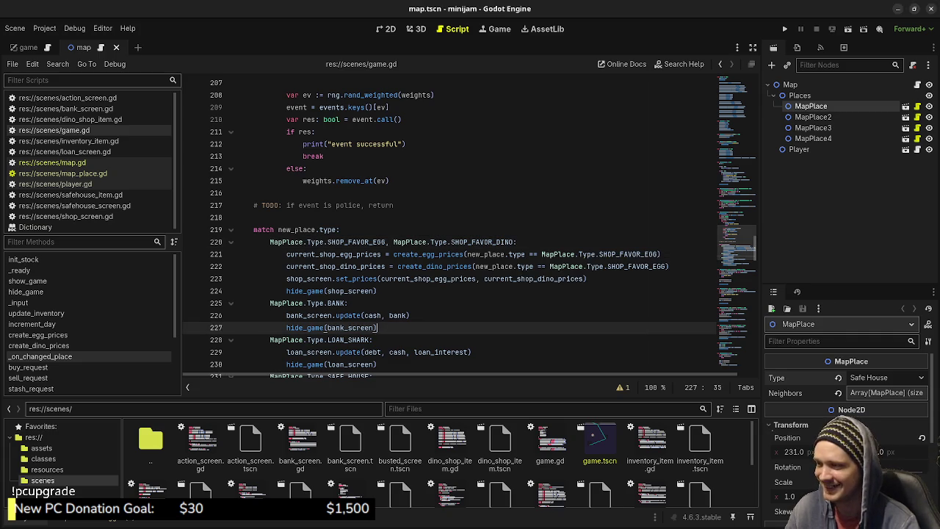
mouse_move(450, 280)
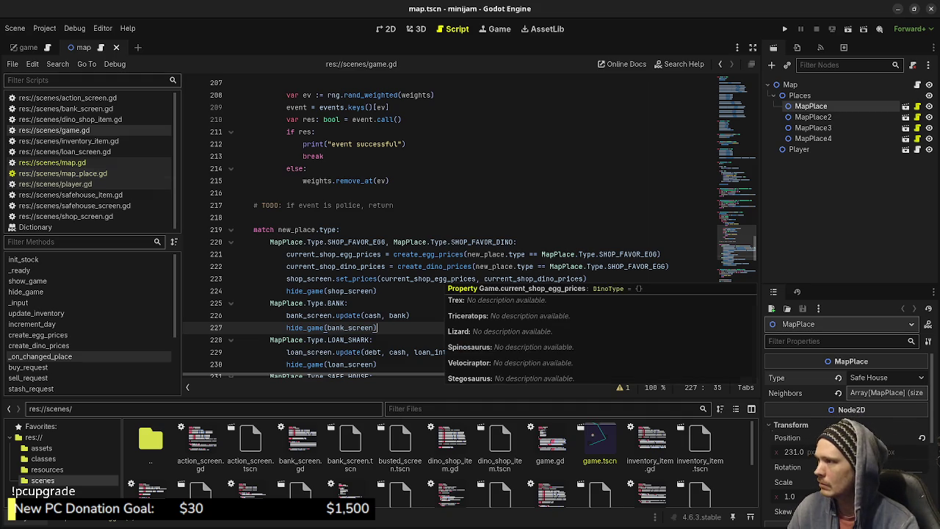
left_click(63, 173)
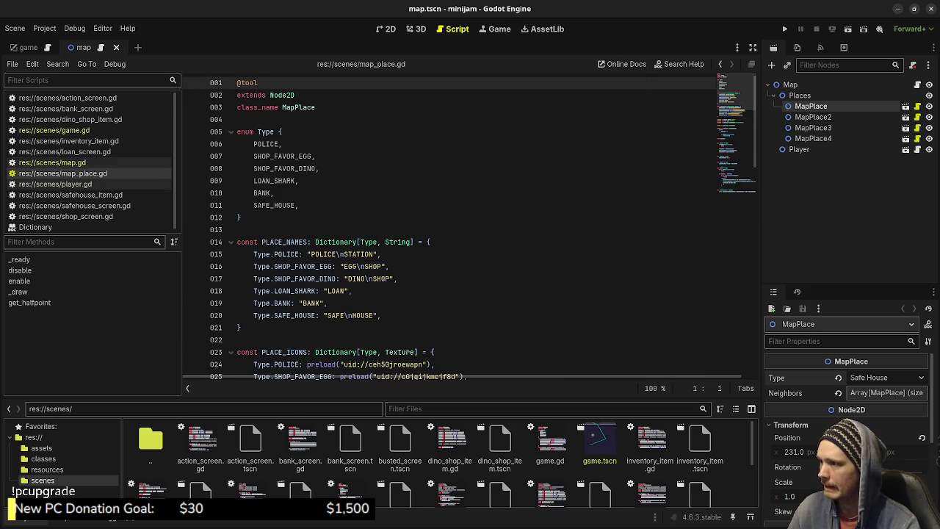
- Leave map_place.gd for game.gd and scroll to the cash_find and egg_find event functions
scroll(470, 228, "down", 8)
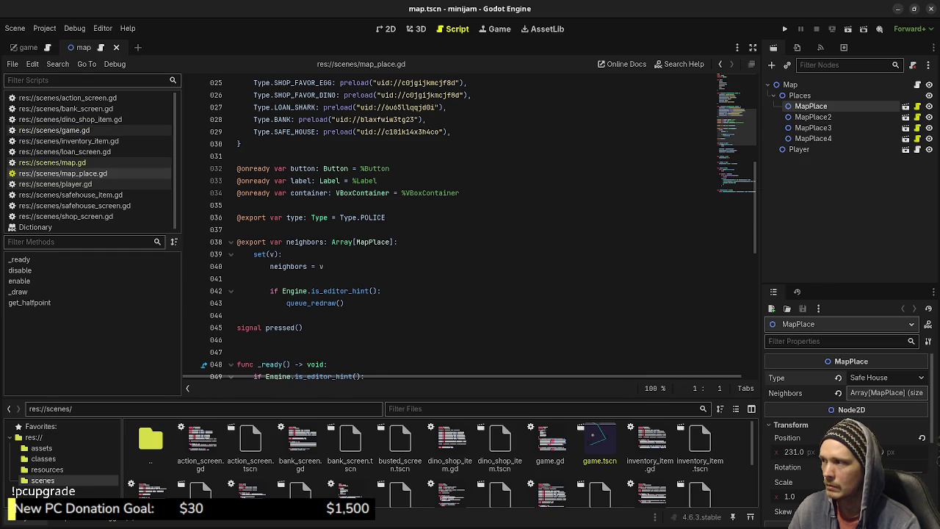
left_click(54, 130)
scroll(470, 220, "down", 20)
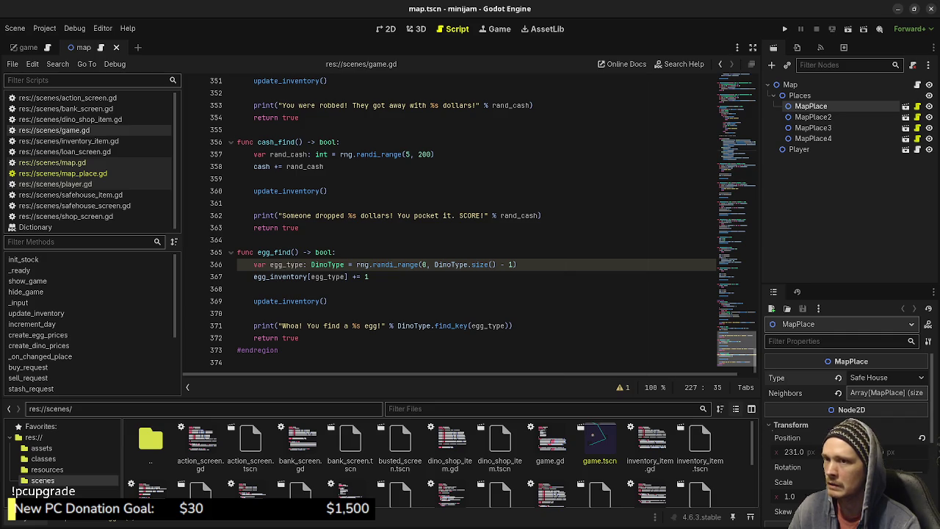
- Scroll game.gd to _on_changed_place, select its name, then navigate back to map.gd
scroll(470, 221, "up", 20)
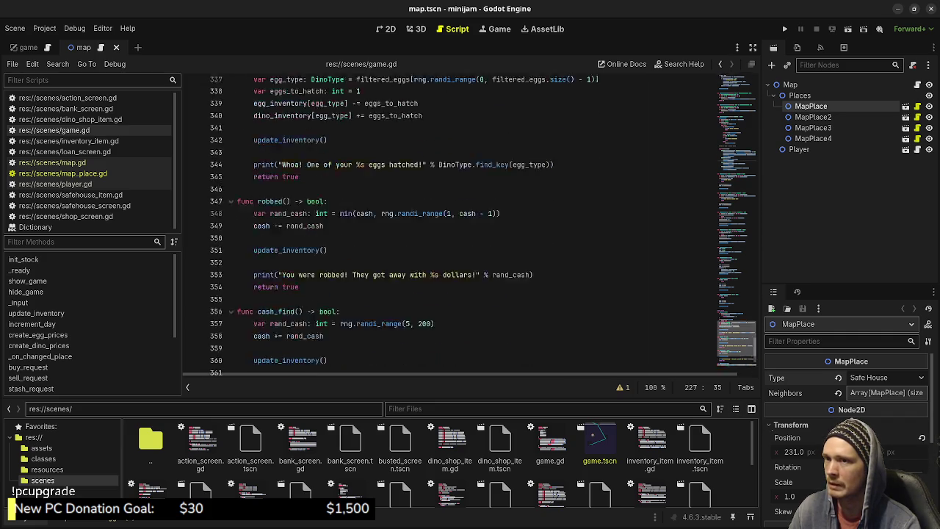
scroll(470, 220, "up", 20)
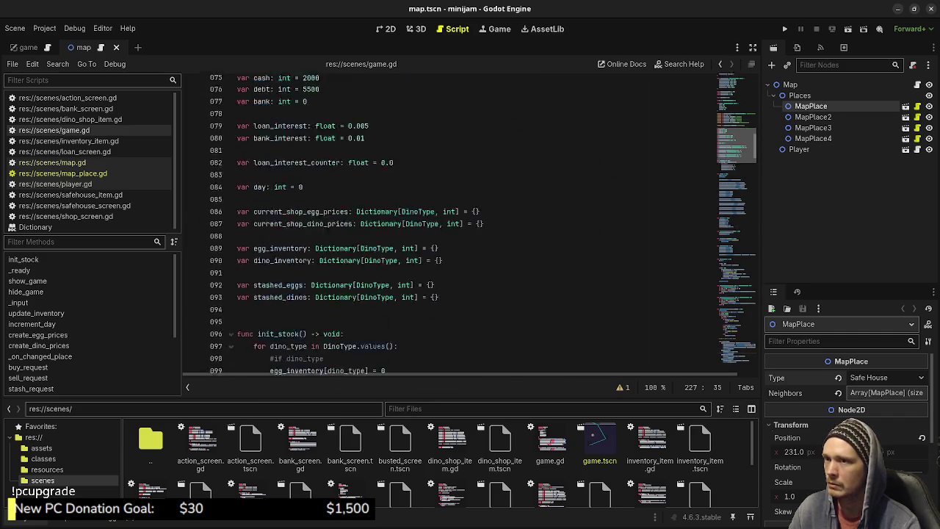
scroll(470, 220, "down", 20)
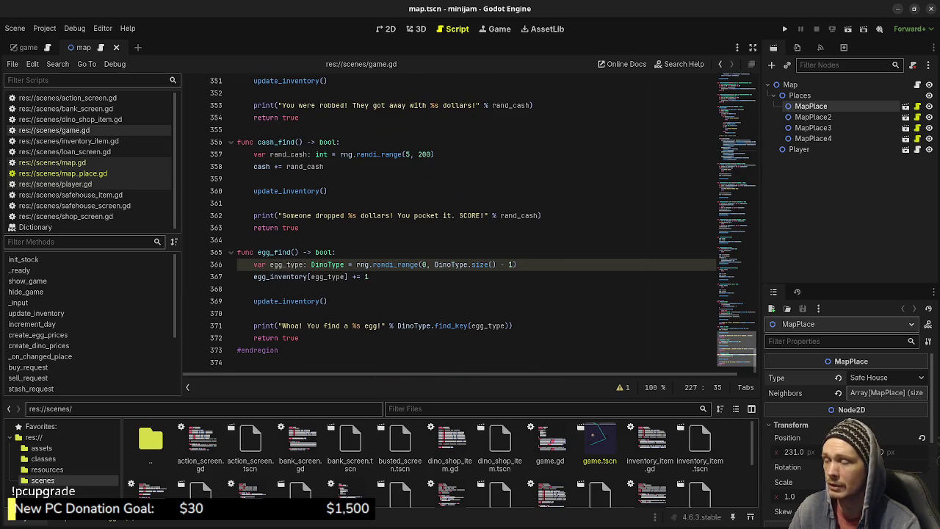
scroll(470, 220, "up", 16)
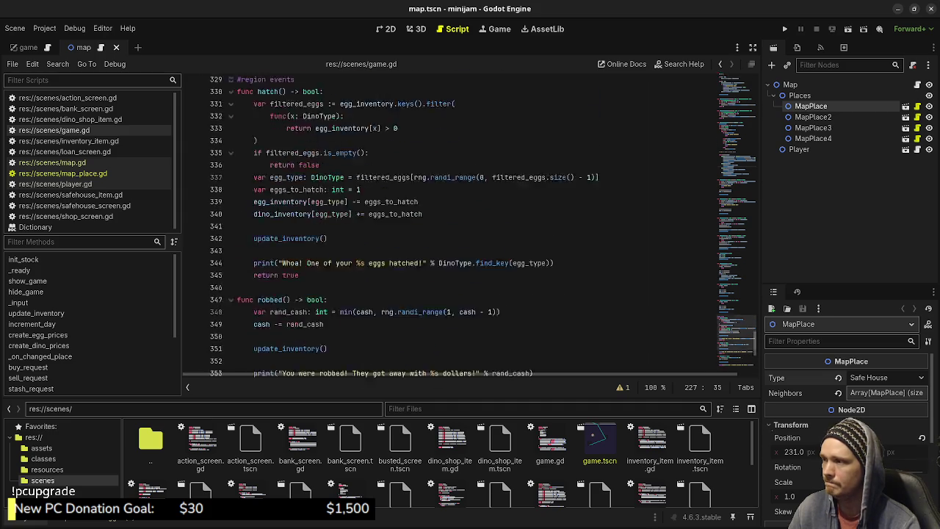
scroll(470, 228, "up", 19)
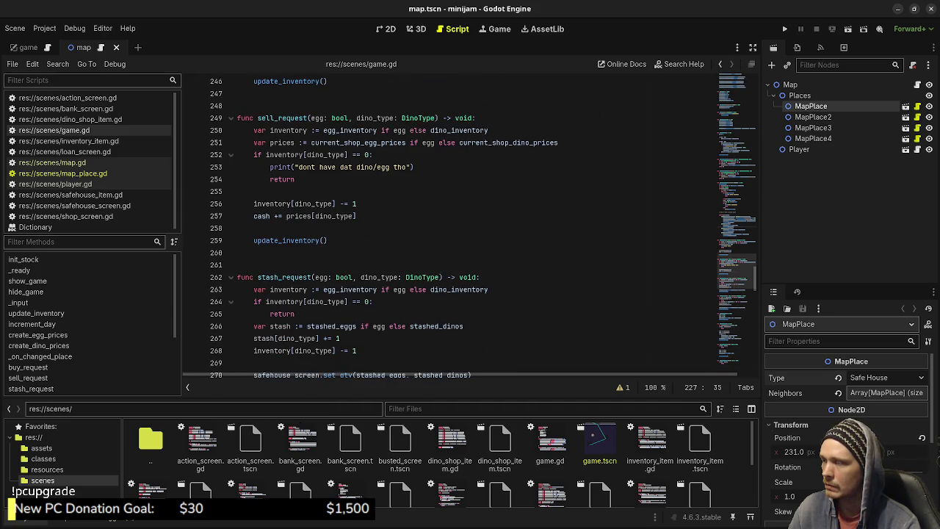
scroll(470, 221, "up", 15)
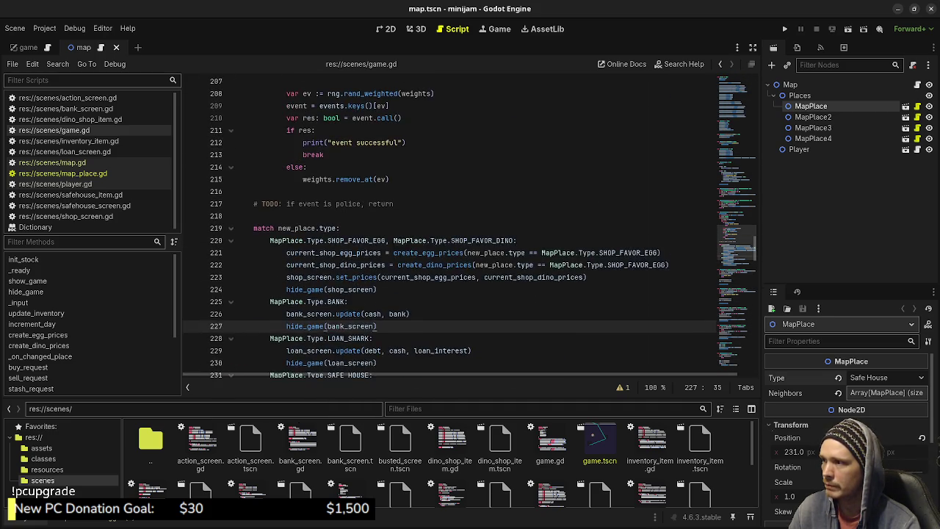
scroll(470, 220, "up", 5)
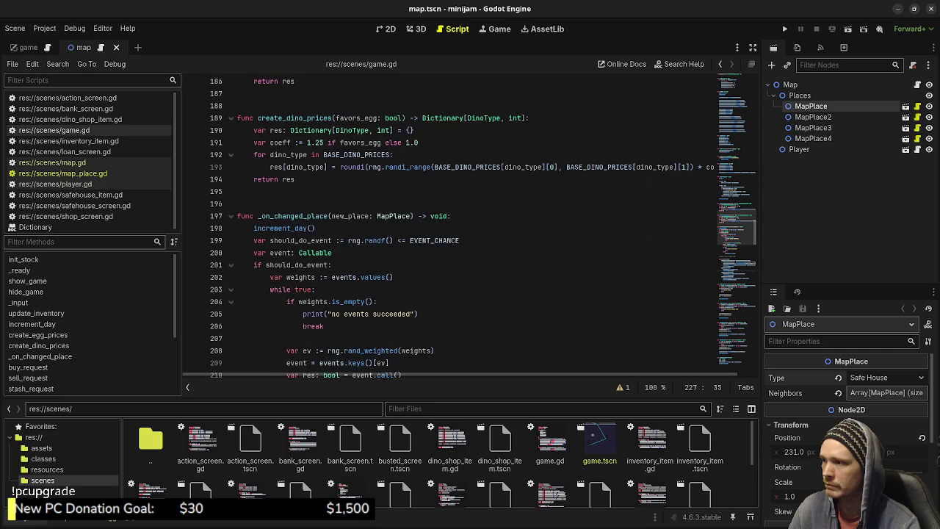
scroll(470, 220, "down", 2)
scroll(470, 221, "down", 1)
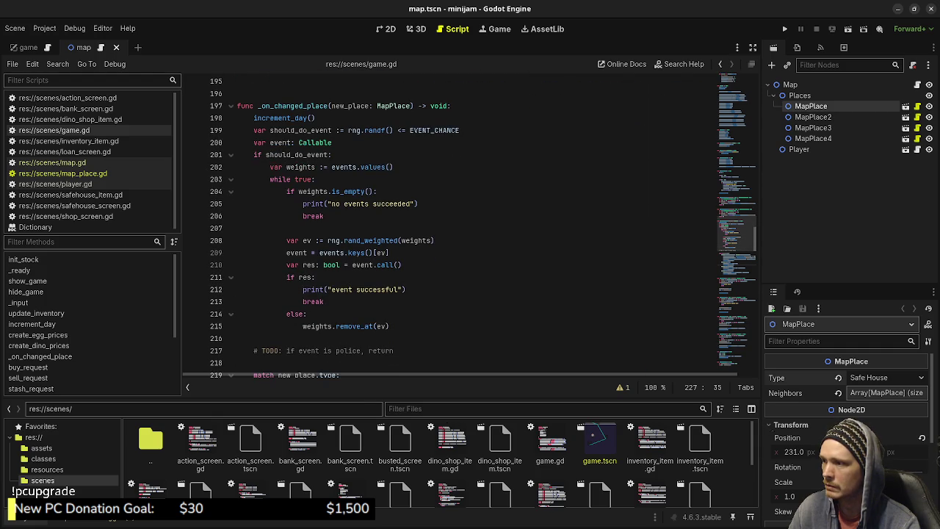
scroll(470, 220, "down", 3)
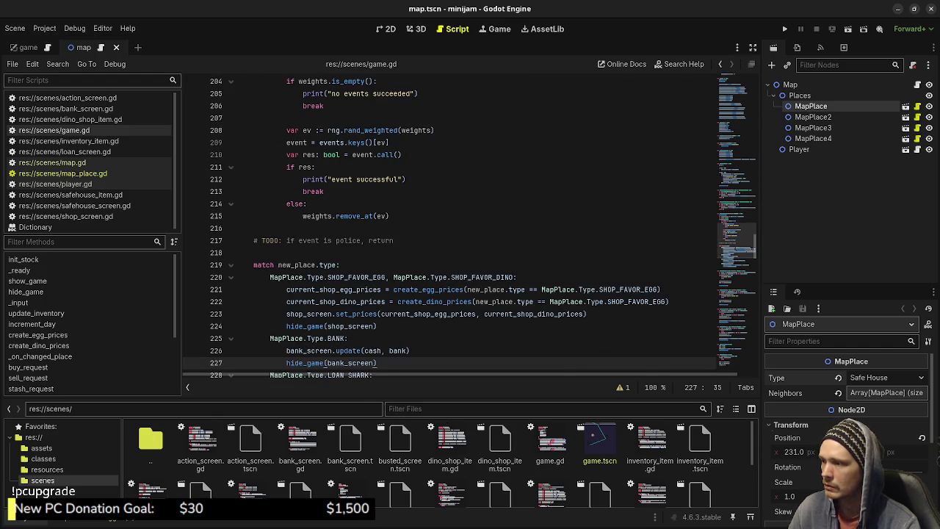
scroll(469, 221, "down", 1)
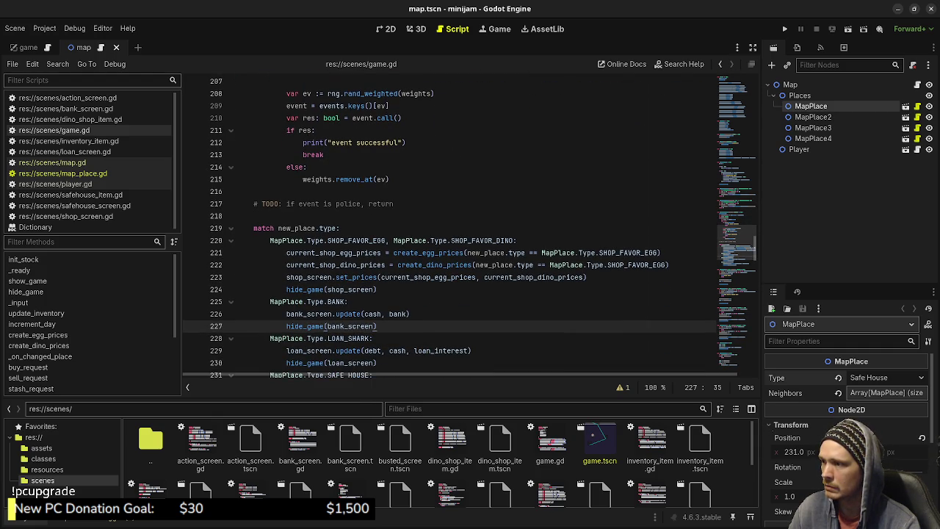
scroll(470, 220, "down", 2)
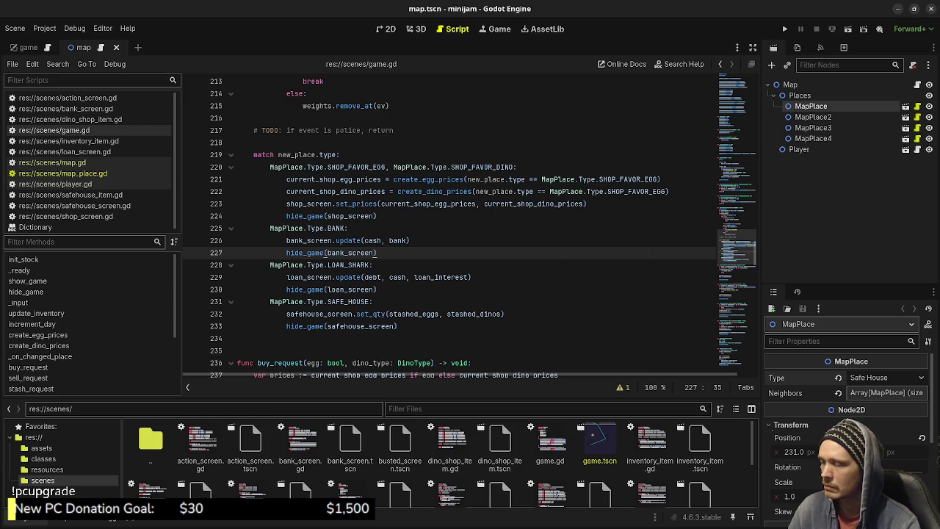
scroll(470, 220, "up", 3)
scroll(470, 220, "up", 4)
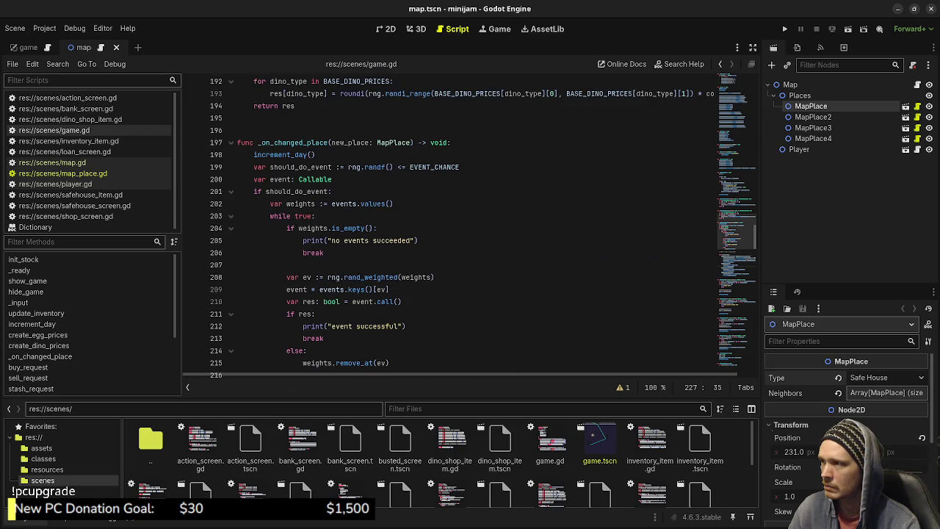
double_click(294, 142)
scroll(470, 220, "up", 4)
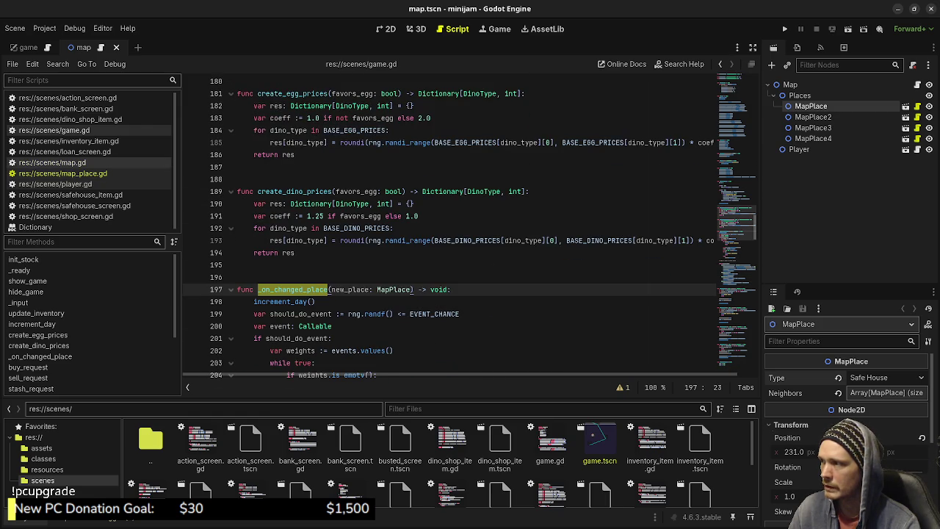
key("alt+Left")
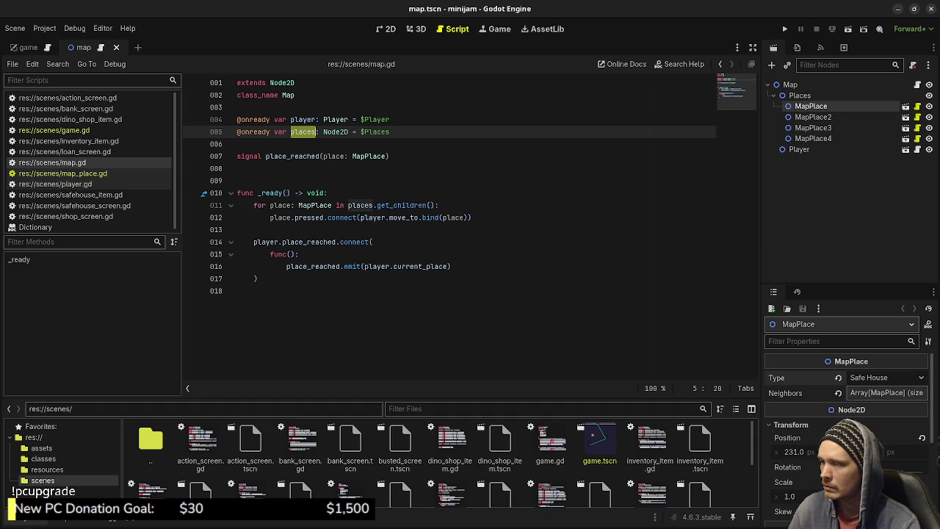
mouse_move(402, 217)
double_click(312, 266)
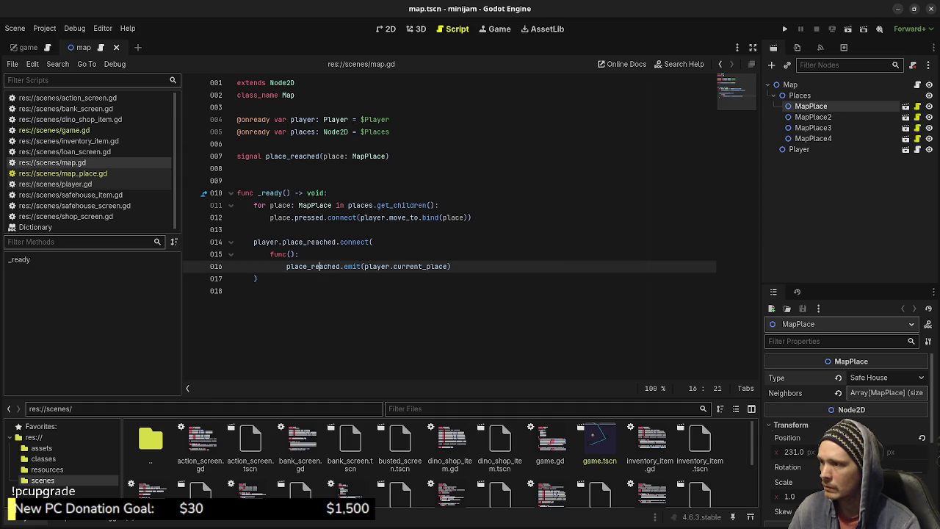
double_click(420, 266)
mouse_move(421, 266)
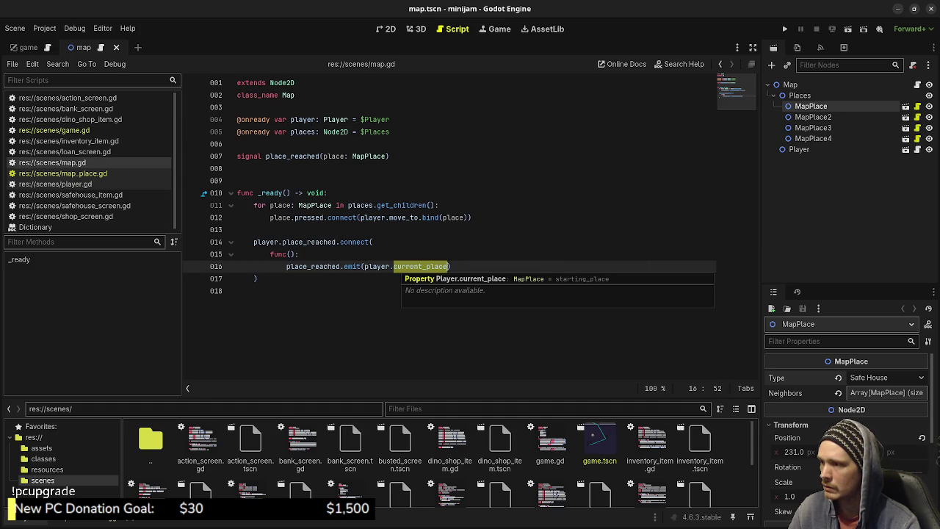
mouse_move(376, 266)
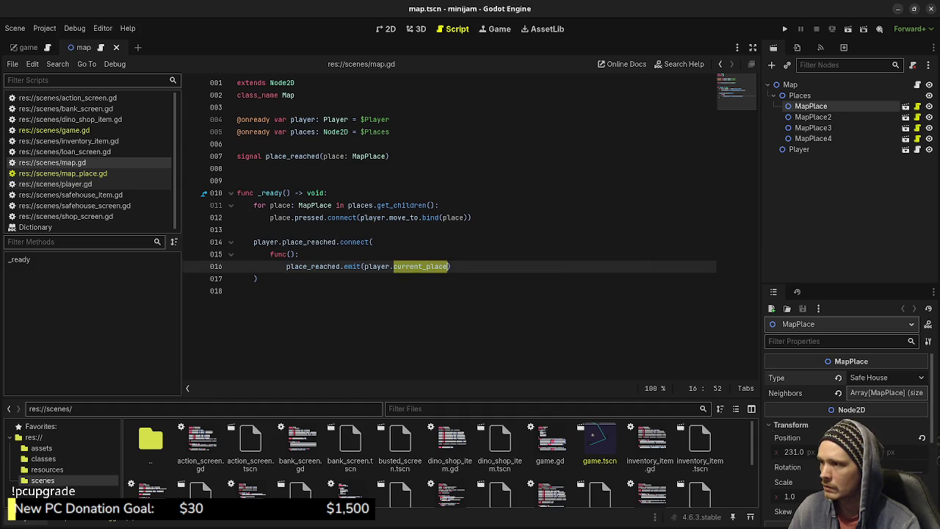
left_click(420, 266, "ctrl")
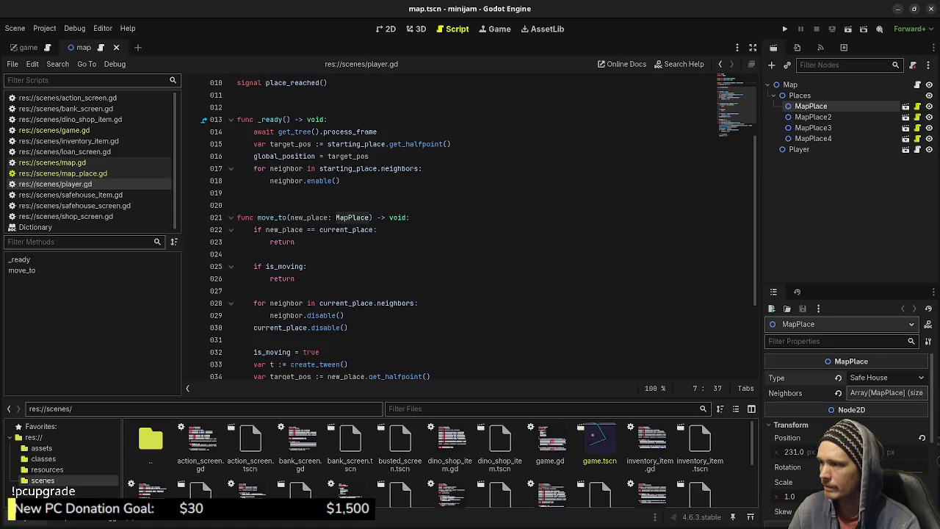
scroll(420, 266, "down", 4)
scroll(485, 231, "down", 1)
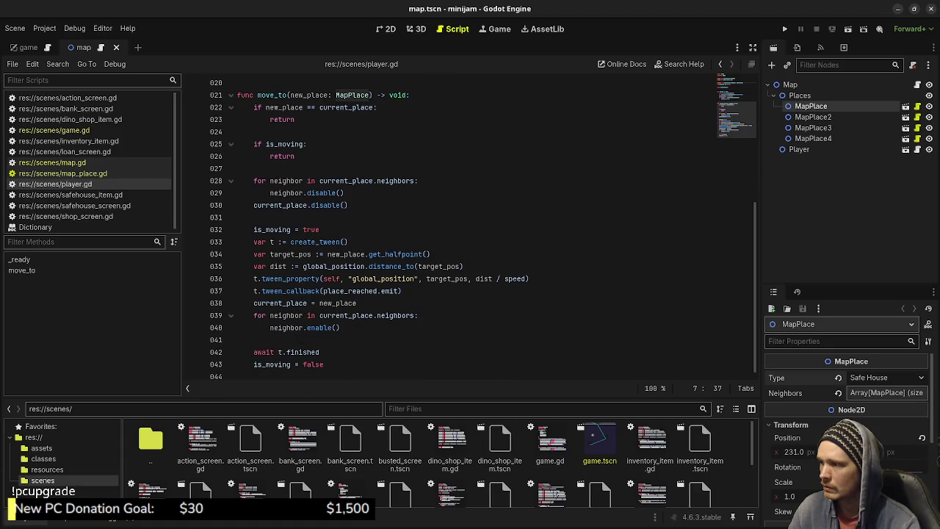
scroll(485, 226, "up", 1)
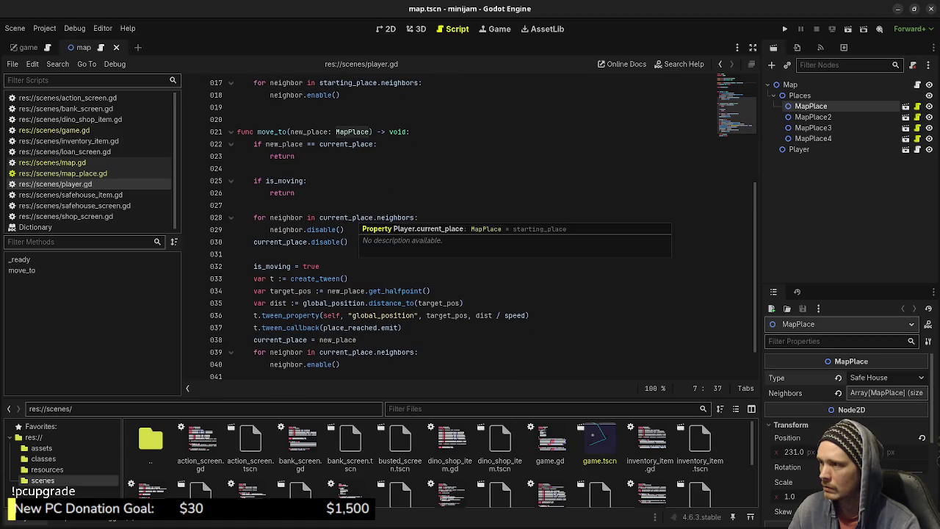
left_click(353, 144)
double_click(353, 144)
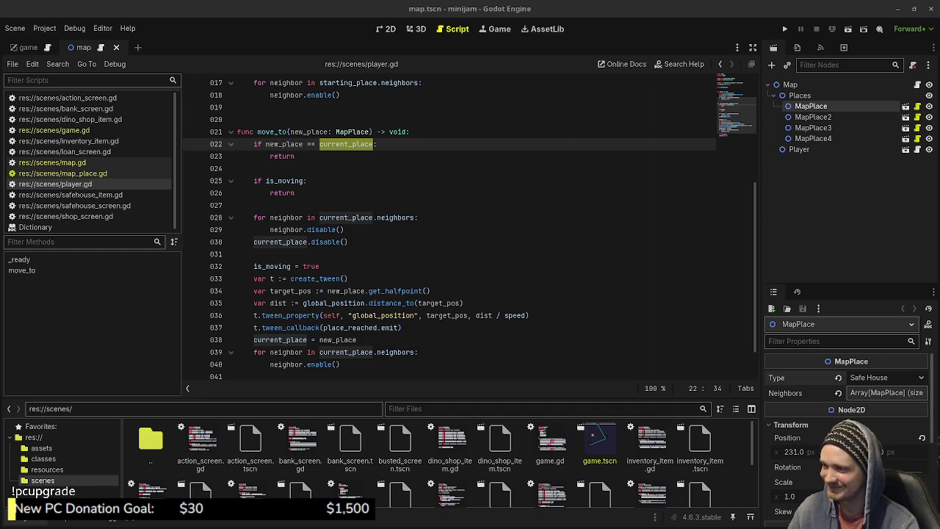
left_click(470, 302)
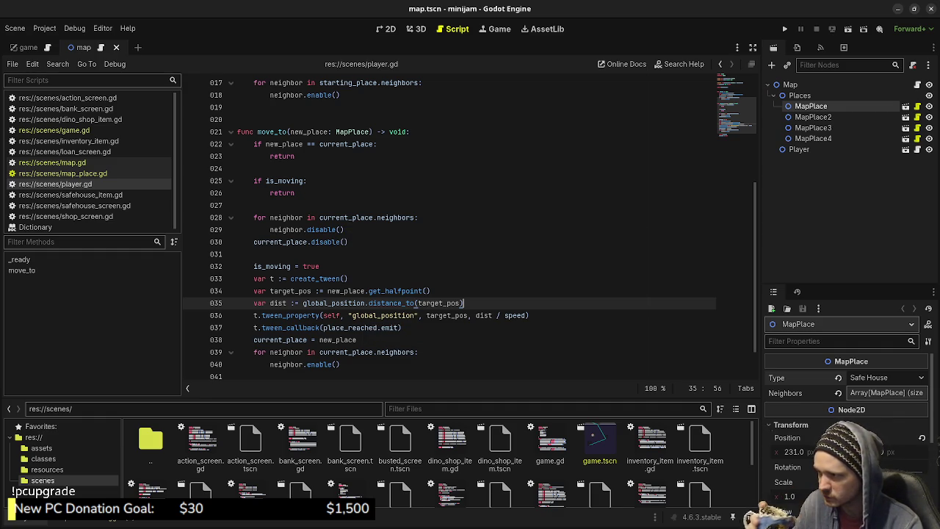
double_click(281, 339)
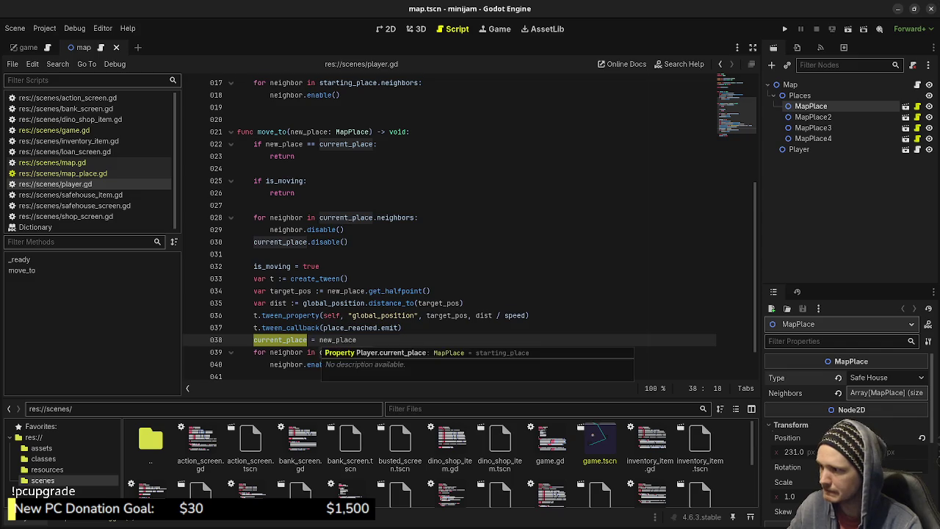
scroll(281, 339, "down", 1)
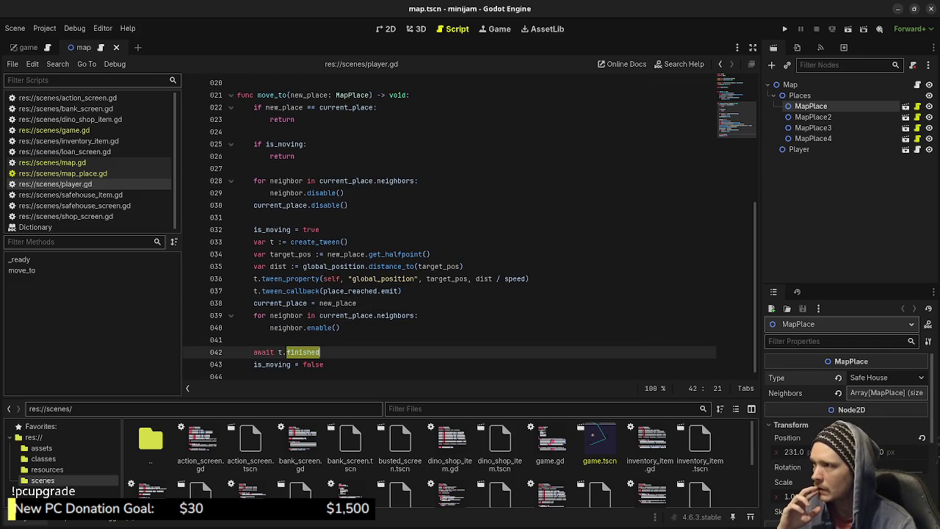
left_click(63, 173)
left_click(52, 162)
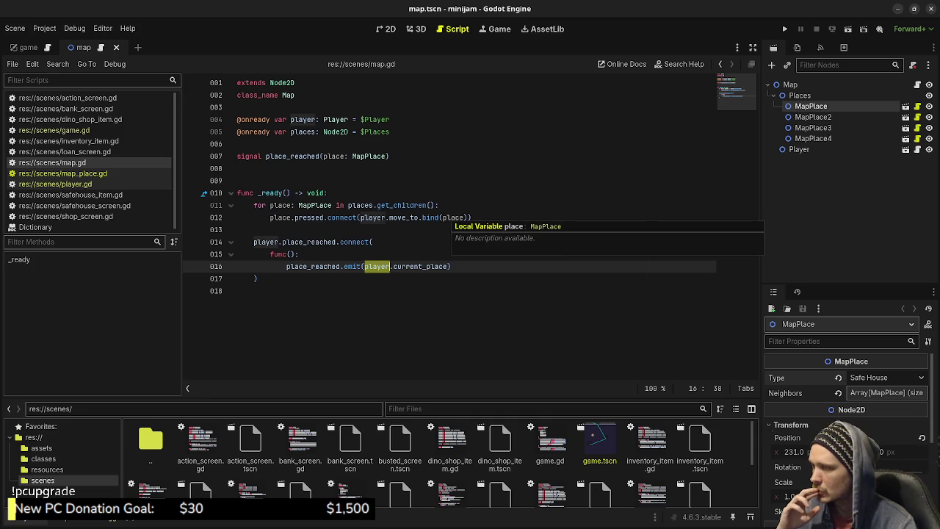
mouse_move(432, 218)
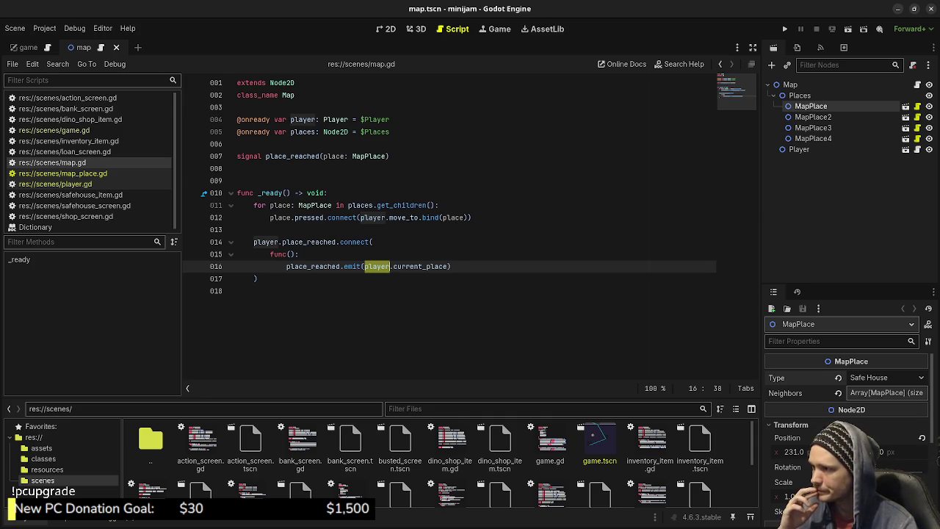
left_click(71, 194)
left_click(66, 184)
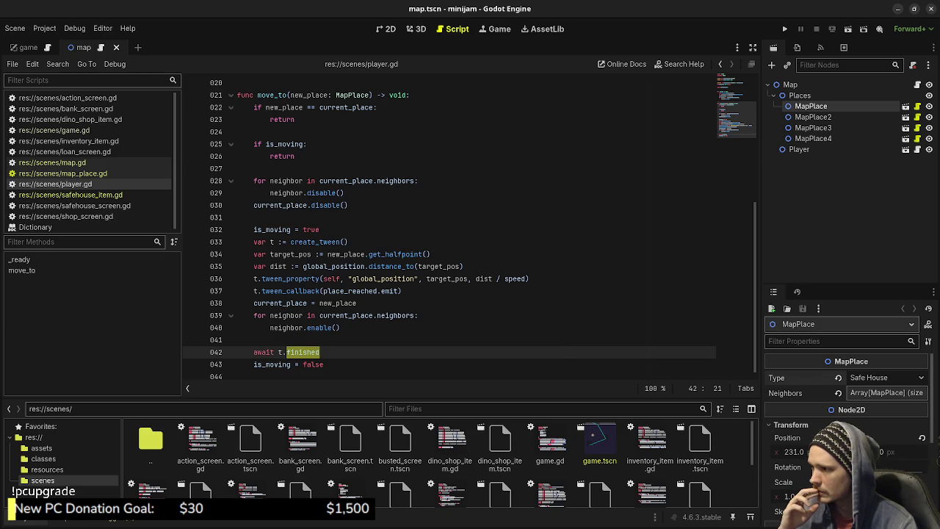
mouse_move(374, 316)
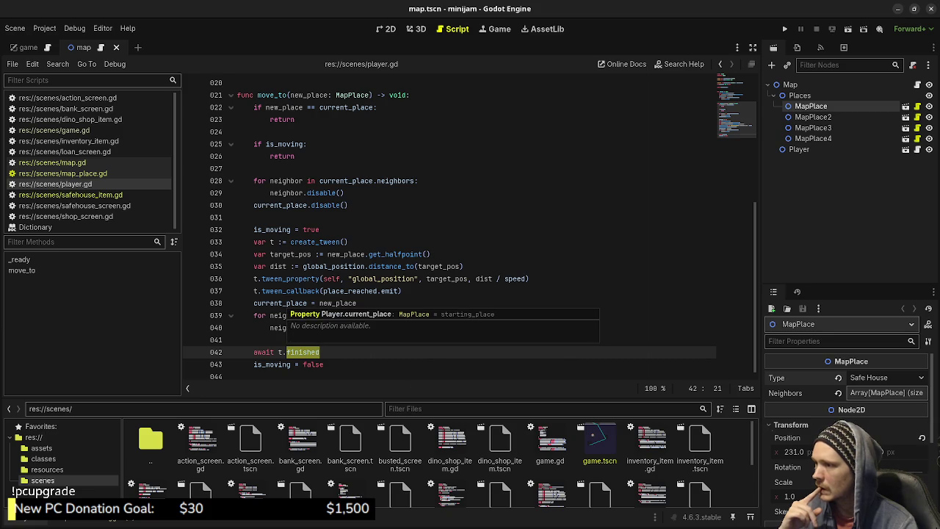
left_click(52, 163)
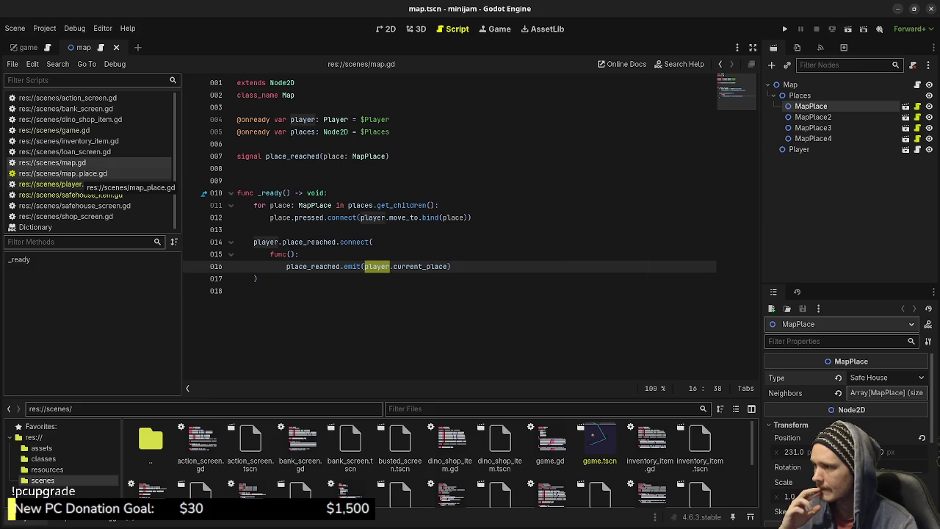
key("alt+Left")
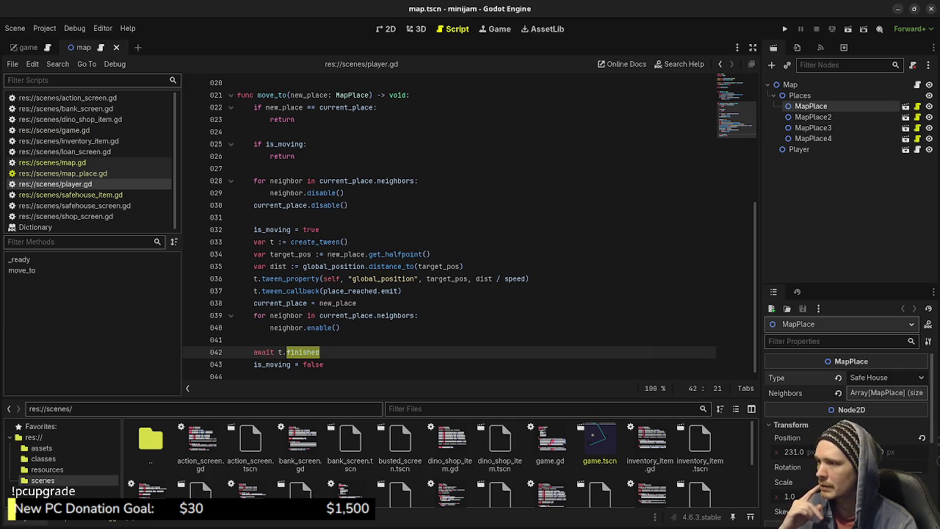
left_click(51, 162)
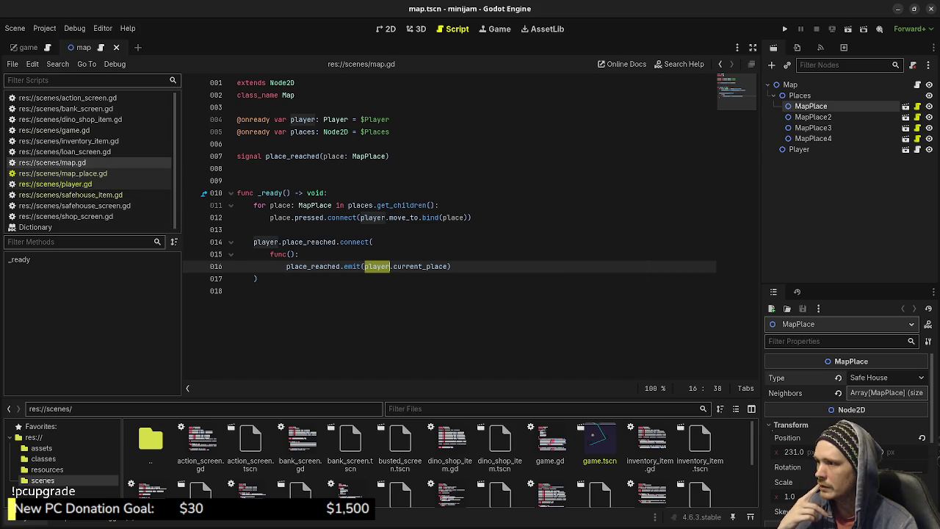
mouse_move(360, 206)
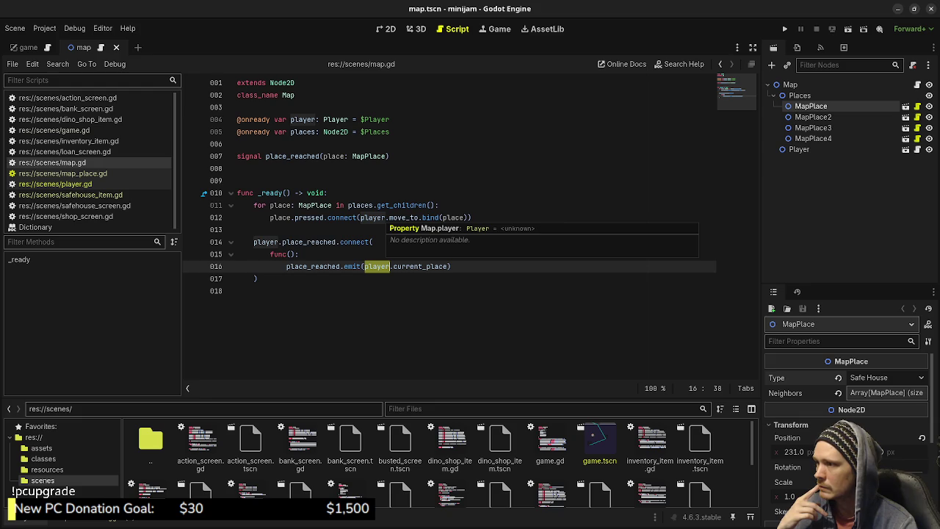
mouse_move(404, 217)
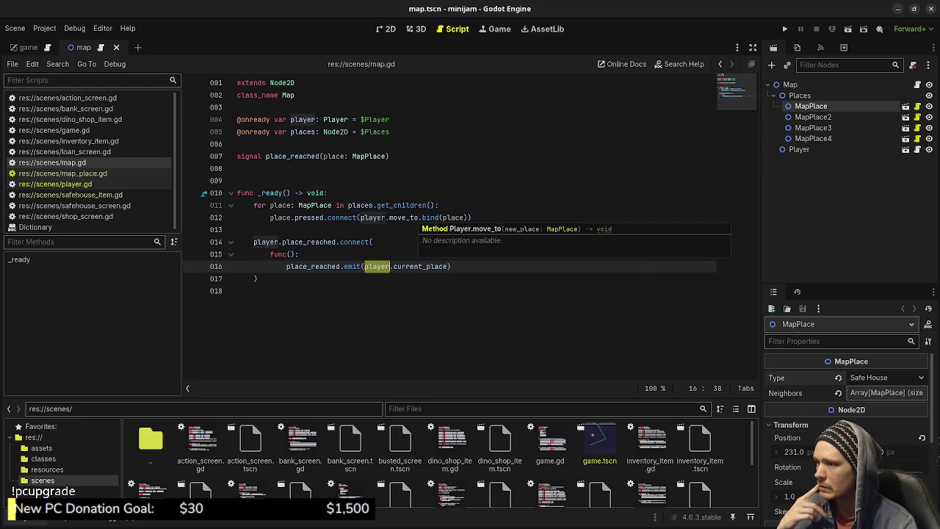
mouse_move(450, 218)
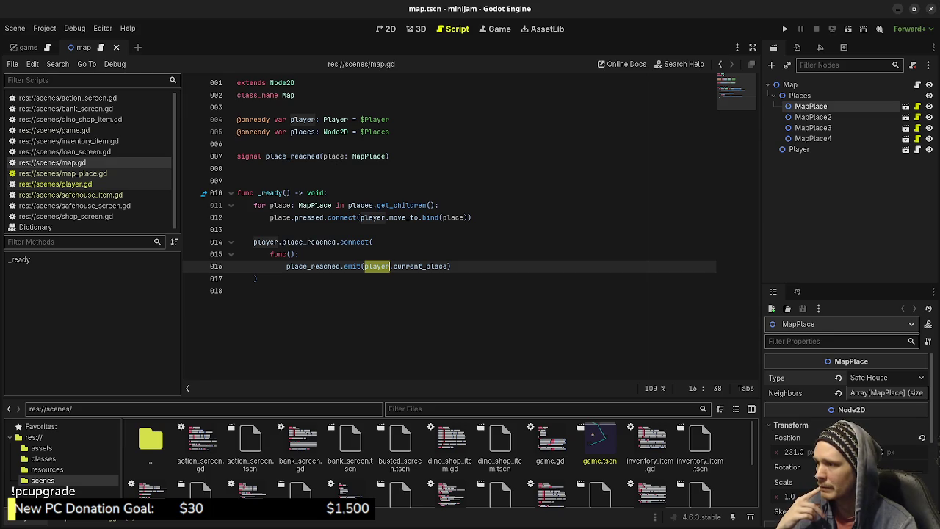
mouse_move(335, 267)
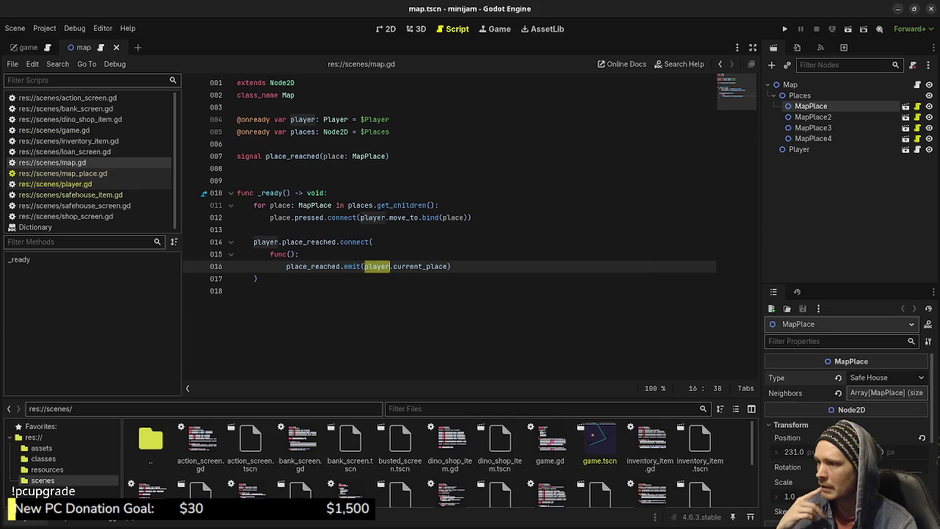
- In player.gd's move_to, mark the tween_callback and place_reached.emit on line 37 and show current_place uses
left_click(56, 184)
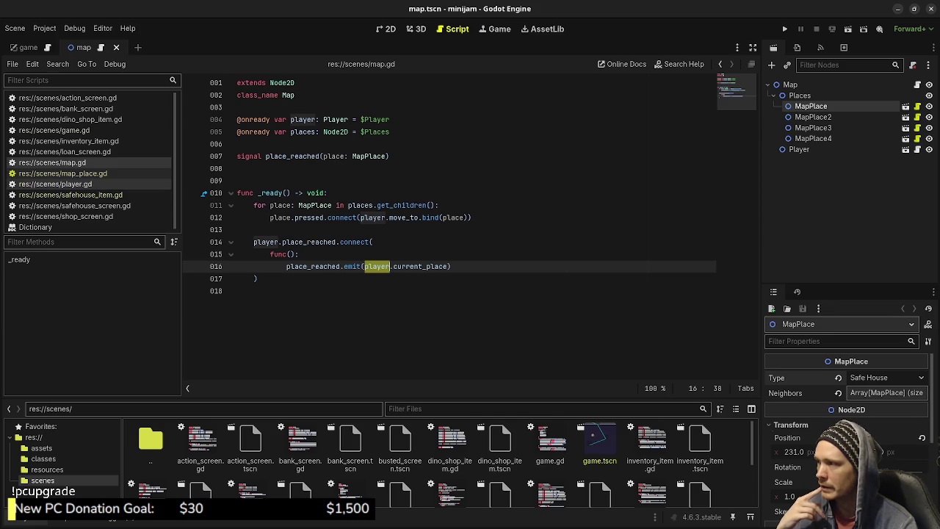
left_click(287, 95)
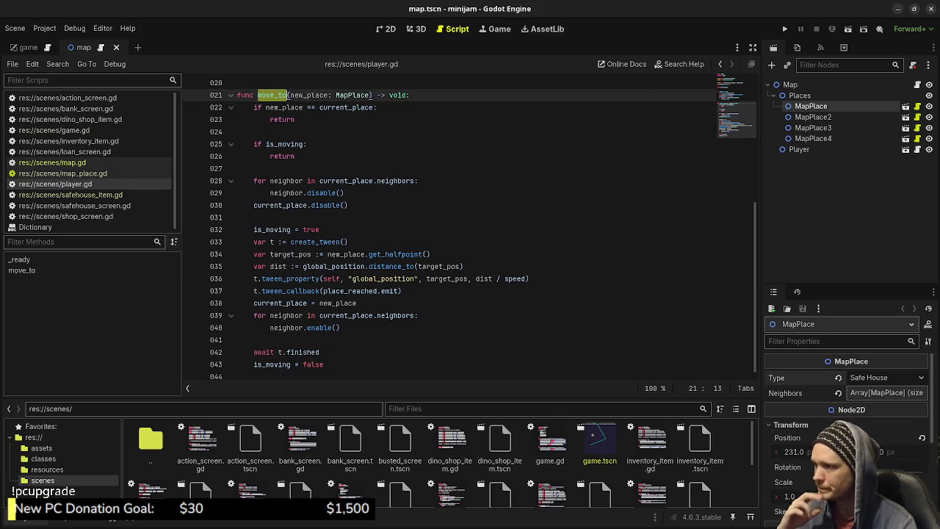
mouse_move(290, 291)
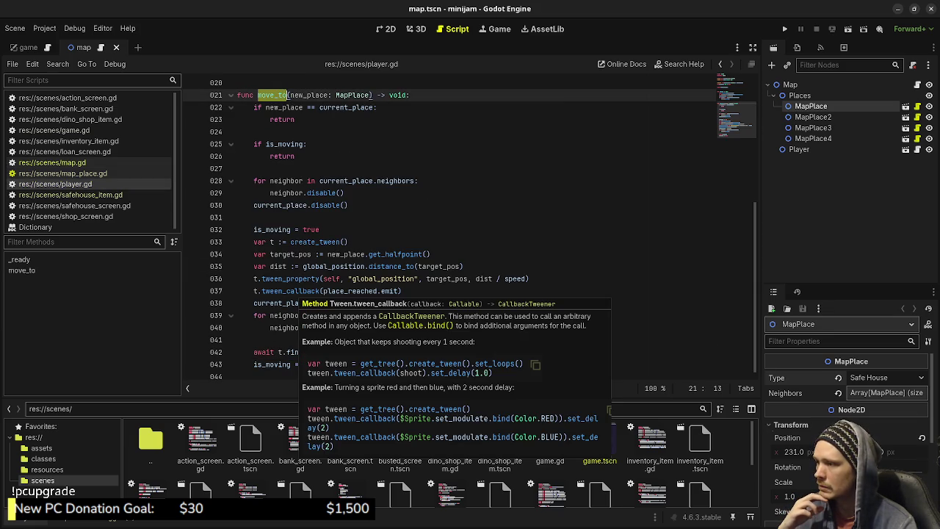
double_click(290, 290)
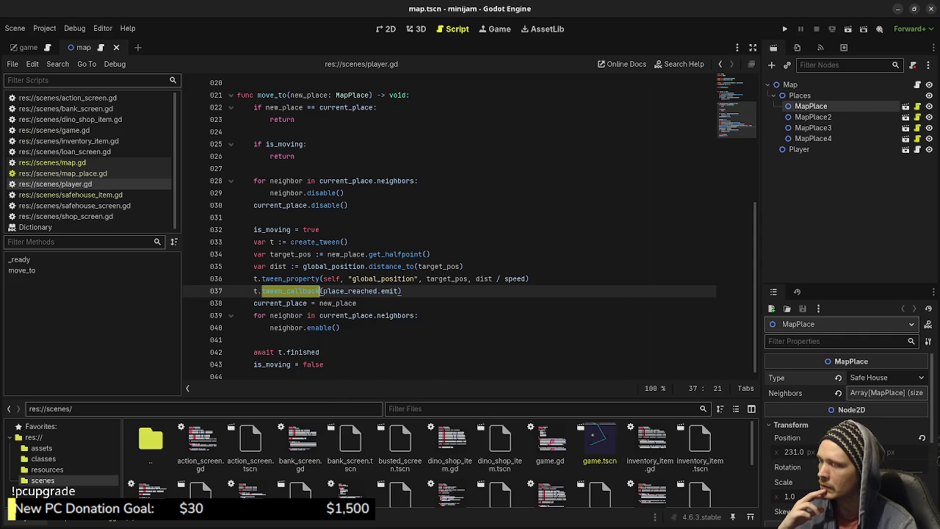
left_click(381, 291)
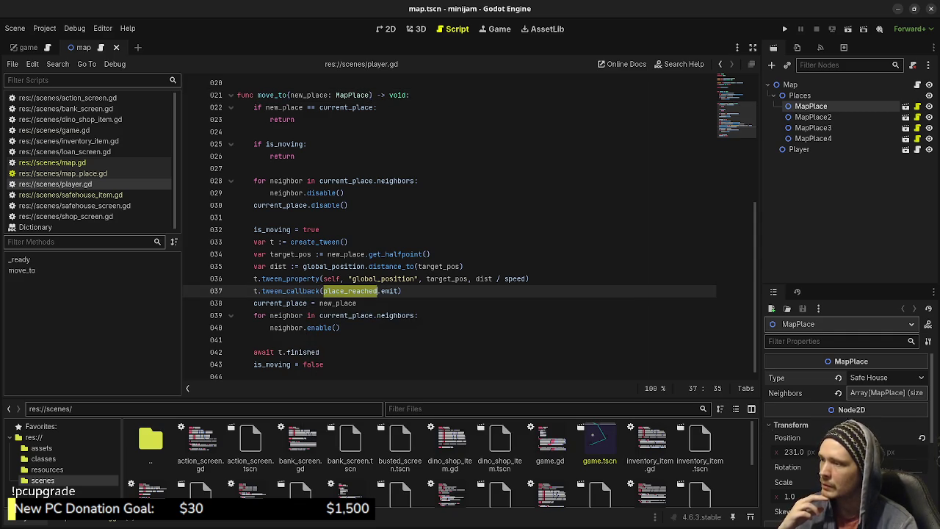
left_click_drag(401, 291, 320, 291)
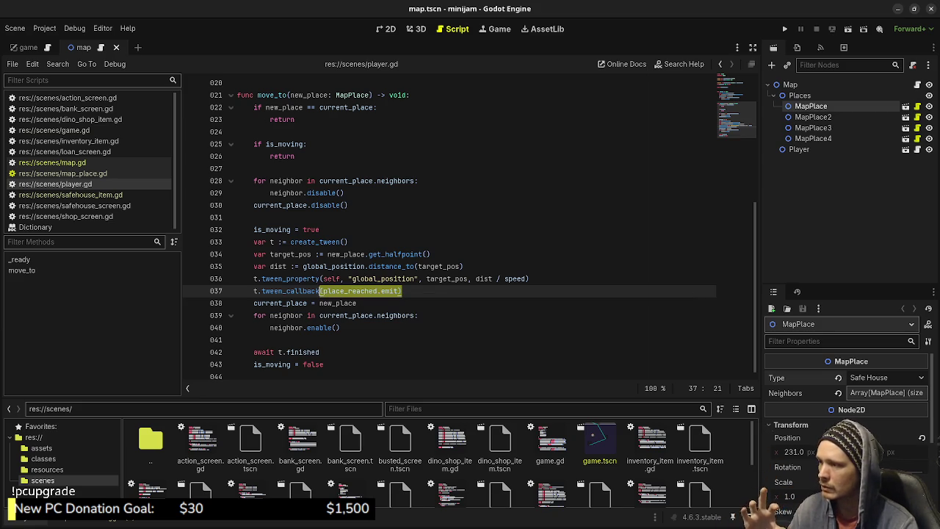
left_click(306, 302)
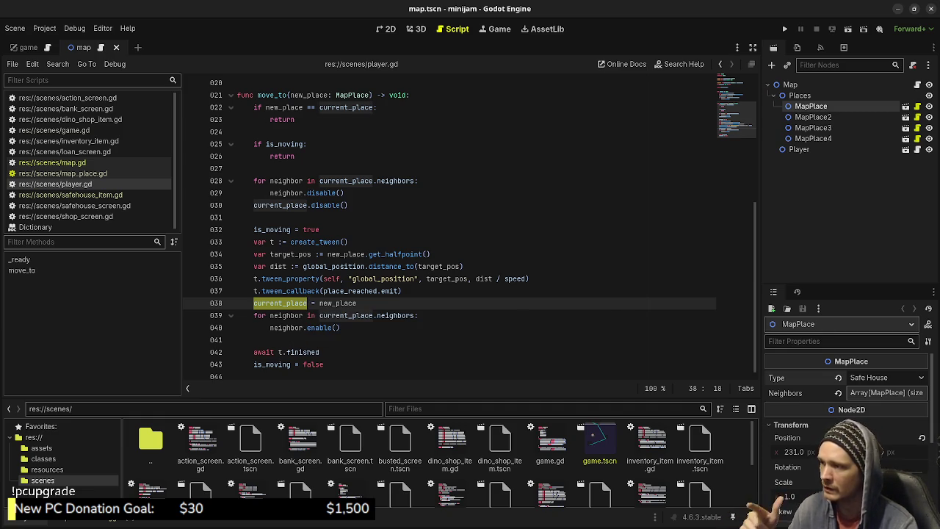
- Mark map.gd's place_reached connection on lines 14–16, recheck current_place, then open map_place.gd
left_click(52, 162)
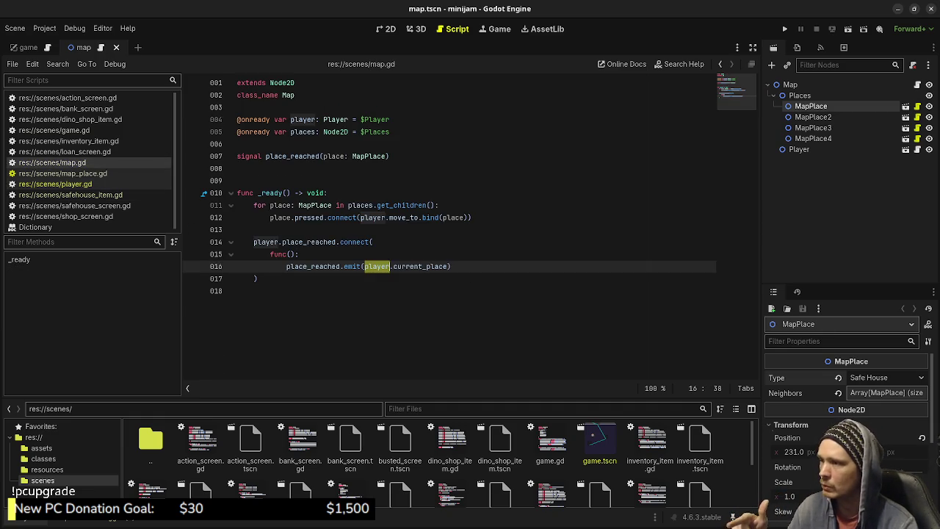
left_click(242, 290)
mouse_move(452, 265)
left_mouse_down()
mouse_move(287, 266)
mouse_move(262, 241)
left_mouse_up()
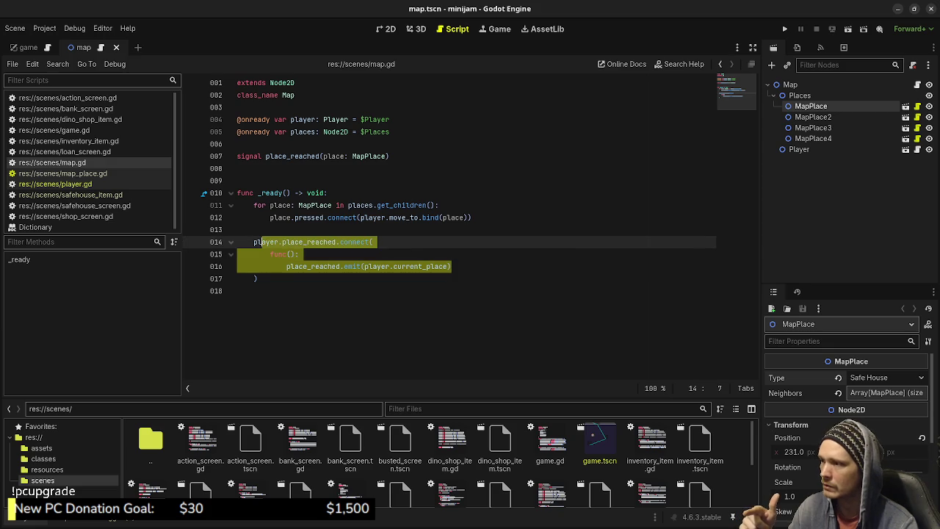
left_click(404, 205)
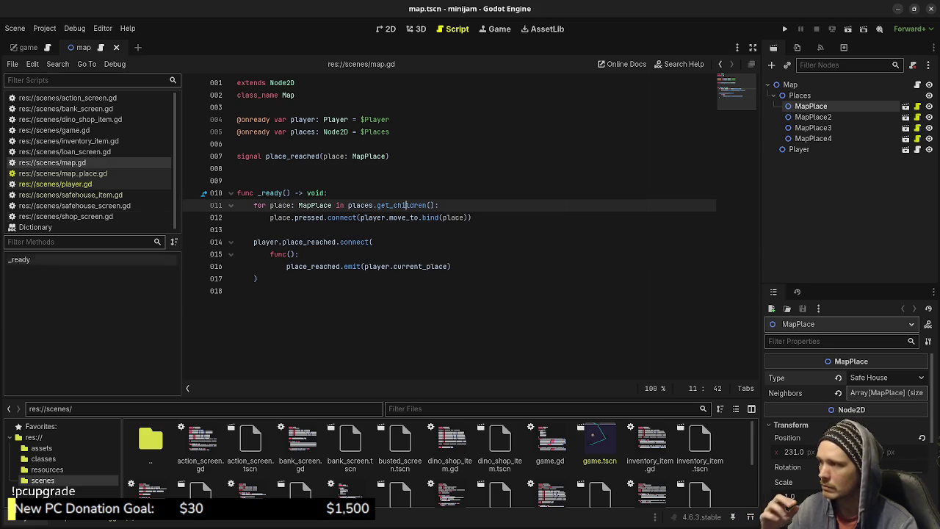
left_click(421, 266, "ctrl")
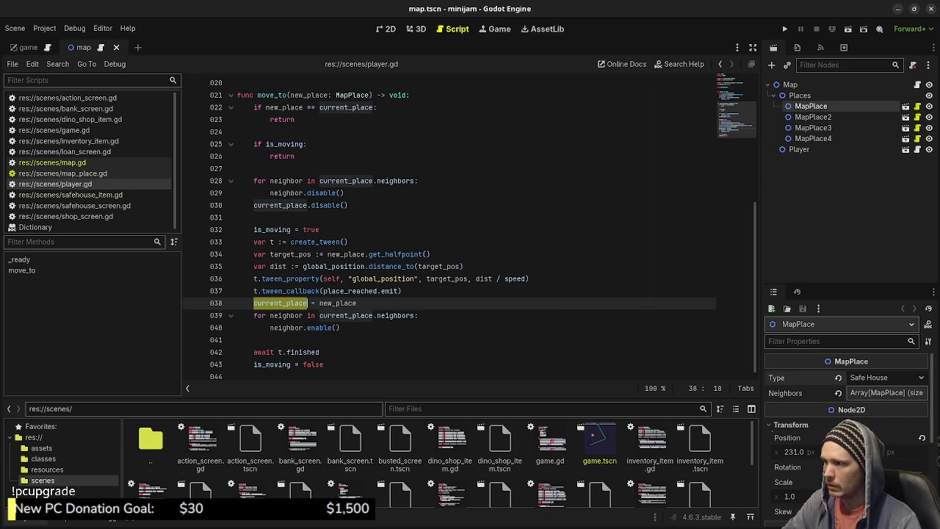
left_click(52, 163)
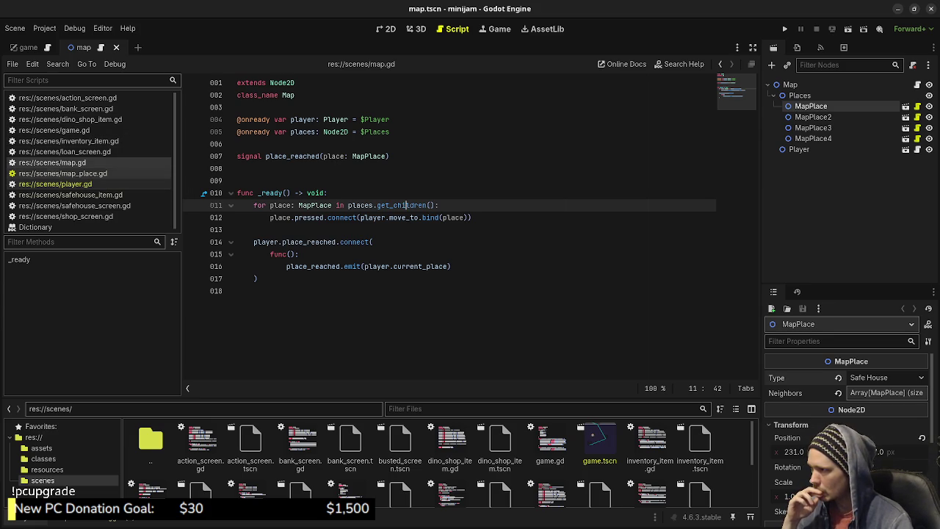
left_click(62, 173)
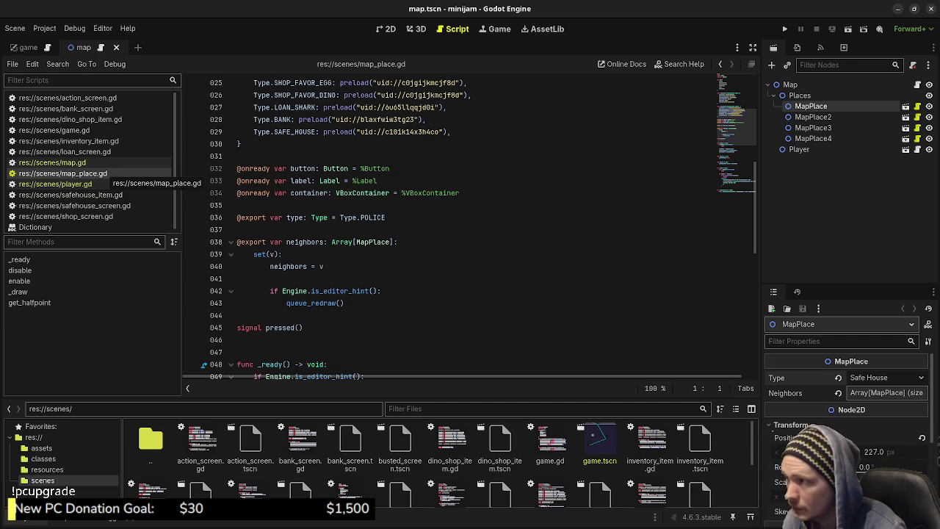
- Cycle through map.gd, player.gd, game.gd and map_place.gd, ending back on map.gd
left_click(58, 162)
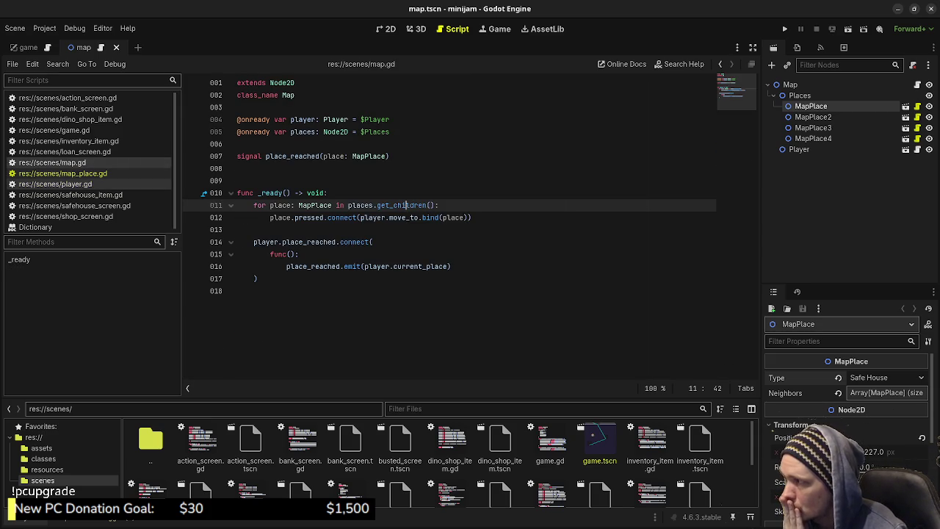
left_click(55, 183)
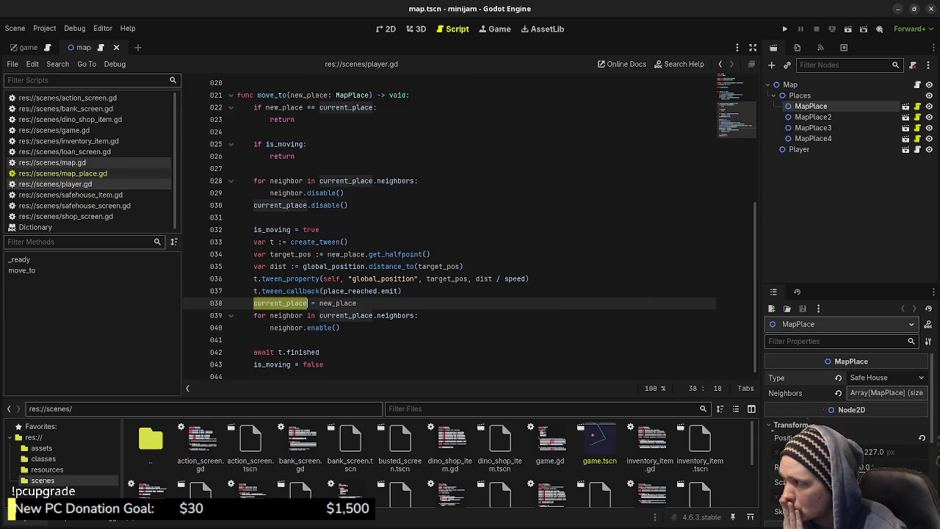
left_click(55, 130)
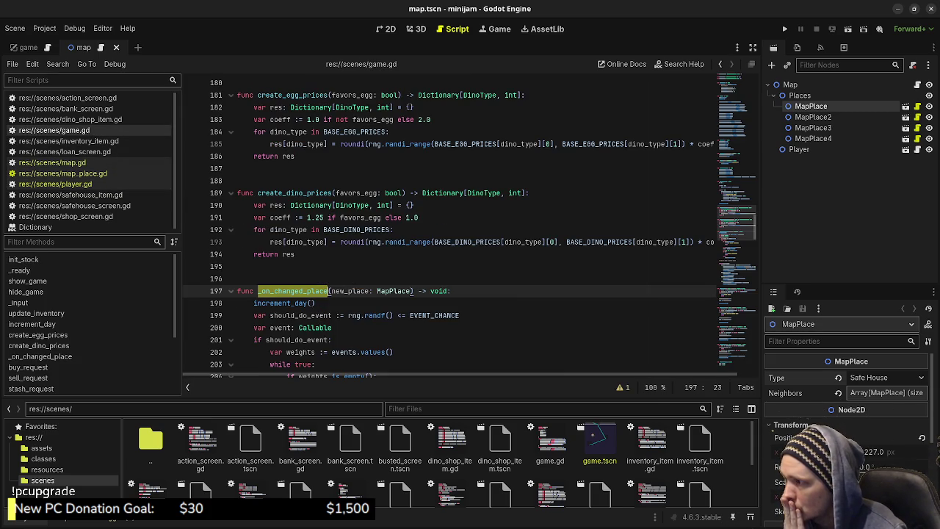
scroll(470, 220, "down", 5)
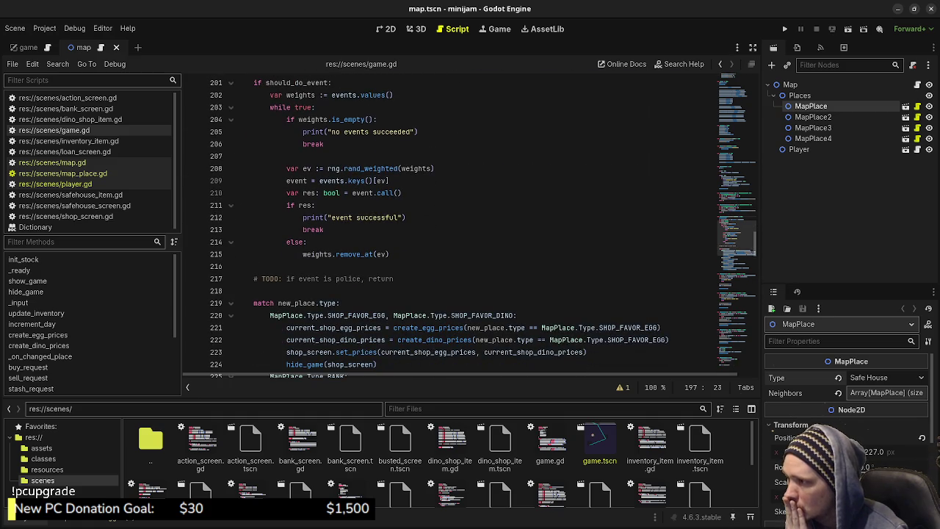
scroll(470, 220, "down", 2)
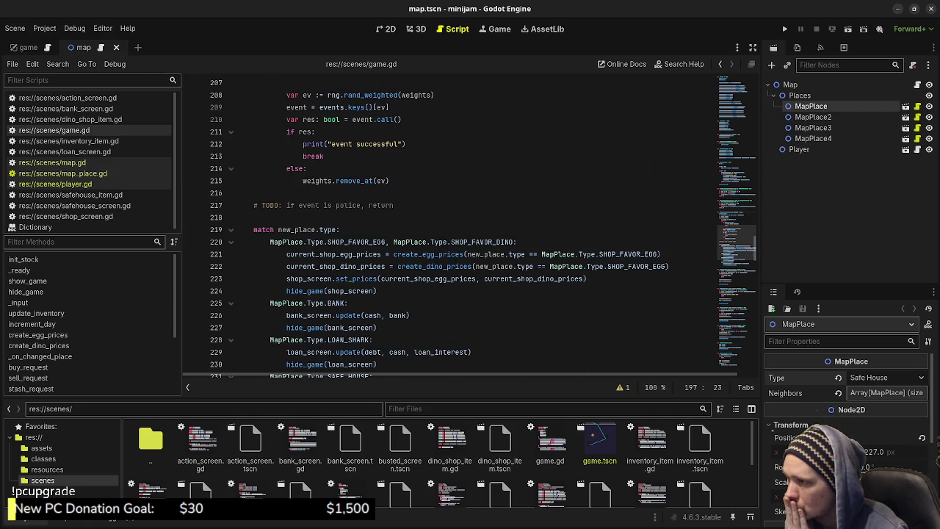
mouse_move(417, 254)
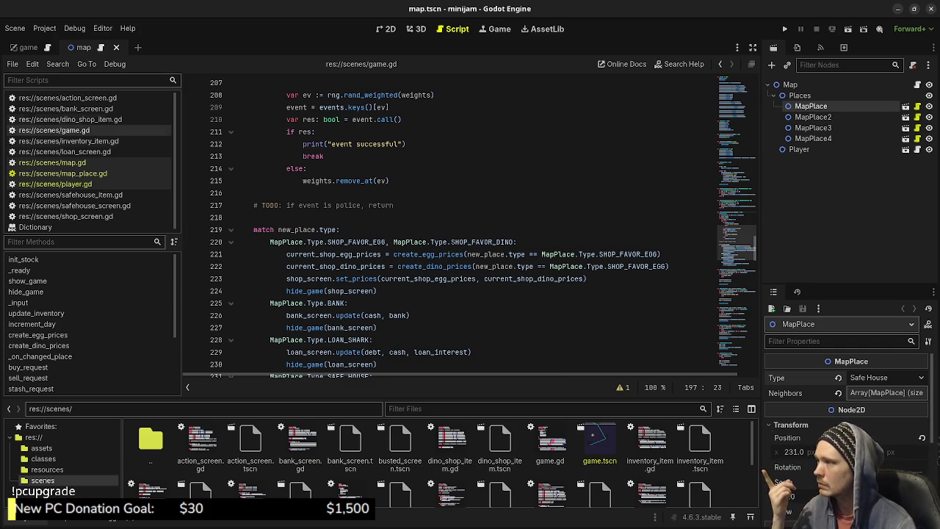
left_click(51, 163)
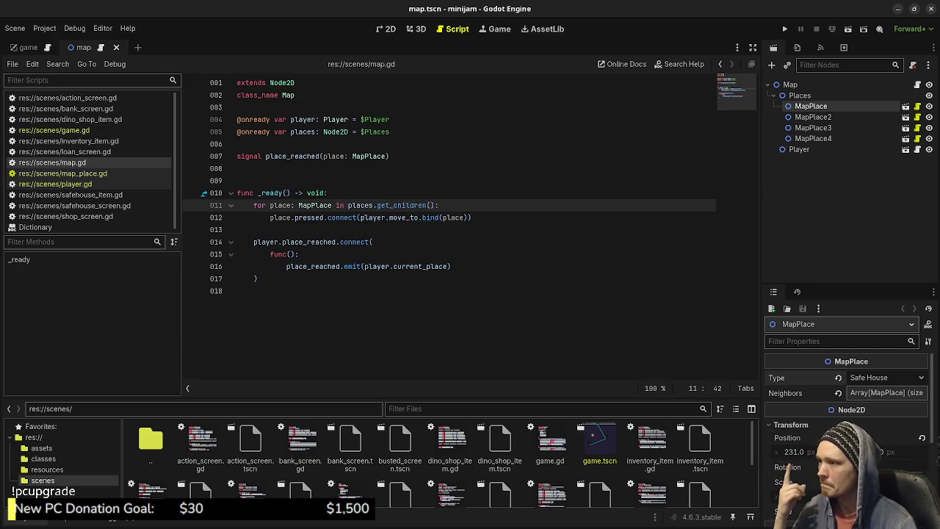
left_click(63, 173)
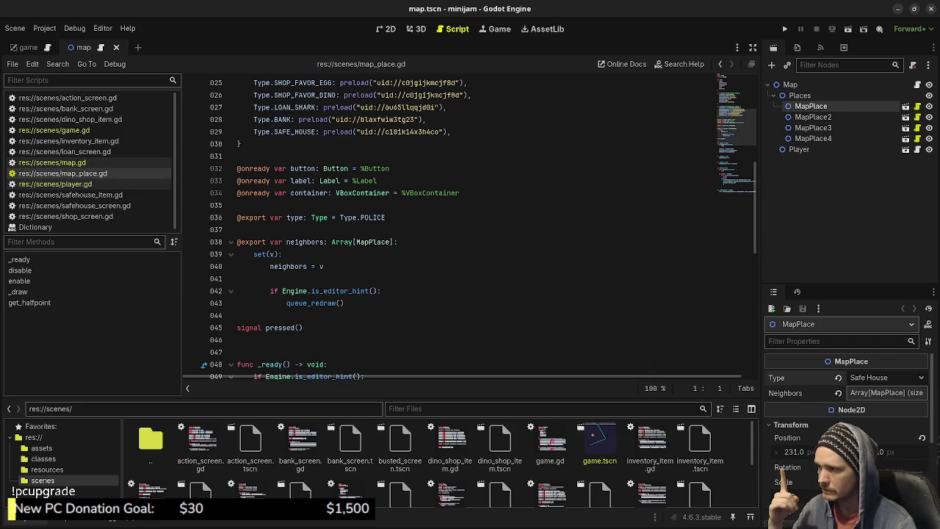
mouse_move(323, 219)
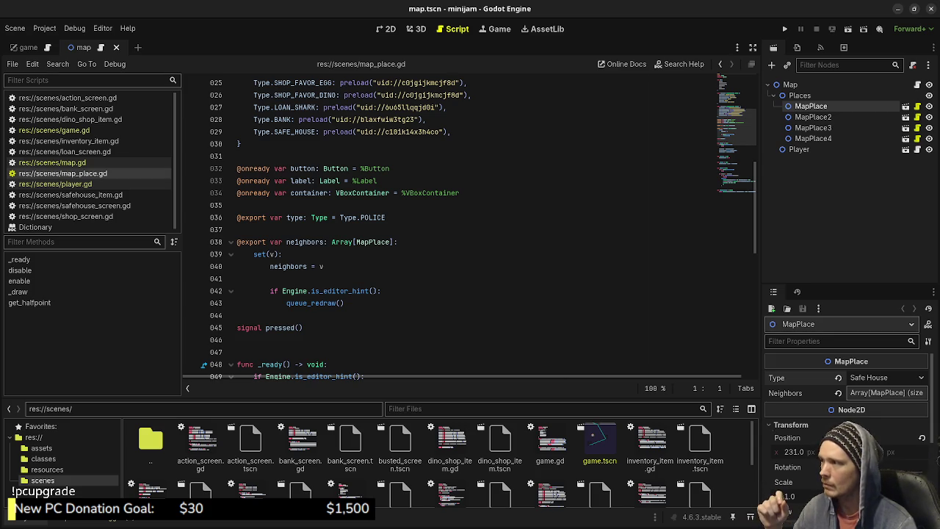
left_click(59, 163)
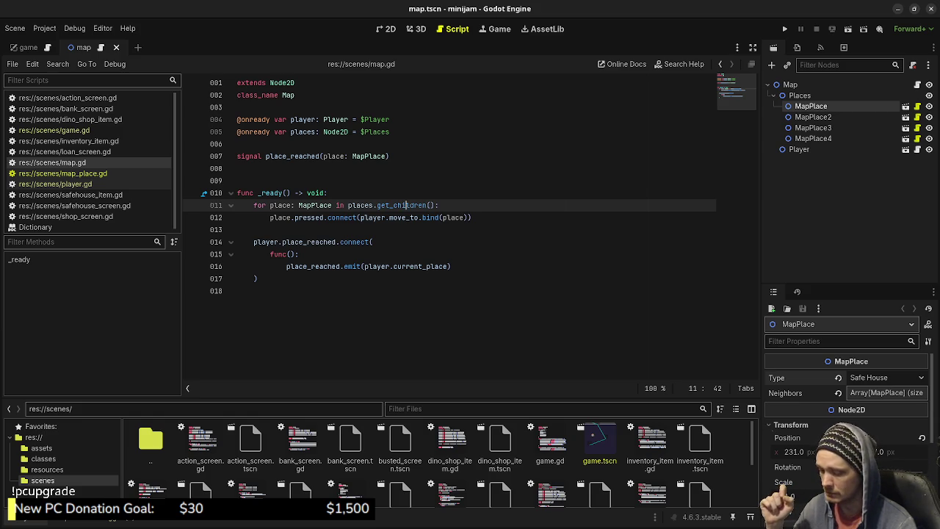
- In game.gd, select the create_egg_prices call on line 221 and jump to its definition
left_click(33, 130)
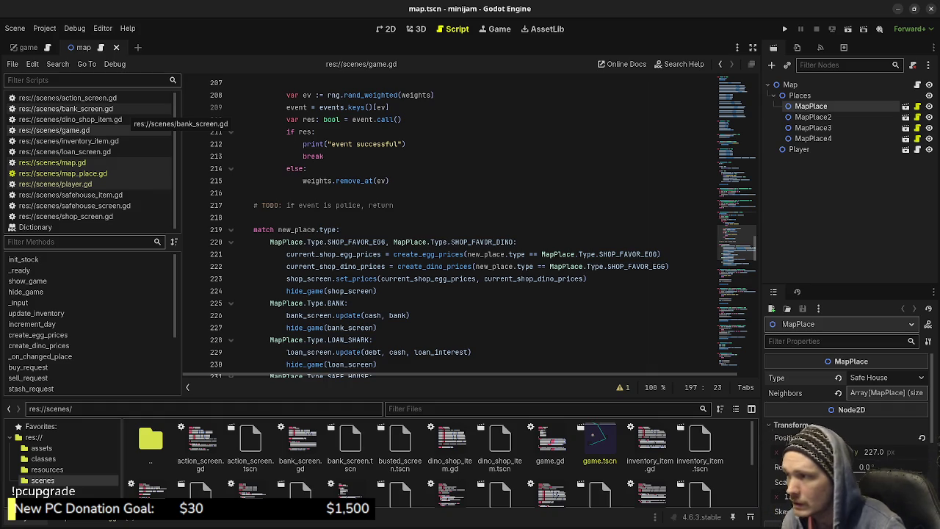
left_click(670, 265)
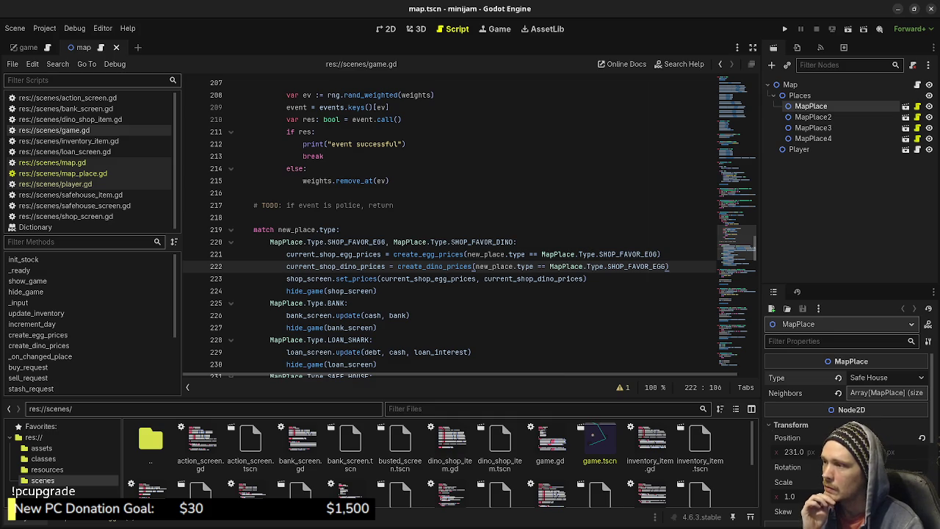
scroll(473, 265, "up", 8)
scroll(472, 266, "down", 8)
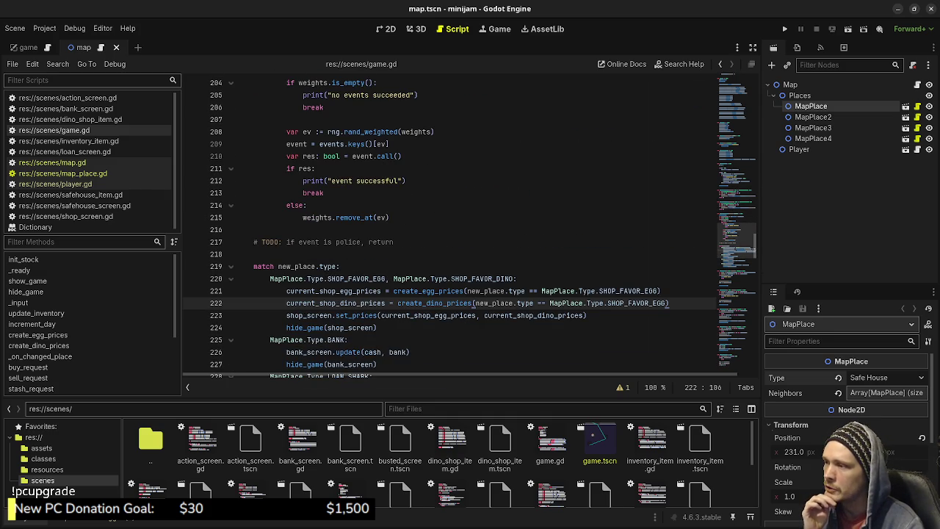
scroll(473, 266, "down", 1)
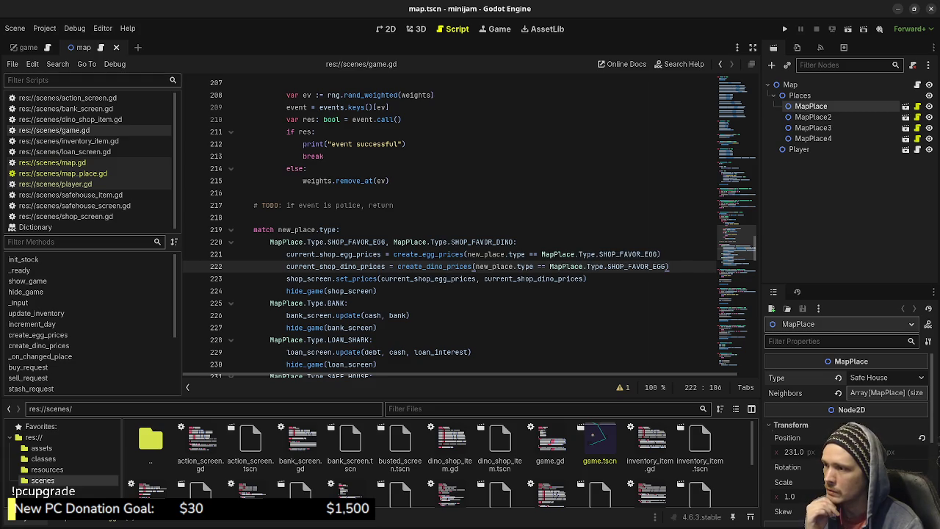
double_click(428, 254)
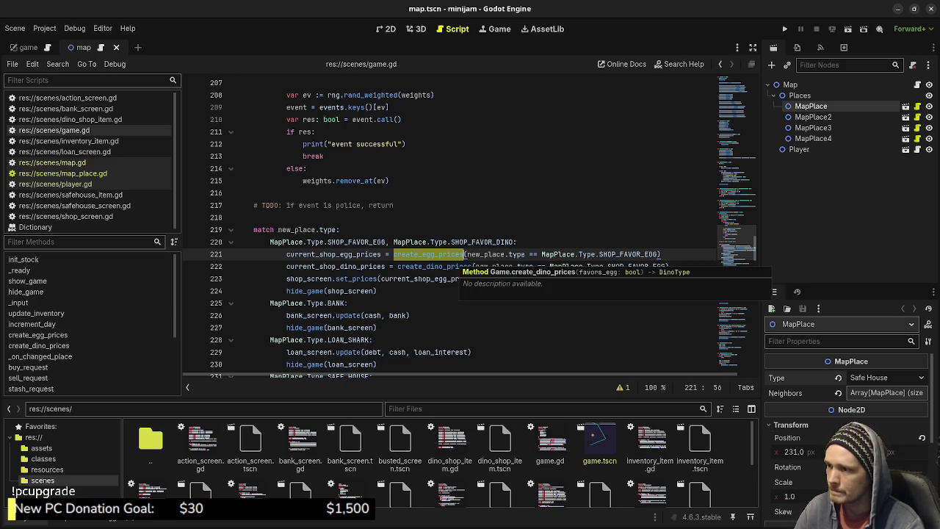
left_click(428, 254, "ctrl")
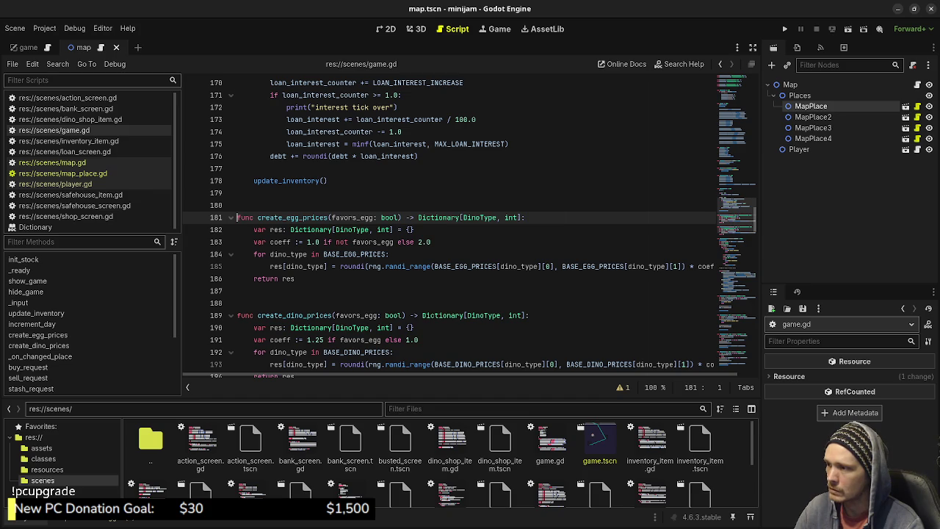
- Enlarge the FileSystem dock by dragging its splitter up, then switch to the Excalidraw design notes
scroll(469, 221, "down", 2)
scroll(470, 221, "up", 4)
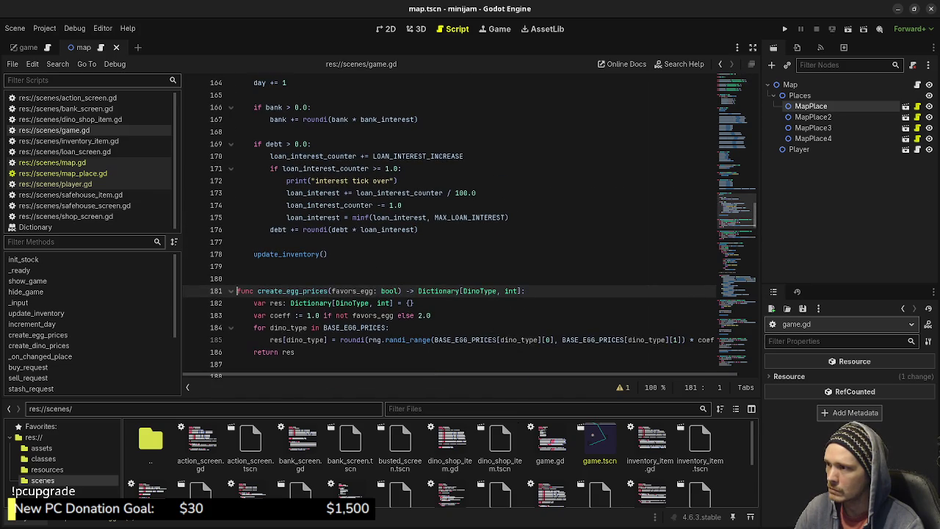
scroll(470, 220, "up", 1)
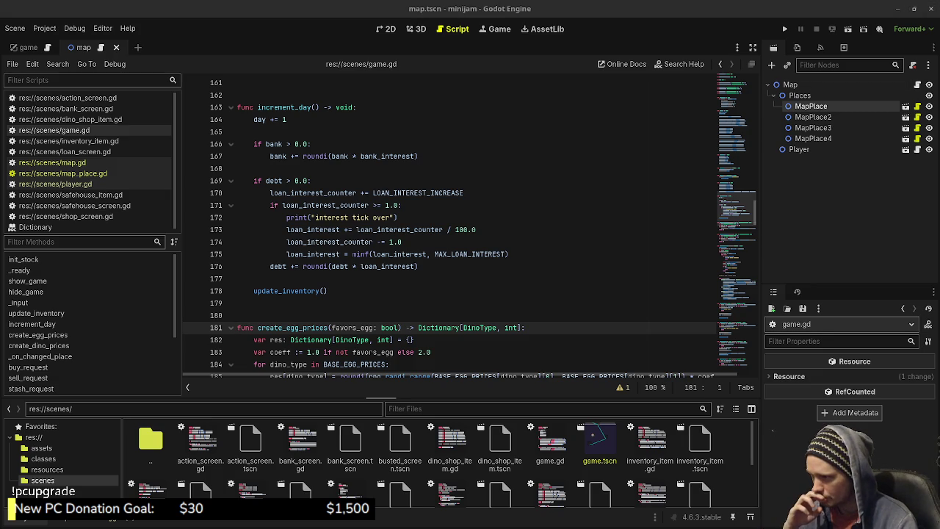
left_click_drag(381, 398, 381, 367)
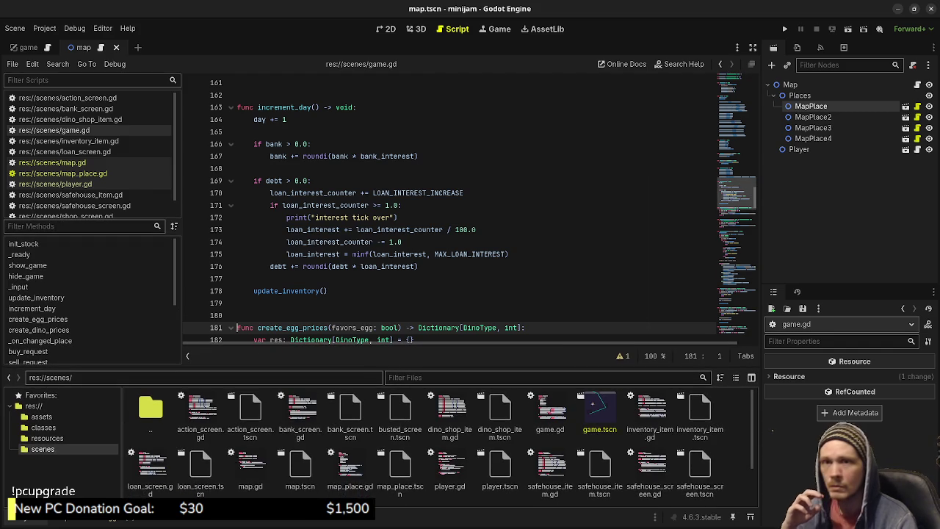
key("alt+Tab")
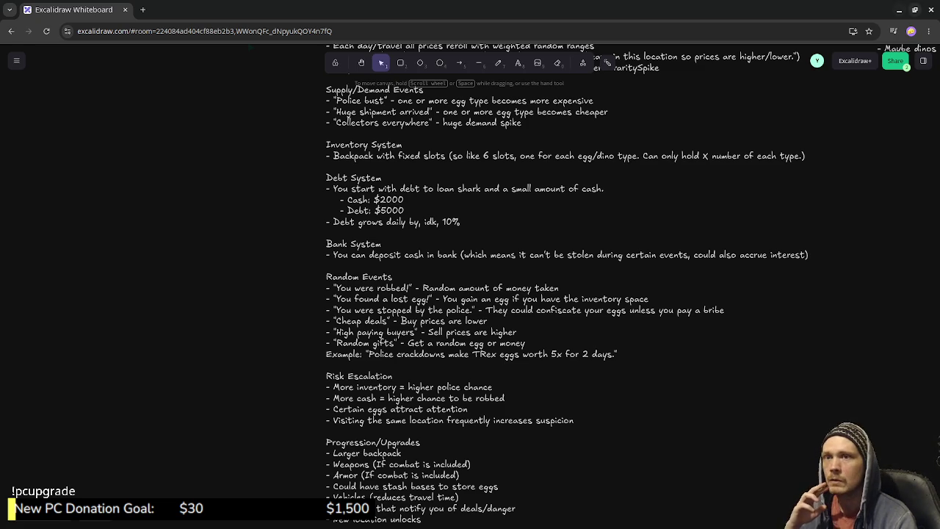
- Minimize the Excalidraw Chrome window to return to Godot's game.gd
left_click(898, 10)
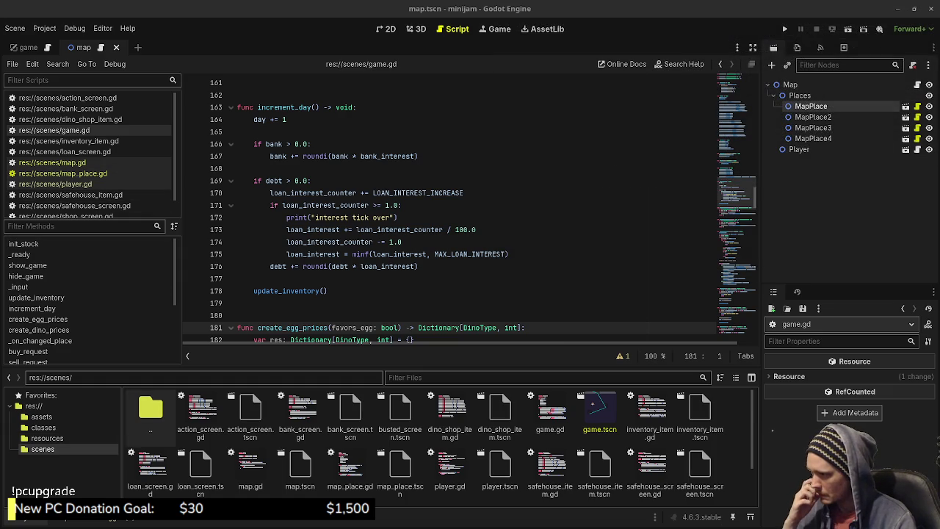
- Enlarge the FileSystem dock, switch it to list view, and open safehouse_screen.tscn
left_click_drag(381, 368, 381, 317)
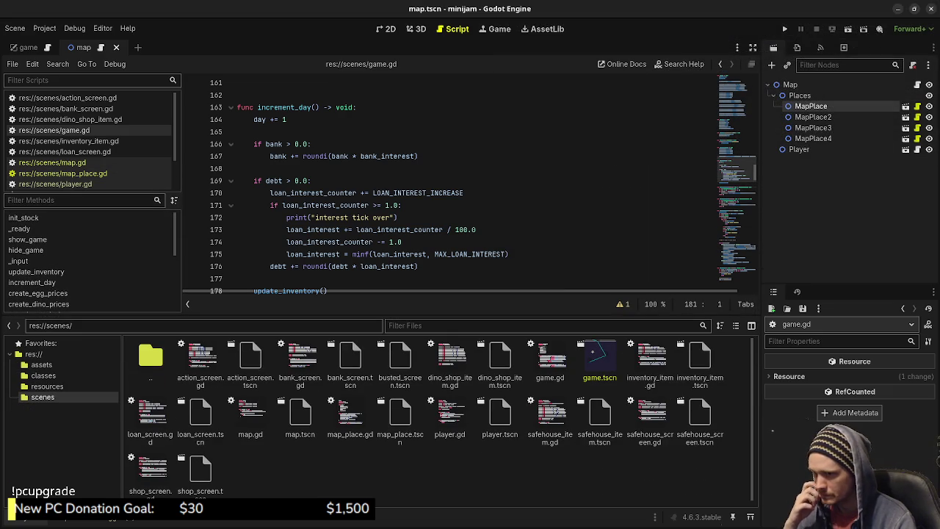
left_click(736, 325)
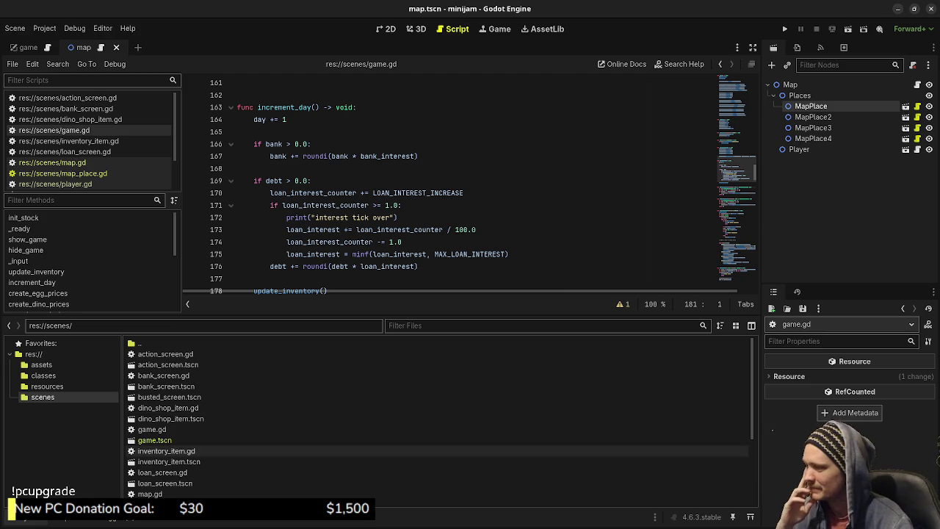
scroll(440, 419, "down", 5)
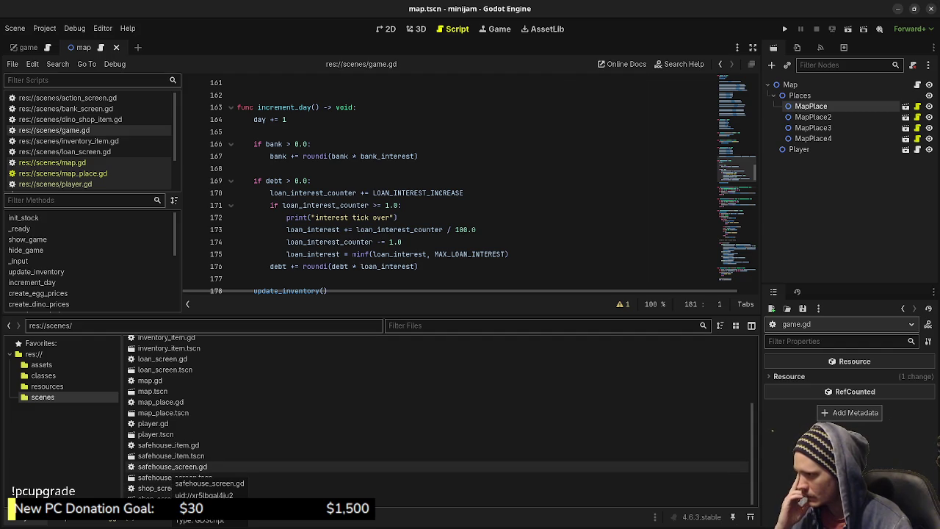
scroll(177, 470, "up", 4)
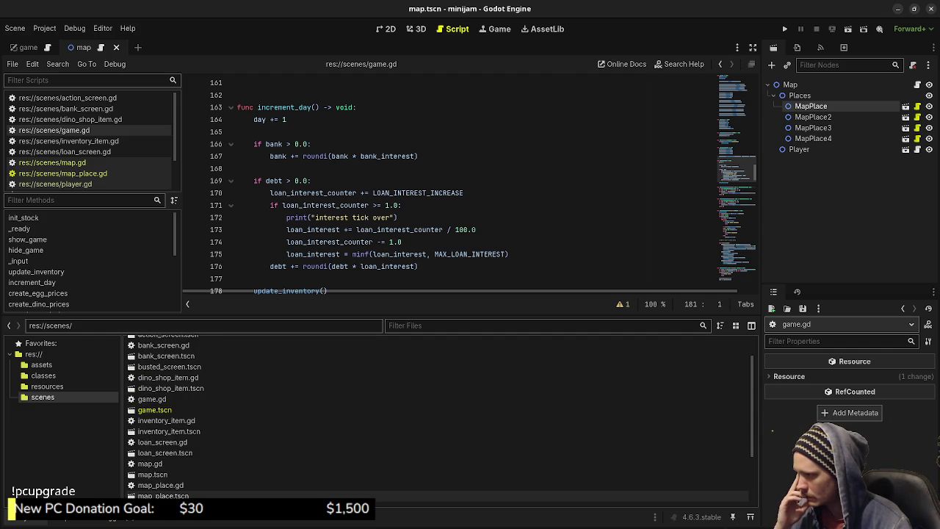
scroll(176, 469, "down", 3)
double_click(175, 477)
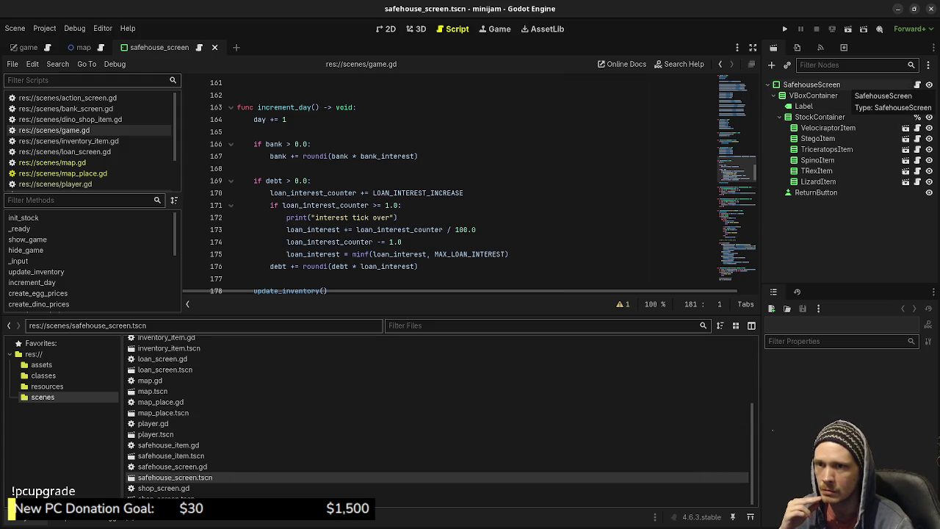
- Frame the SafehouseScreen layout in the 2D view, then switch back to the Excalidraw design notes
left_click(811, 84)
left_click(416, 29)
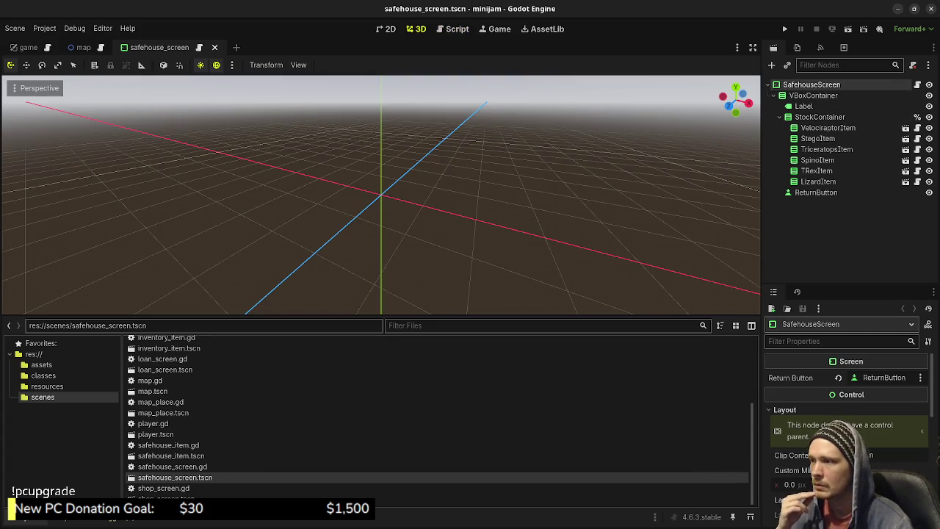
left_click(387, 28)
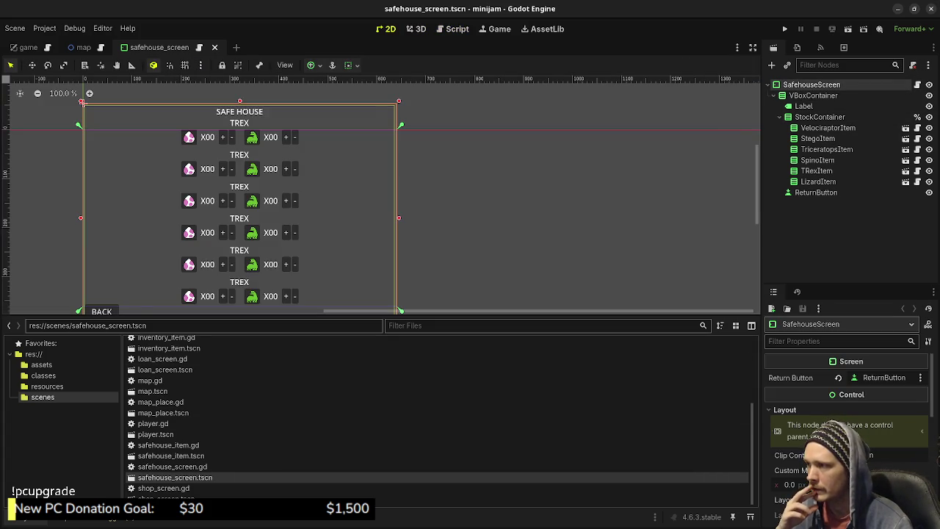
key("f")
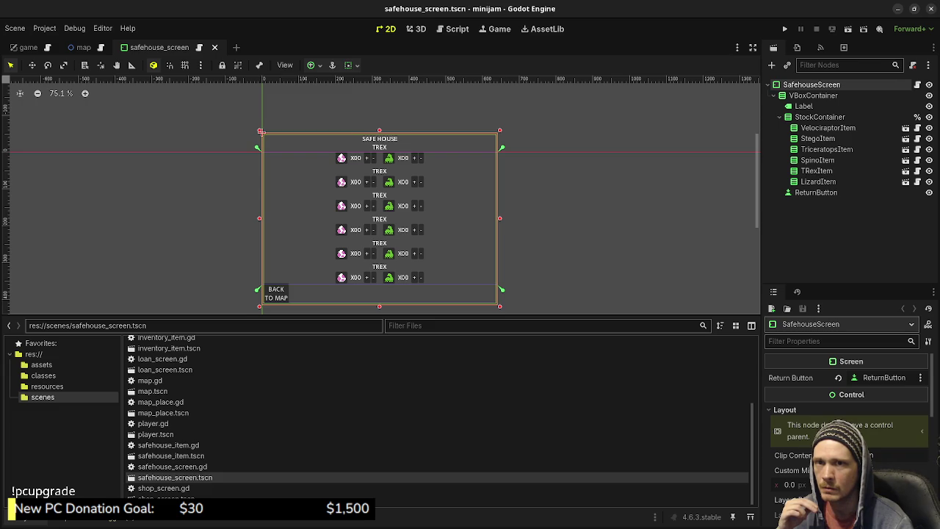
key("alt+Tab")
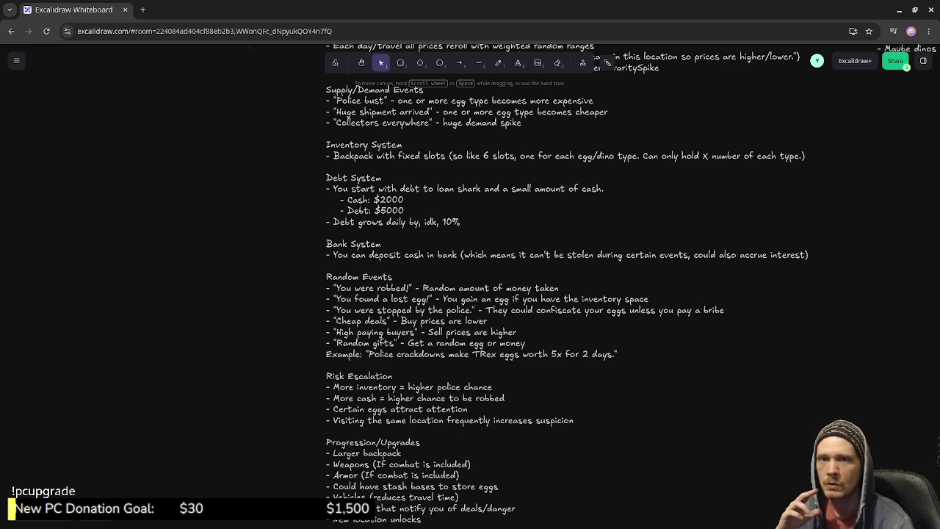
- Switch from the Excalidraw notes back to Godot's safehouse_screen scene
key("alt+Tab")
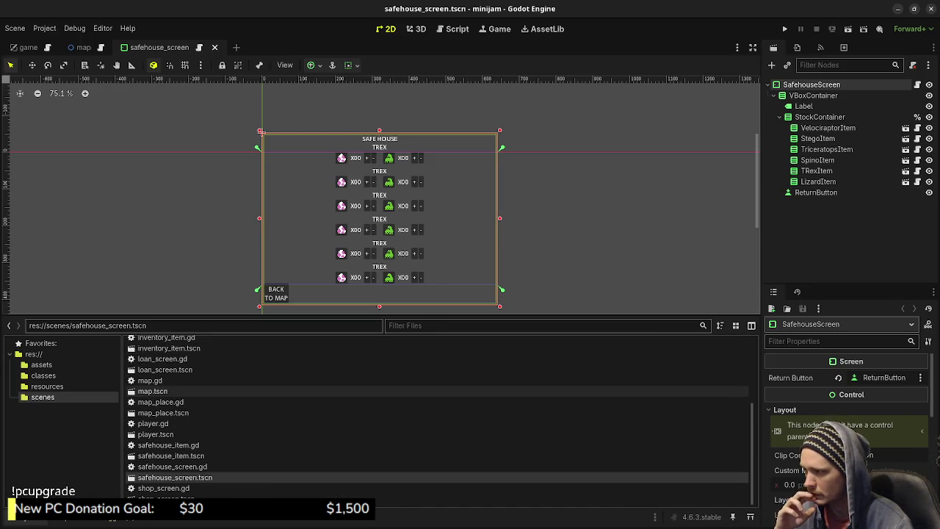
- Open loan_screen.tscn from the FileSystem dock in its own scene tab
scroll(169, 404, "up", 3)
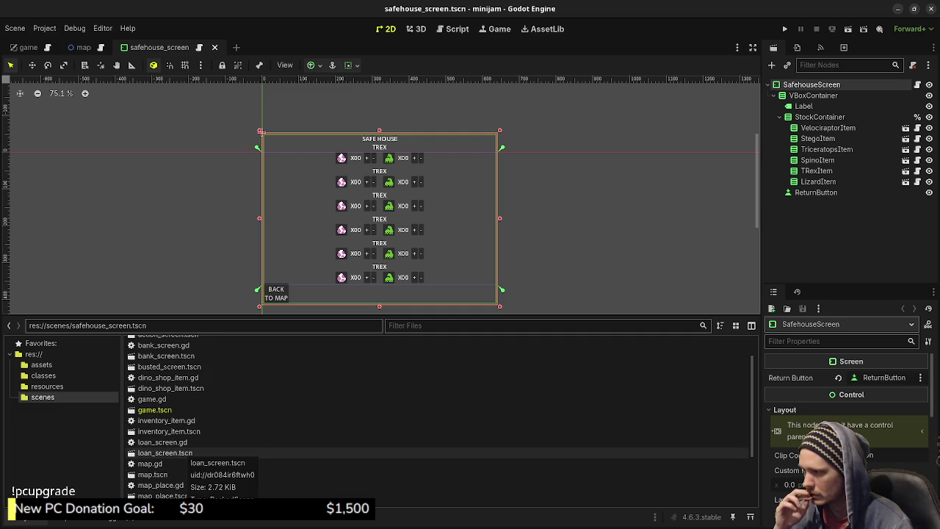
double_click(165, 452)
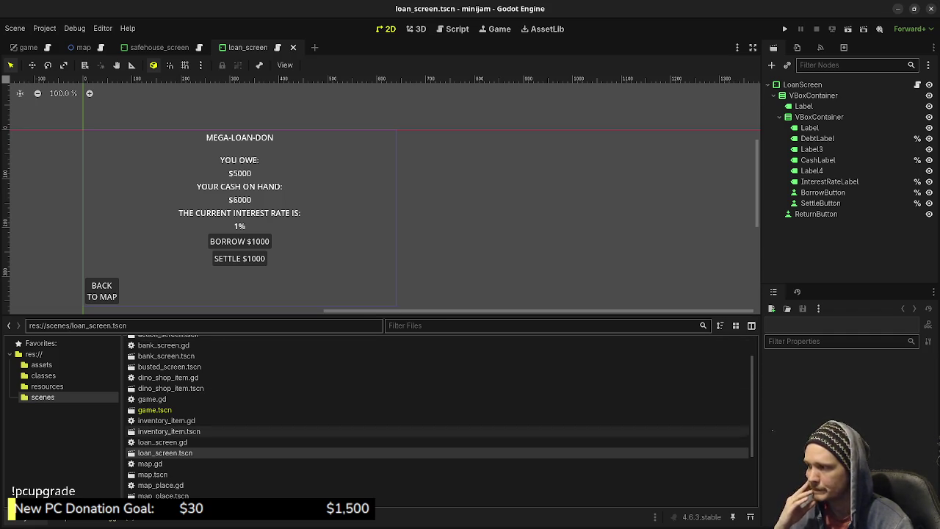
scroll(162, 442, "down", 3)
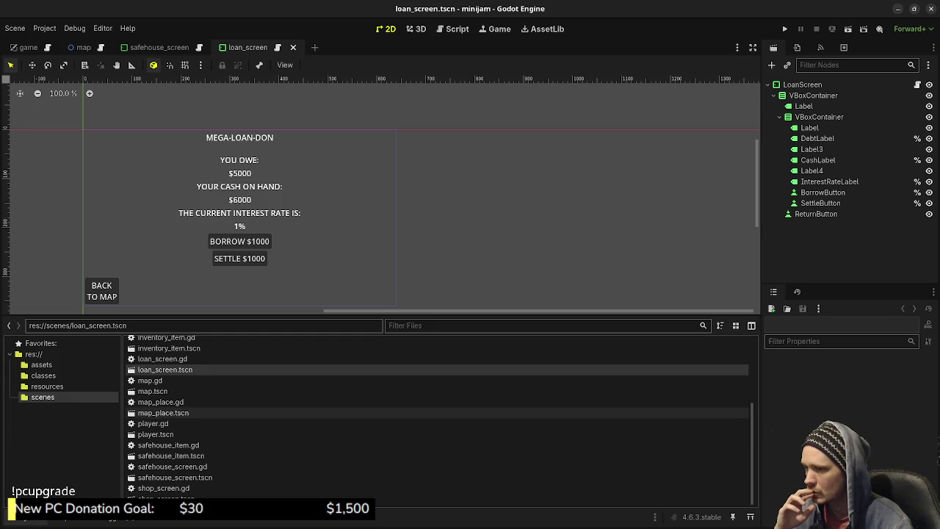
scroll(161, 413, "up", 4)
scroll(440, 416, "down", 4)
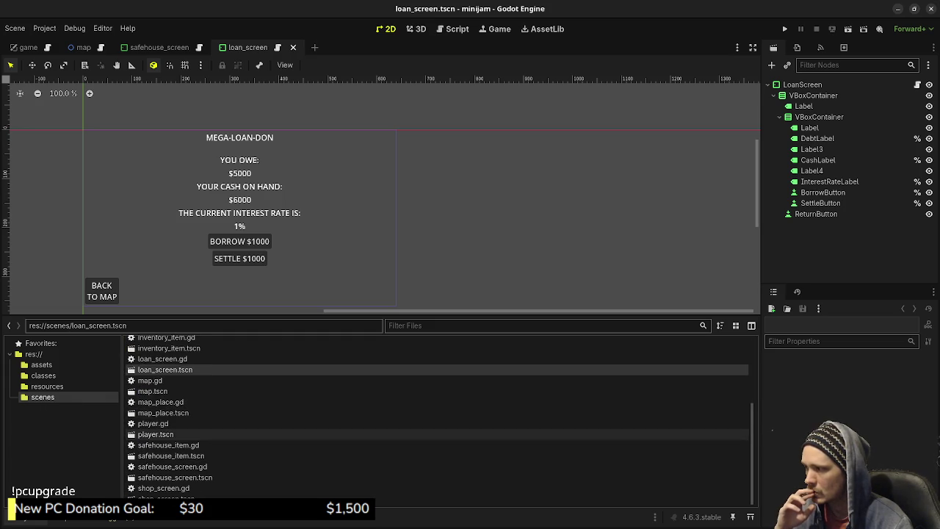
- Duplicate loan_screen.tscn as event_police_stop_screen.tscn in the scenes folder
right_click(63, 397)
mouse_move(98, 354)
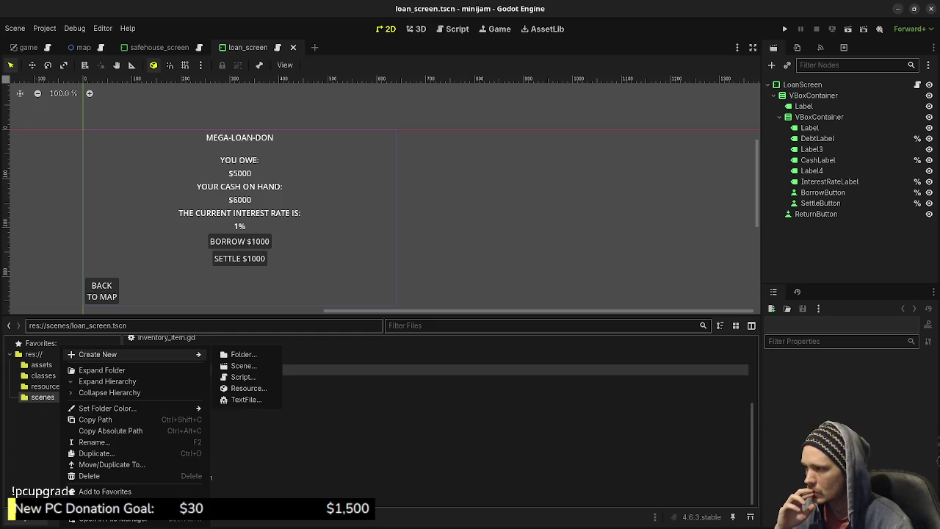
key("Escape")
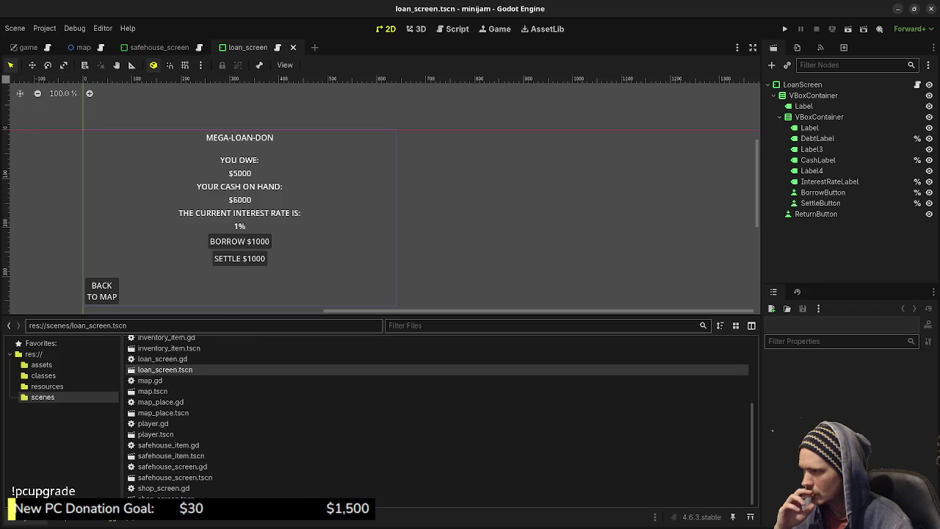
right_click(171, 369)
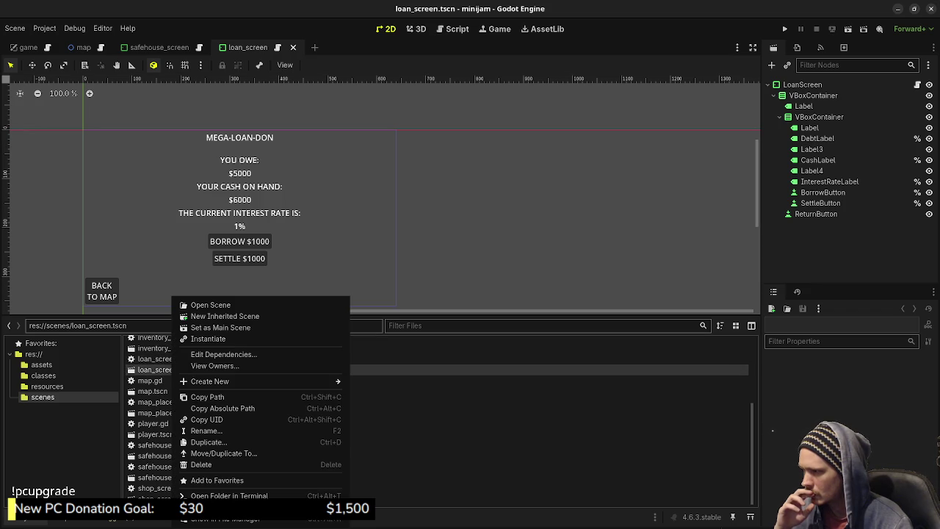
left_click(209, 441)
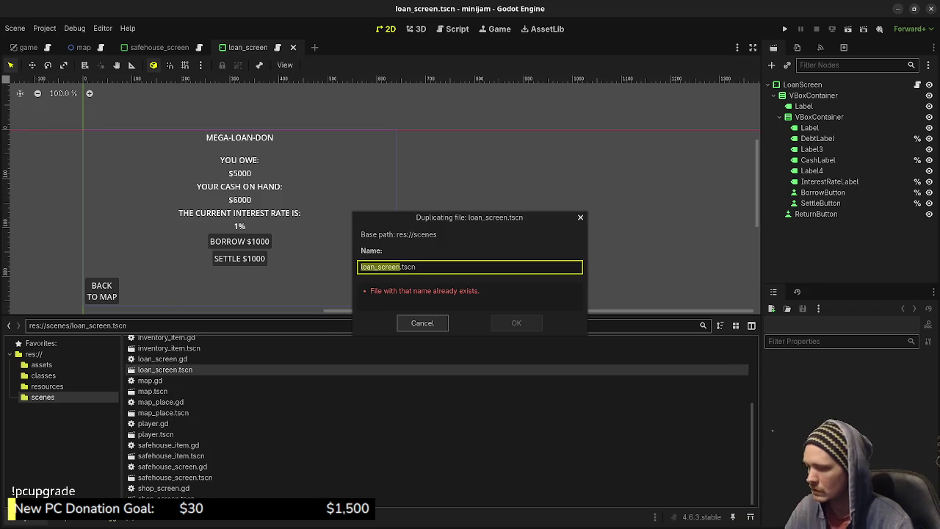
type("police")
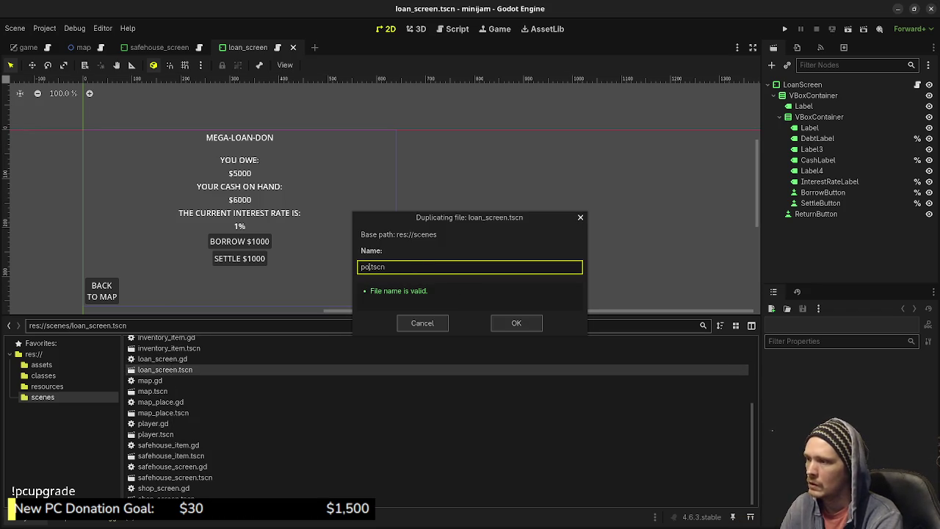
type("_")
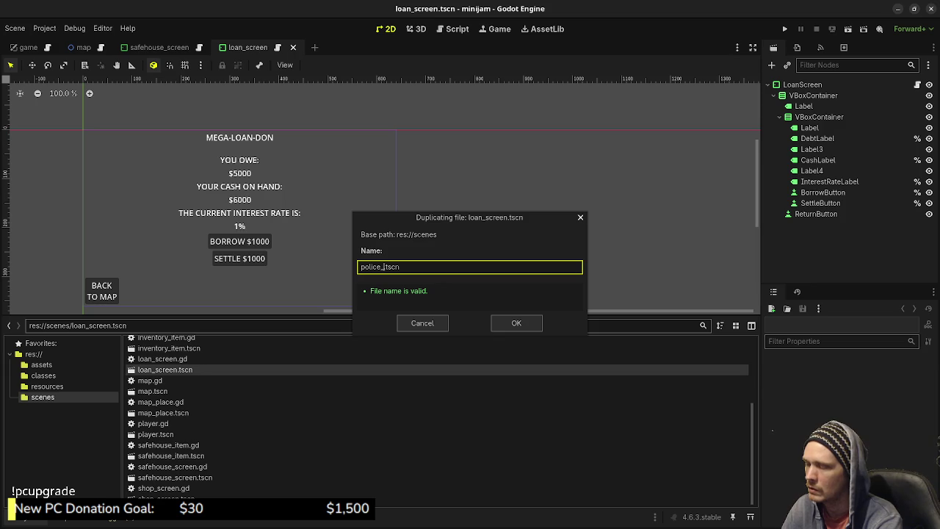
type("stop")
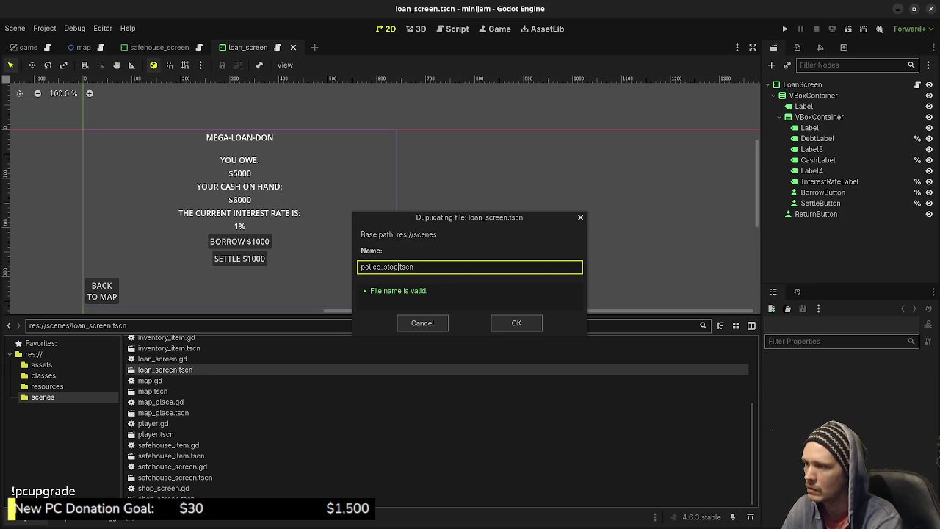
type("_")
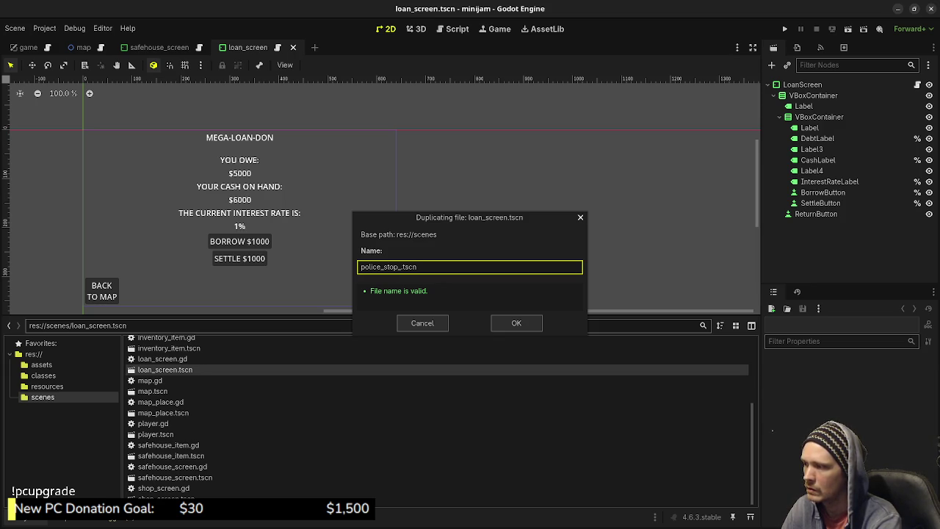
key("BackSpace")
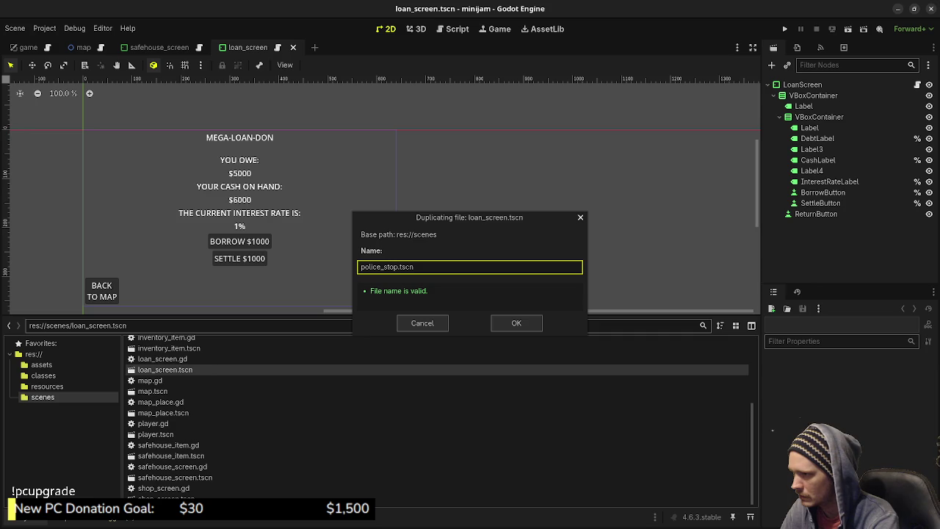
type("_event")
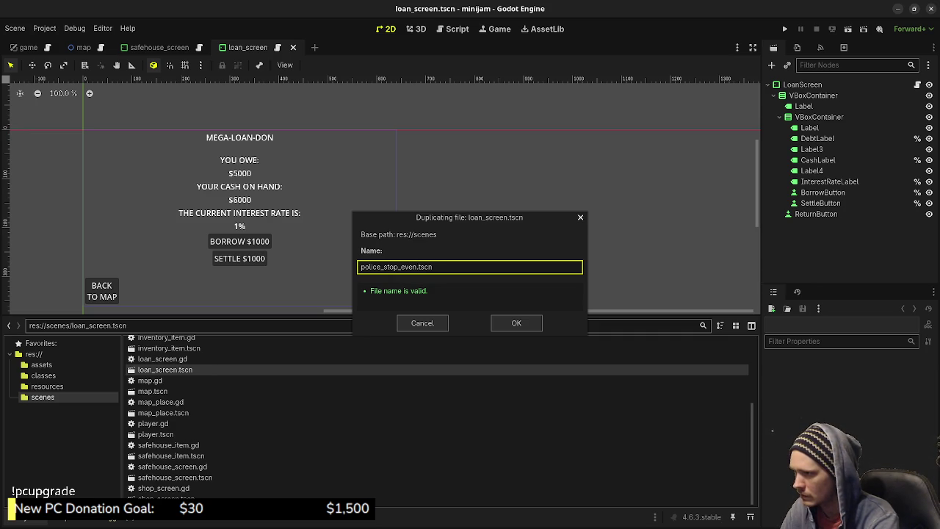
key("BackSpace")
key("BackSpace")
key("BackSpace")
type("event_police_sto")
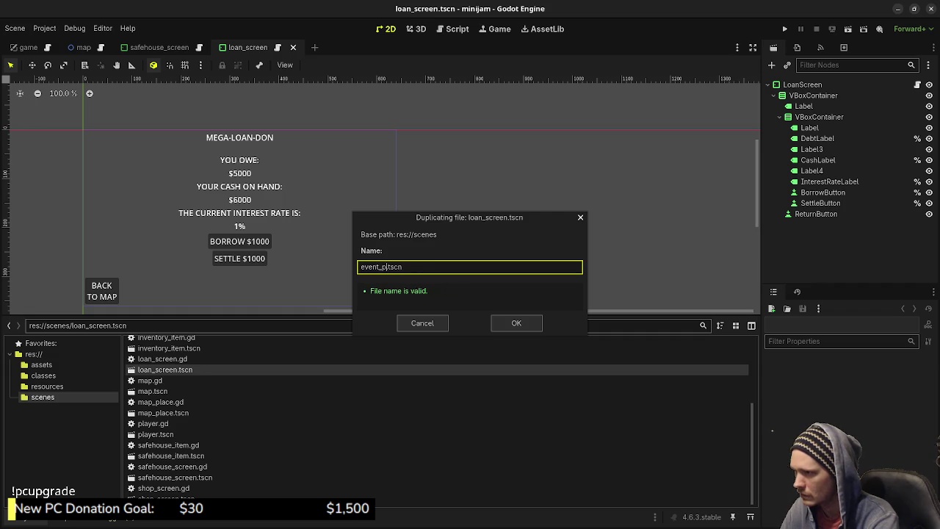
type("p_")
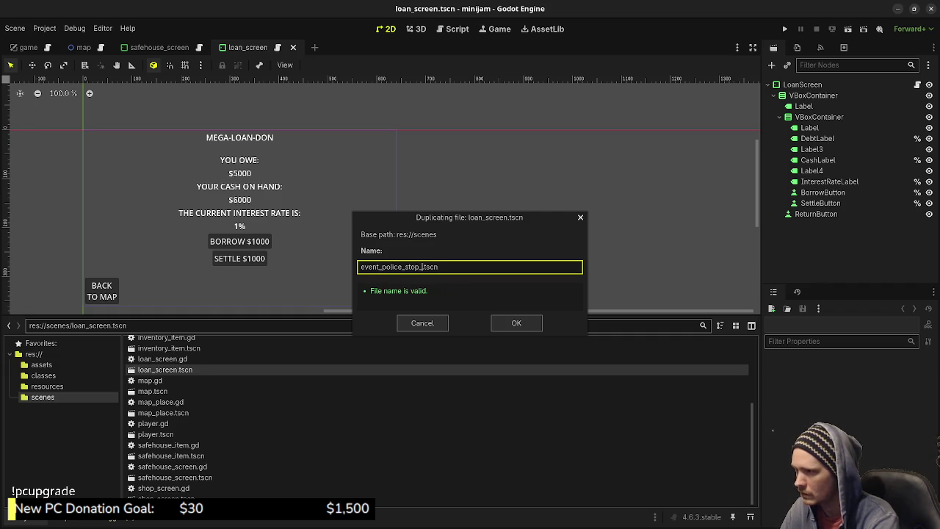
type("screen")
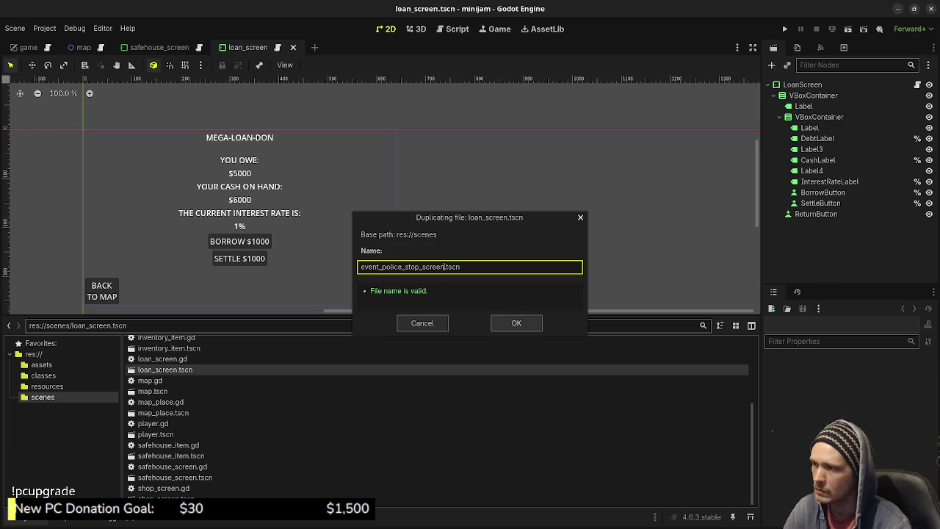
key("Return")
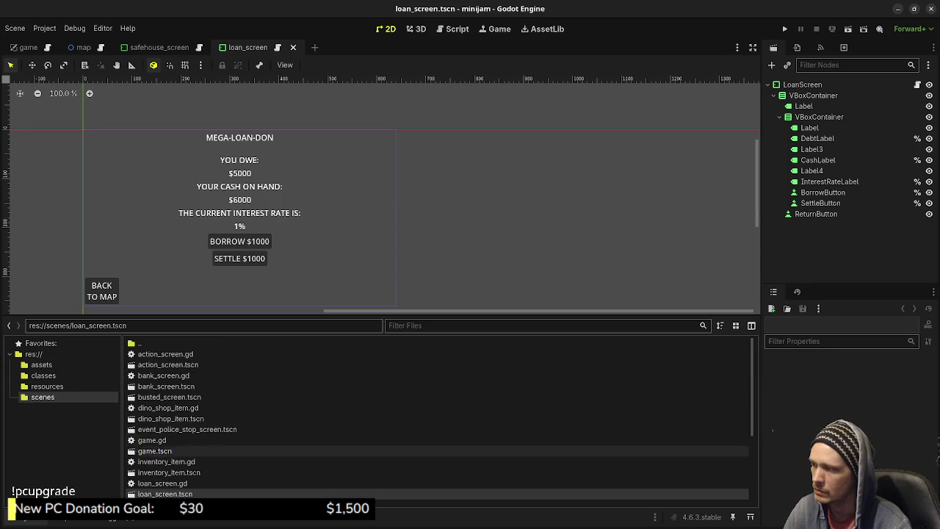
- Open the new event_police_stop_screen.tscn scene for editing
scroll(293, 434, "down", 3)
scroll(293, 441, "up", 3)
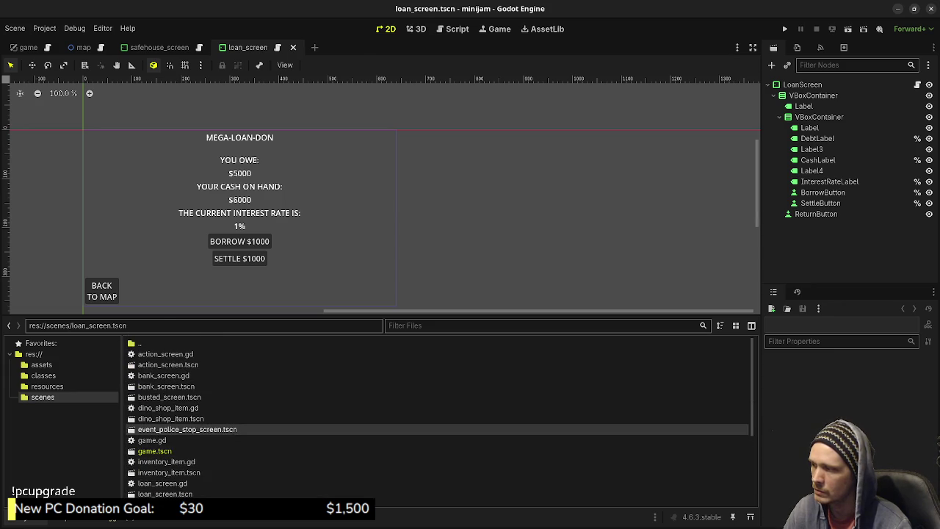
double_click(220, 429)
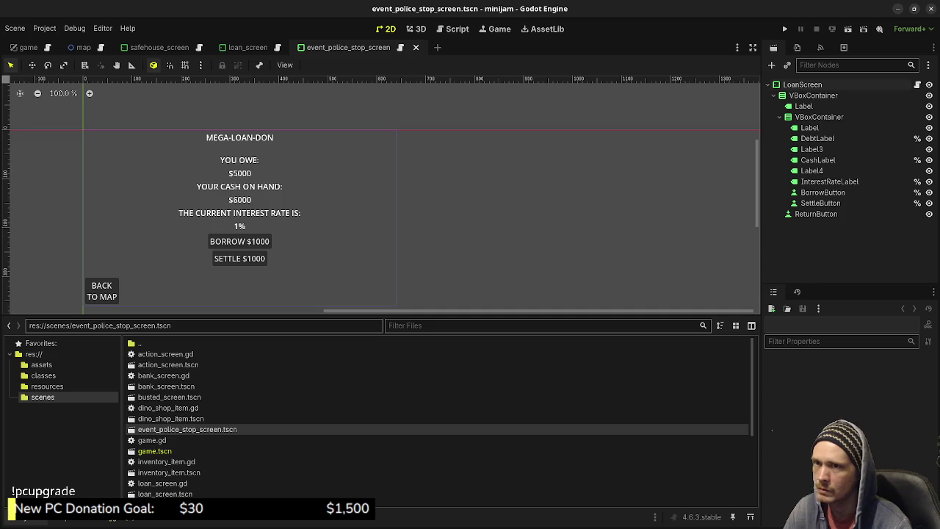
- Rename the scene's root node to EventPoliceStopScreen
left_click(803, 84)
type("Eve")
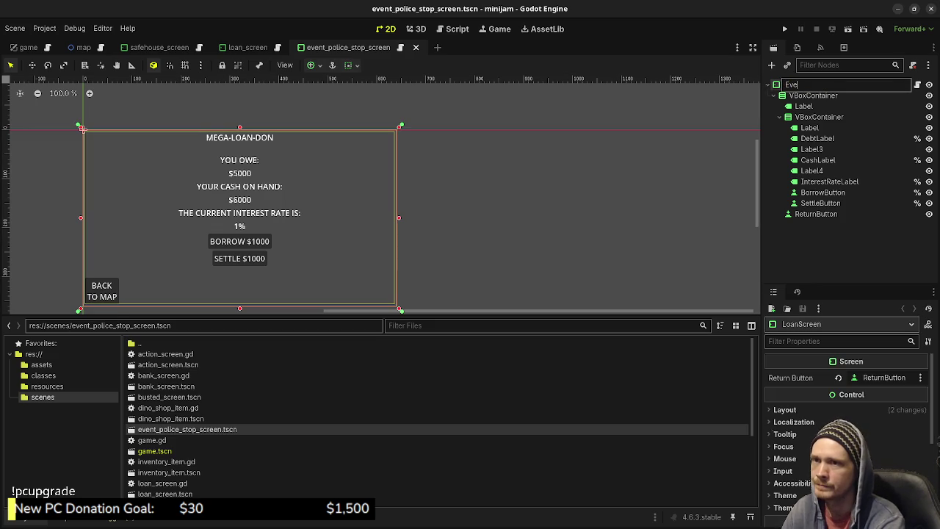
type("ntPoliceStop")
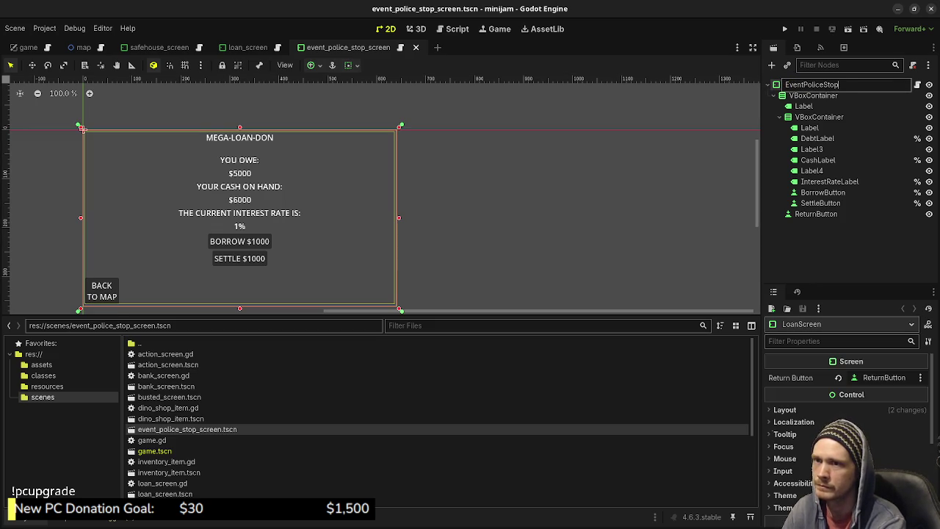
type("Screen")
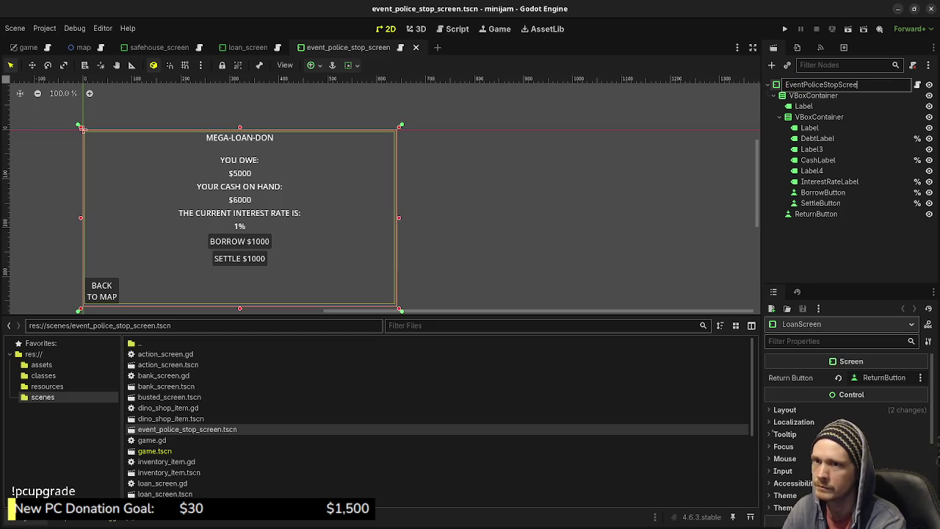
key("Return")
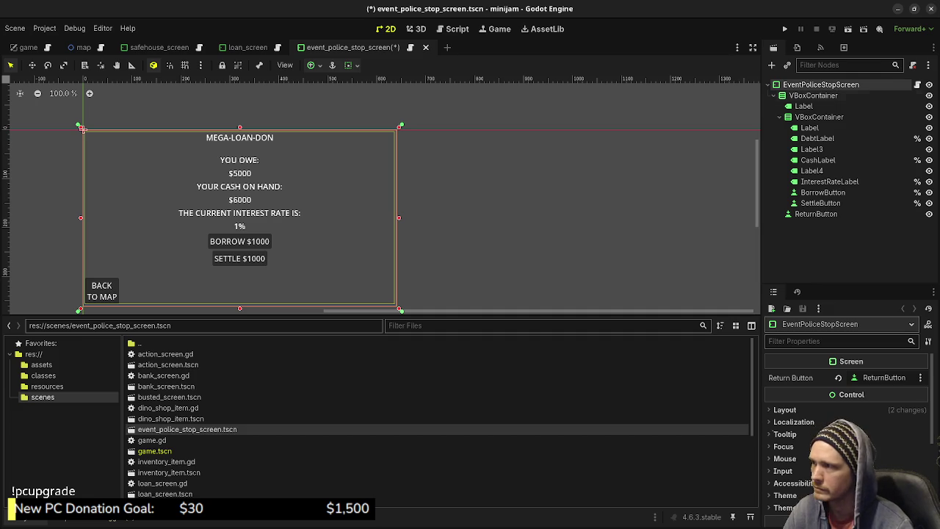
- Hide and re-show the MEGA-LOAN-DON title label to check the layout
left_click(206, 134)
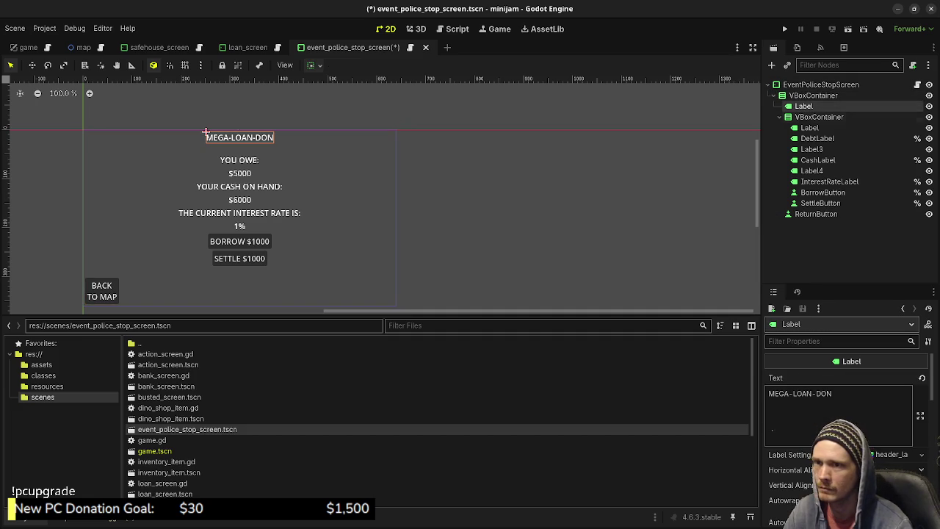
triple_click(798, 393)
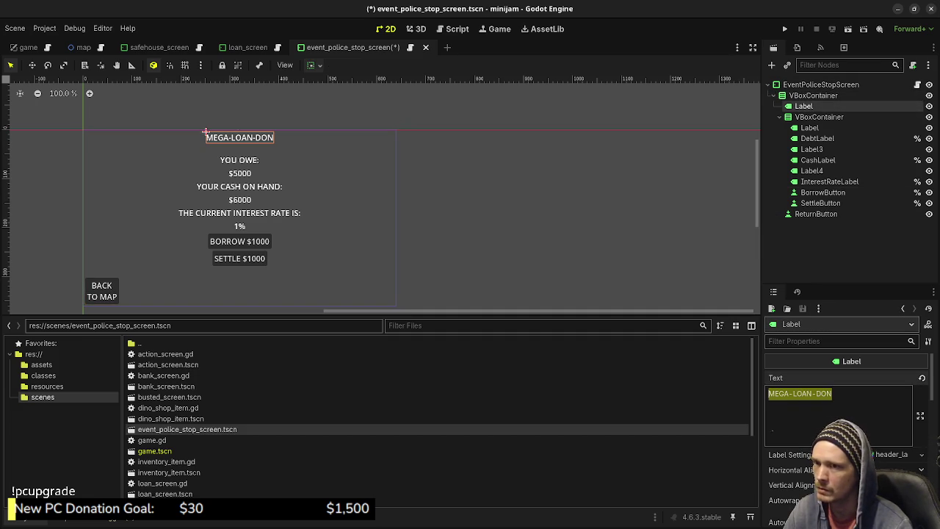
left_click(819, 117)
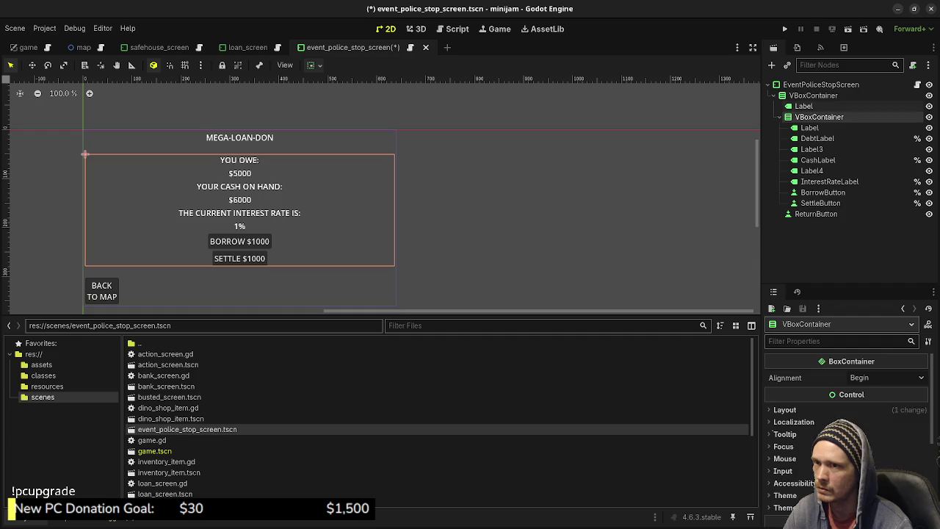
left_click(803, 106)
left_click(929, 106)
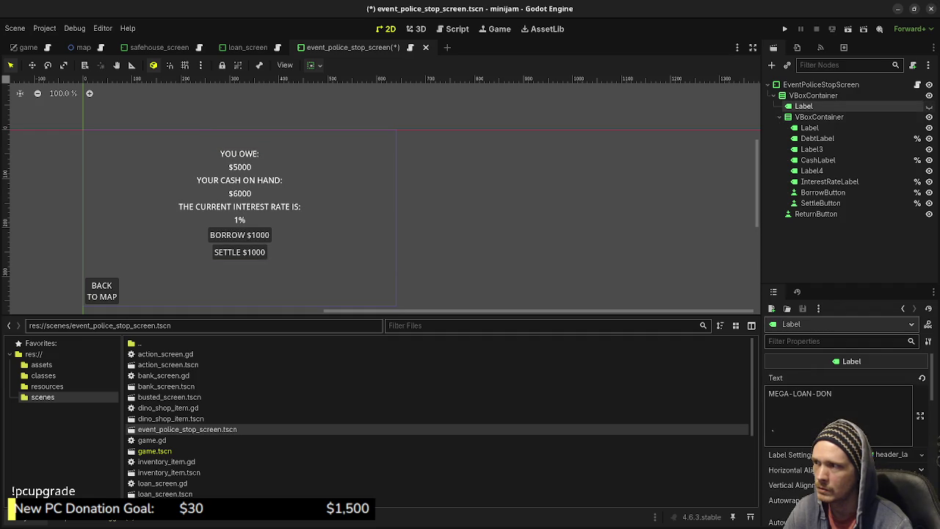
left_click(818, 117)
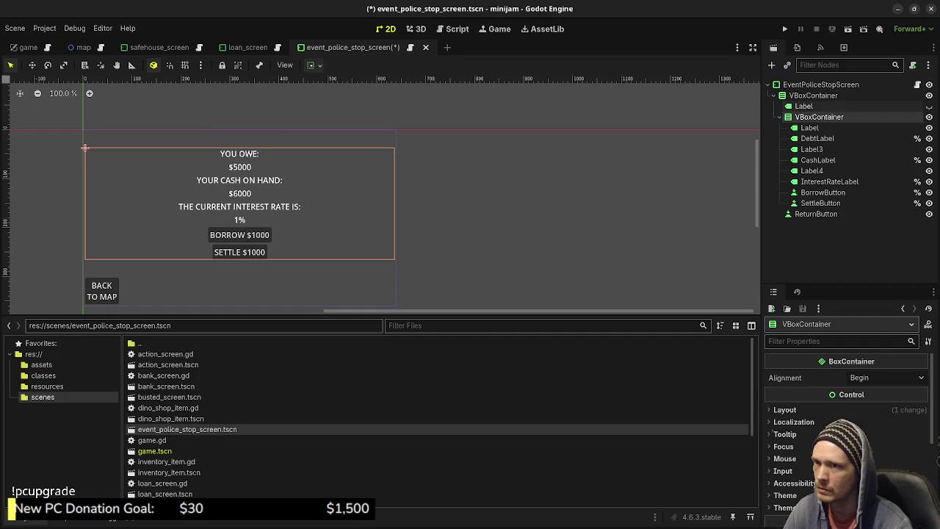
left_click(803, 105)
left_click(929, 106)
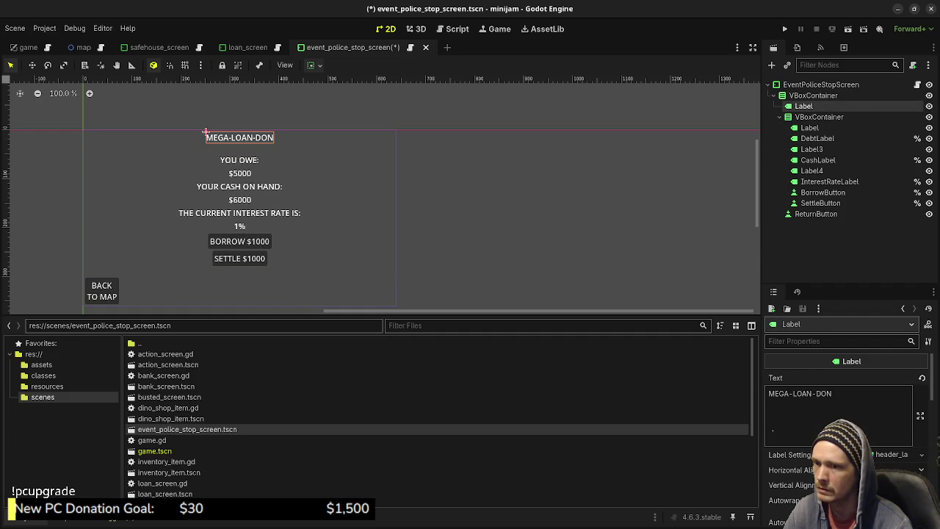
- Delete the MEGA-LOAN-DON title text, leaving the label empty
triple_click(772, 430)
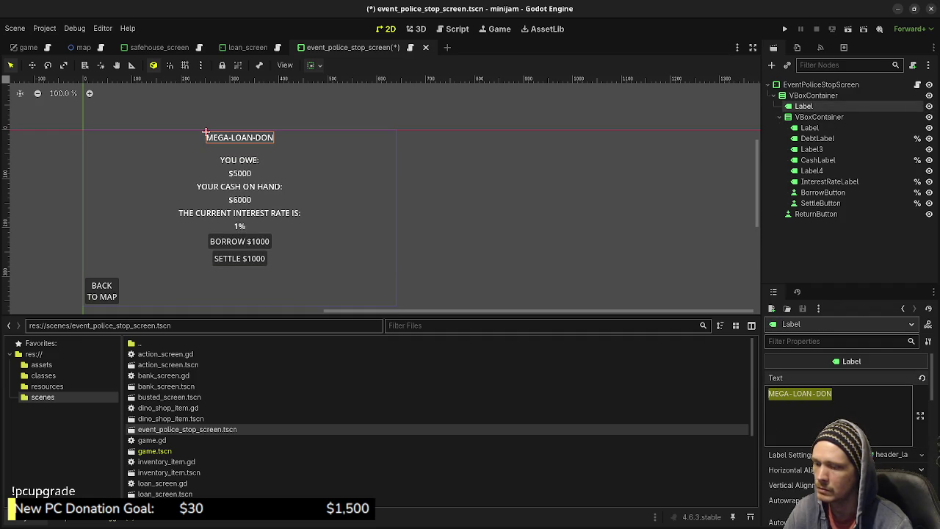
key("BackSpace")
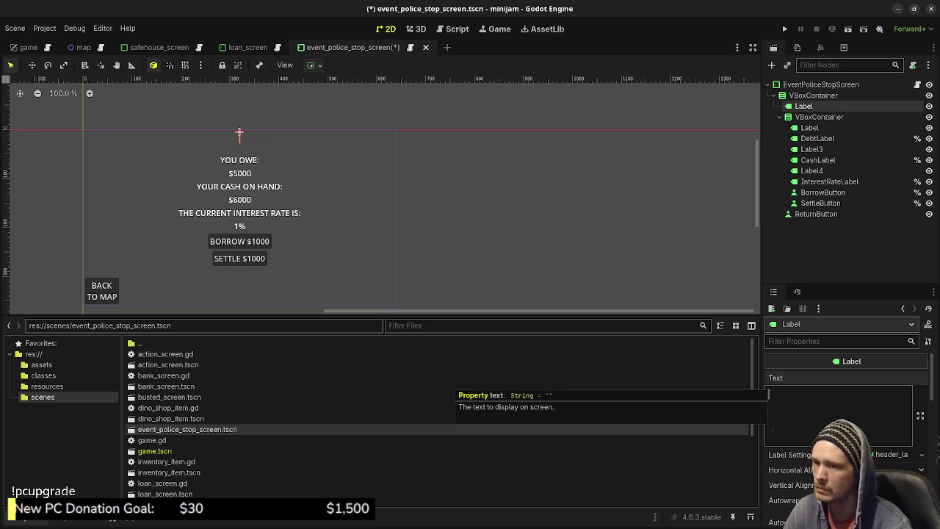
key("Escape")
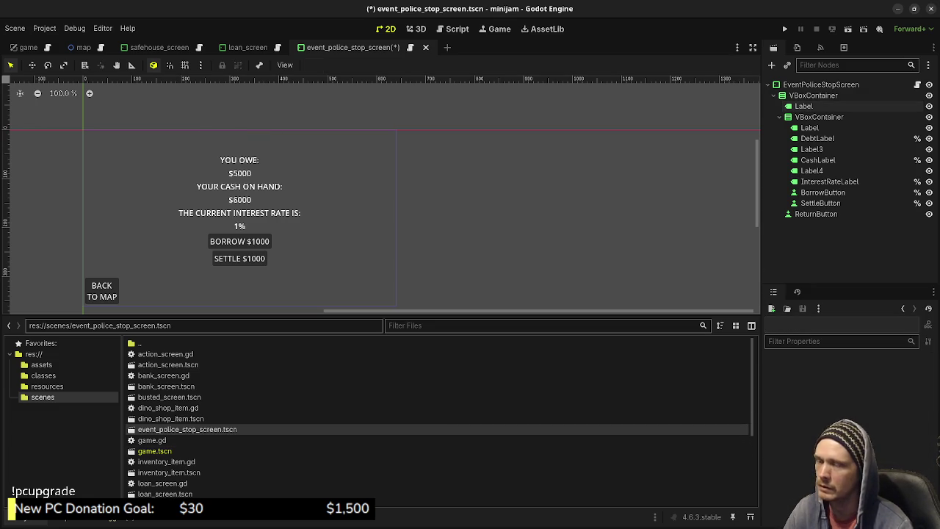
- Select the YOU OWE: label and highlight its text in the Inspector
left_click(809, 128)
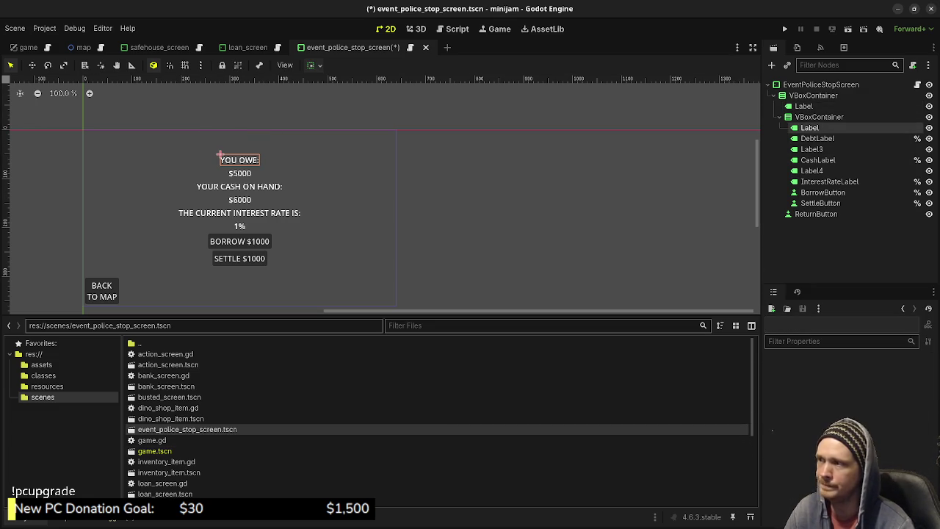
left_click_drag(803, 393, 768, 393)
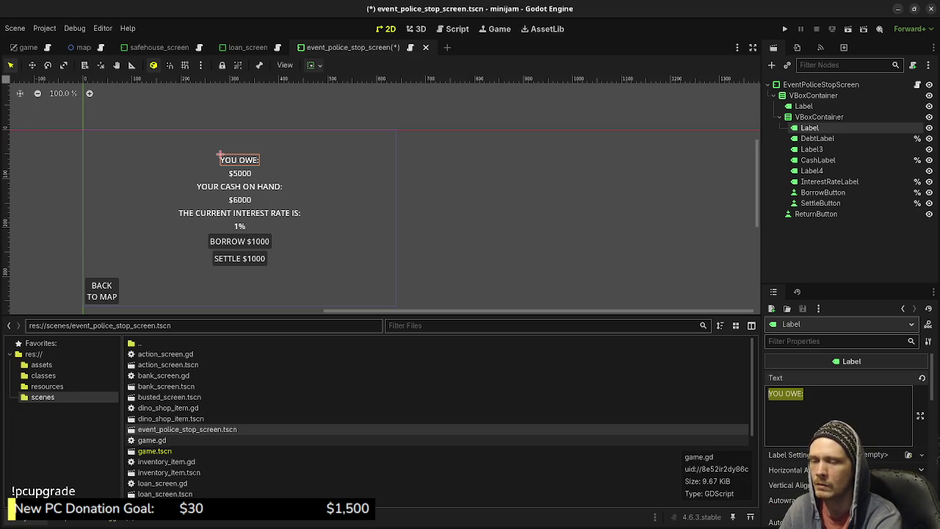
- Reword three labels to 'YOU ARE STOPPED BY THE POLICE!', 'THEY WANT TO CONFISCATE', 'ALL OF YOUR EGGS!'
key("BackSpace")
type("YOU ARE ")
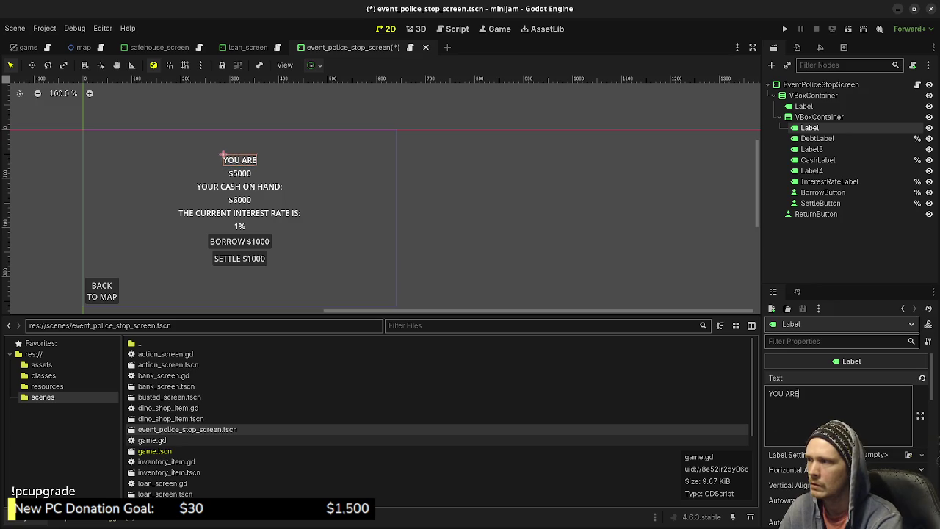
type("STOP")
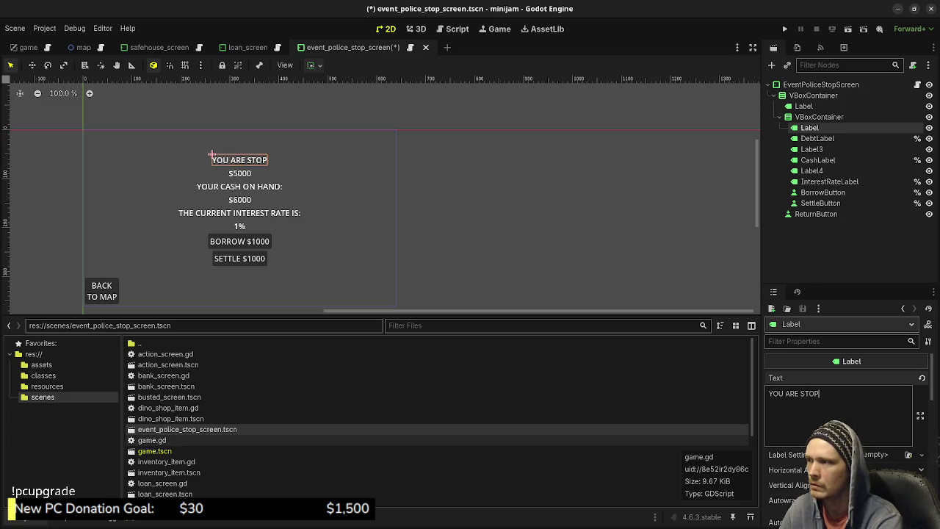
type("PED BY THE POLICE")
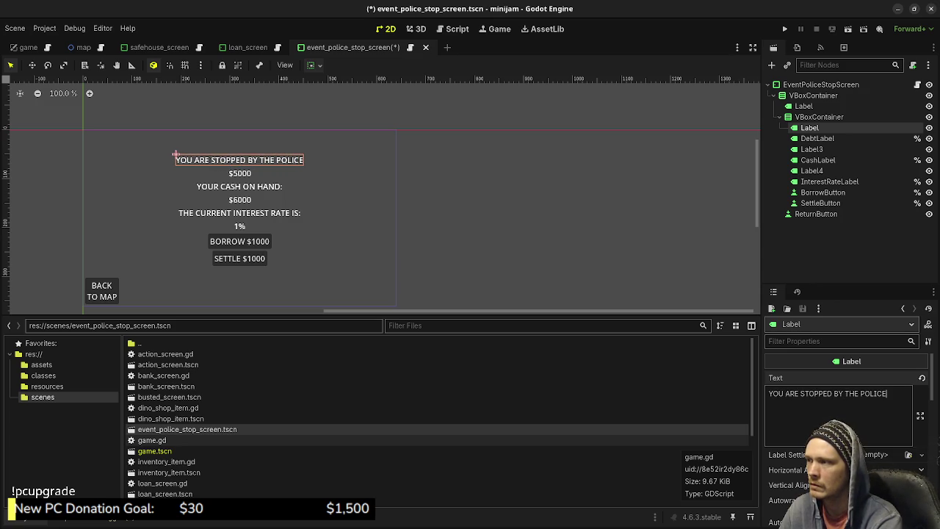
type("!")
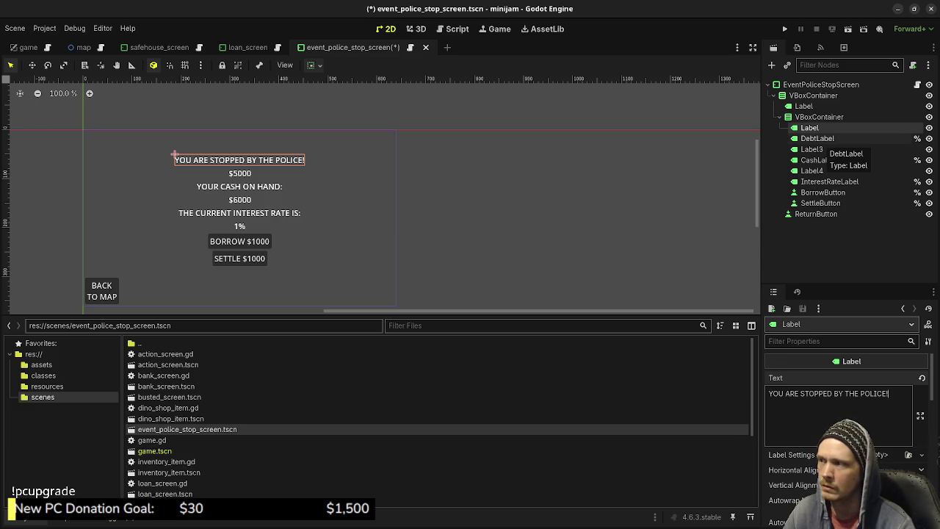
left_click(817, 138)
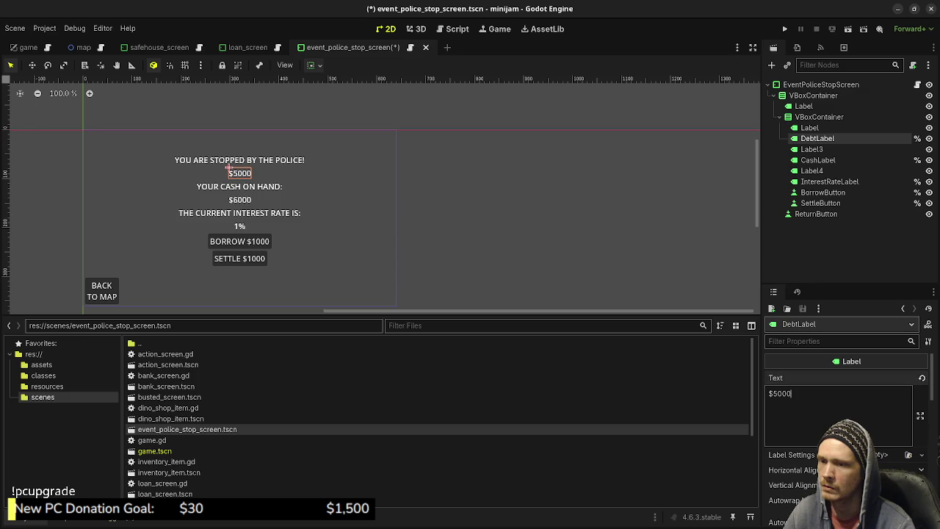
double_click(779, 393)
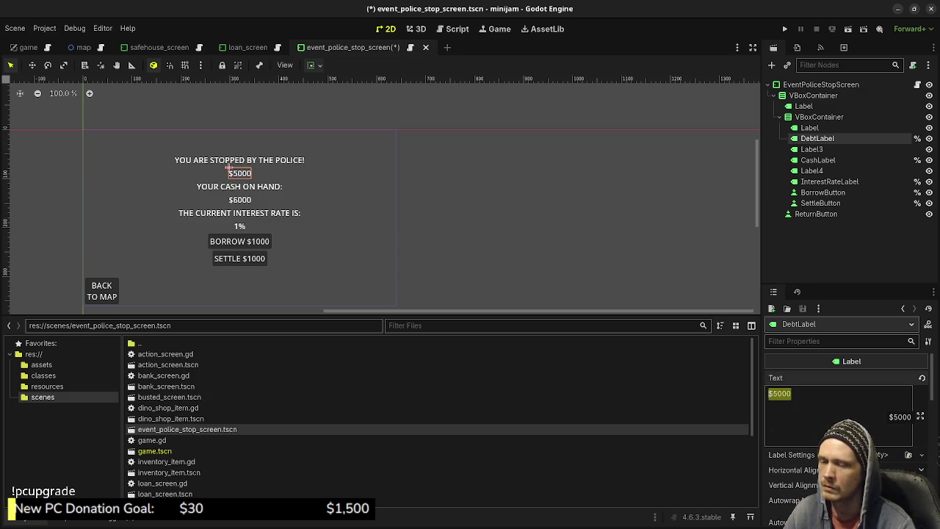
type("THEY ")
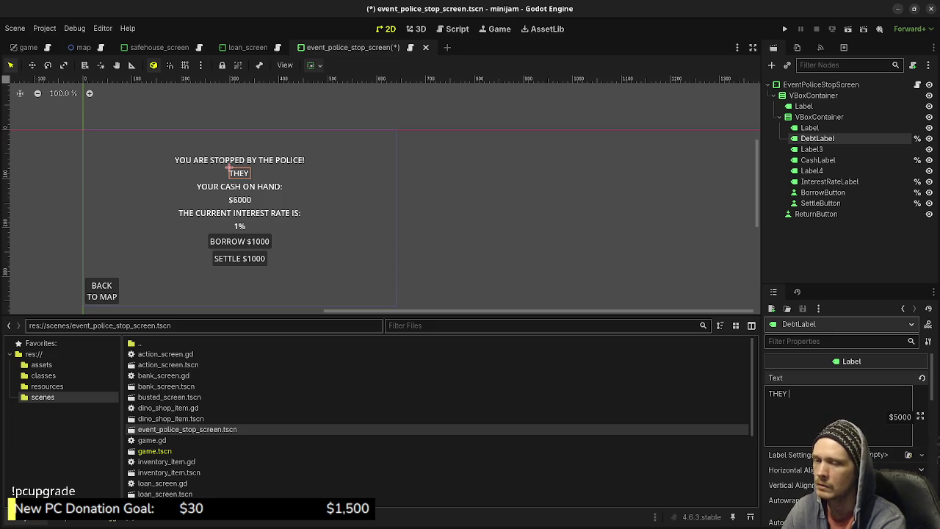
type("WANT TO CONFIS")
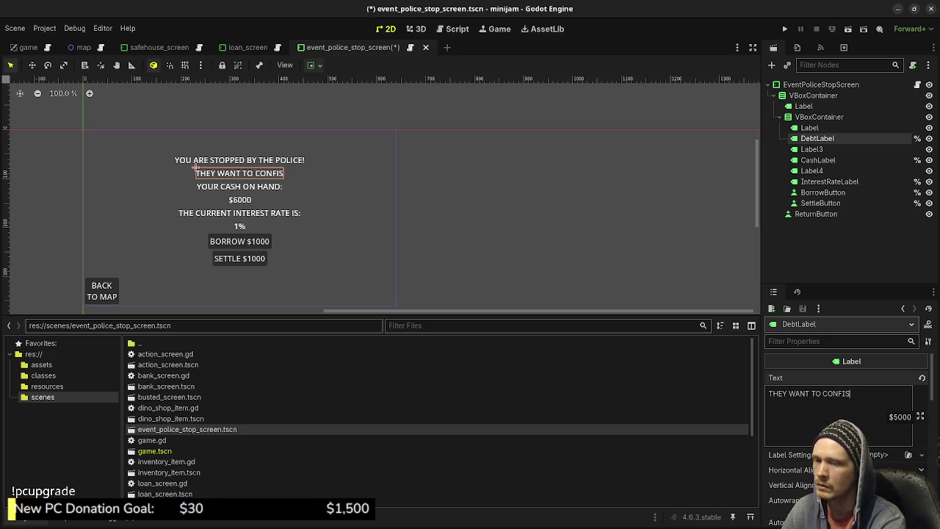
type("CATE")
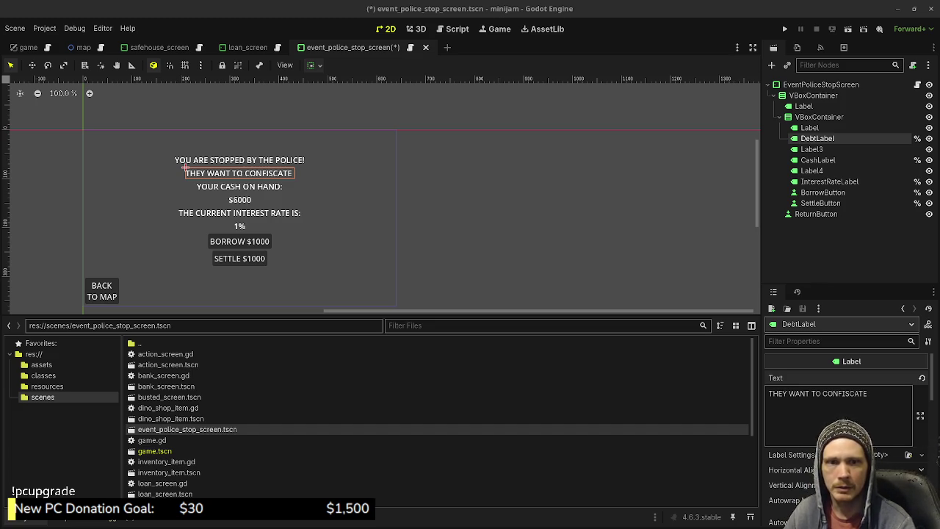
left_click(197, 183)
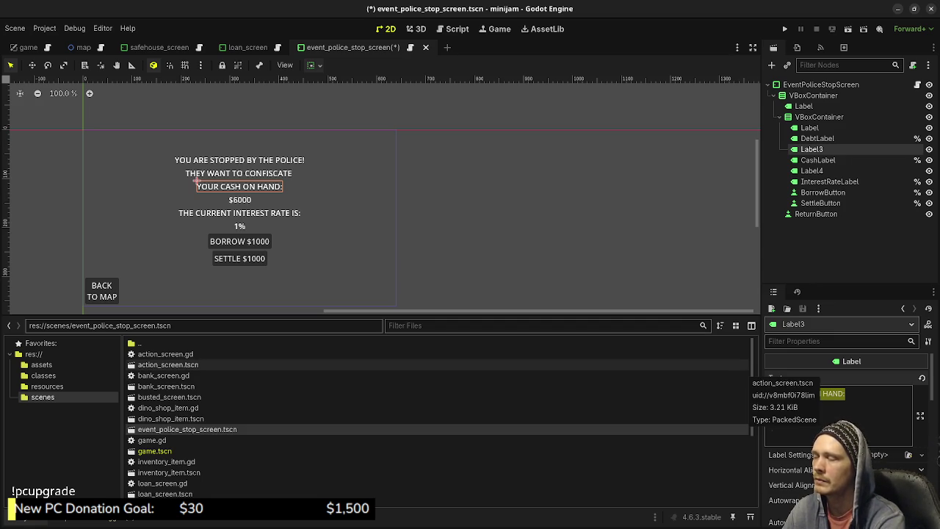
type("ALL")
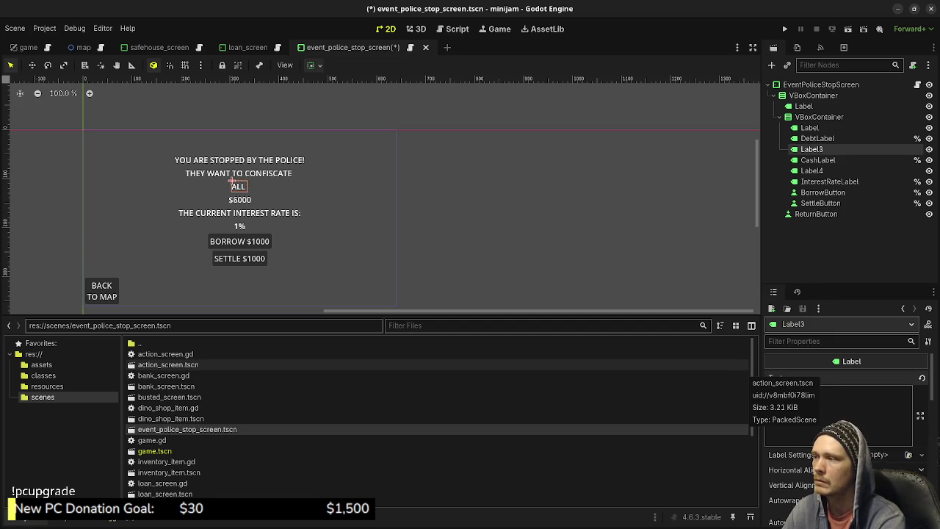
type(" OF YOUR EGG")
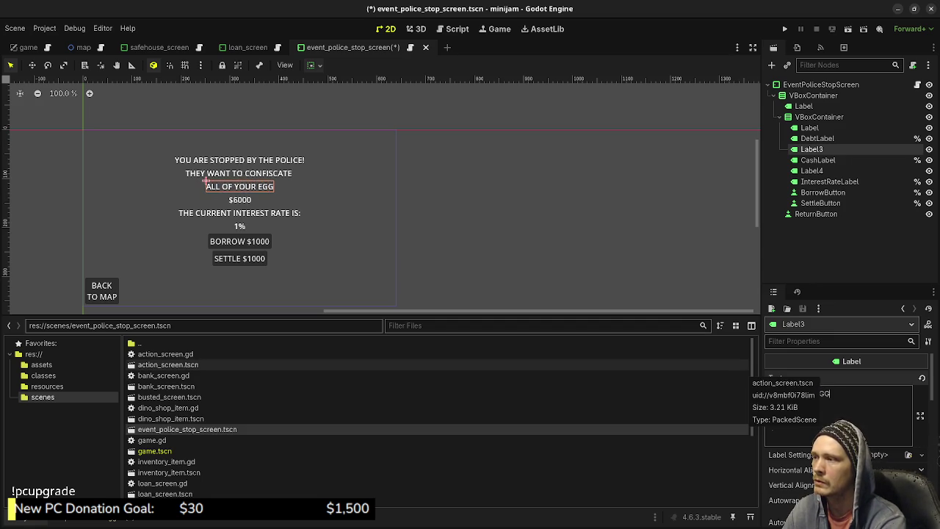
type("S!")
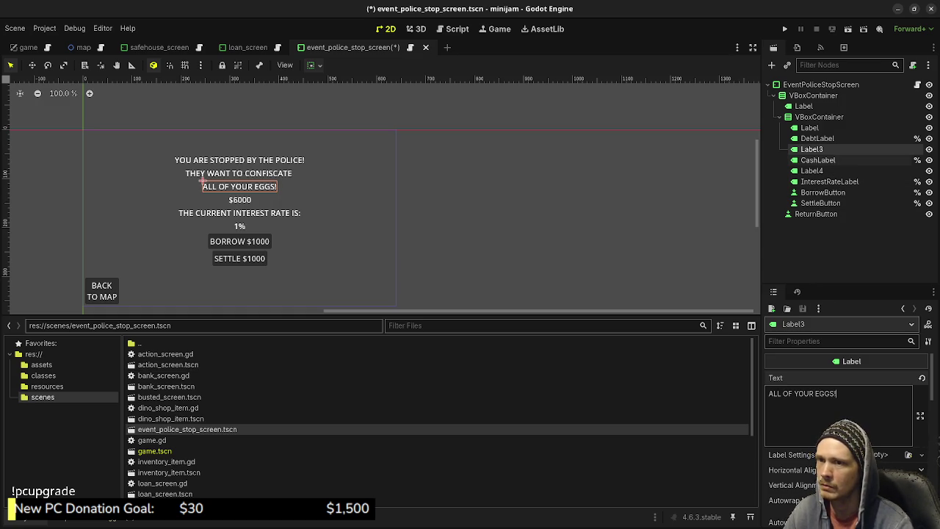
left_click(818, 159)
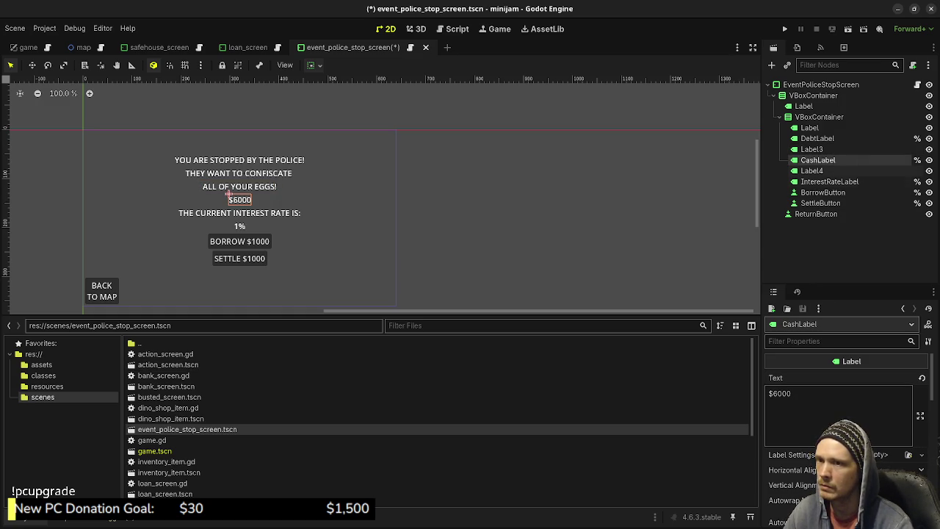
- Empty the $6000 cash label and change the interest heading to 'HAND OVER YOUR EGGS OR'
left_click(811, 170)
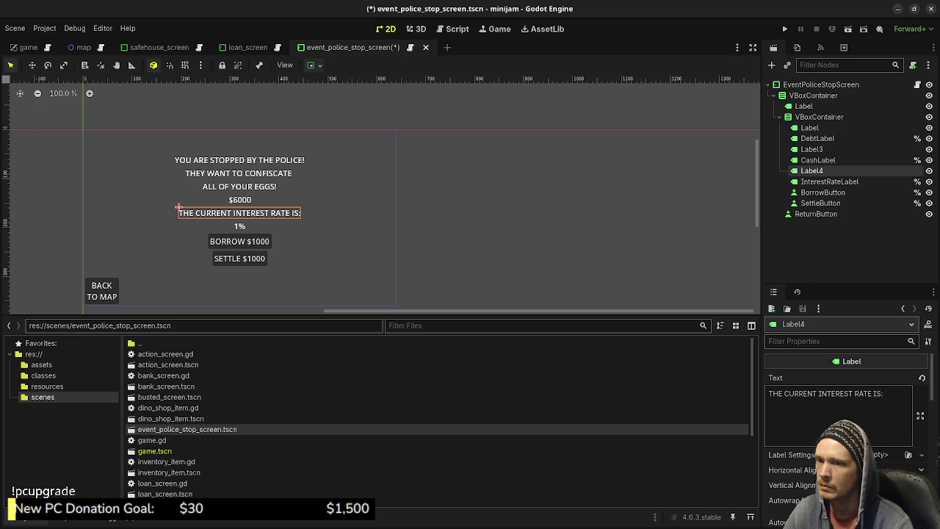
left_click(229, 197)
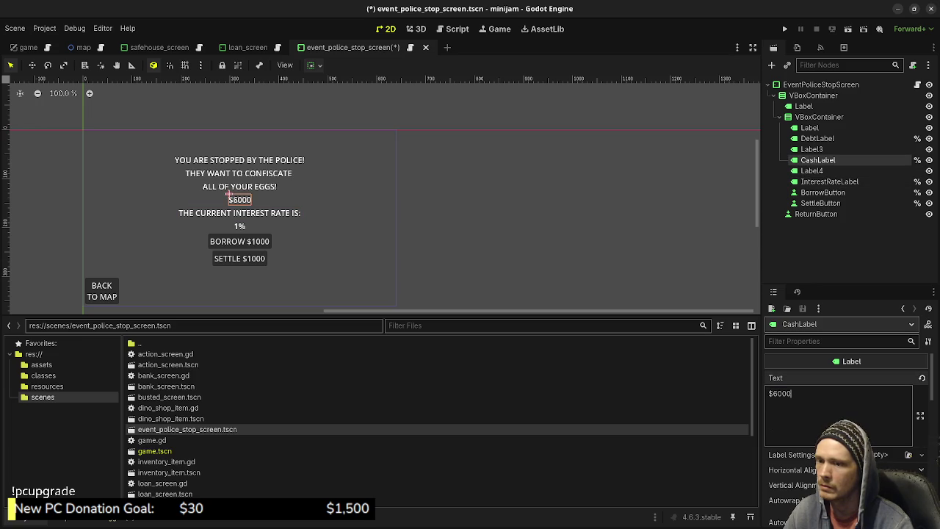
key("BackSpace")
left_click(177, 207)
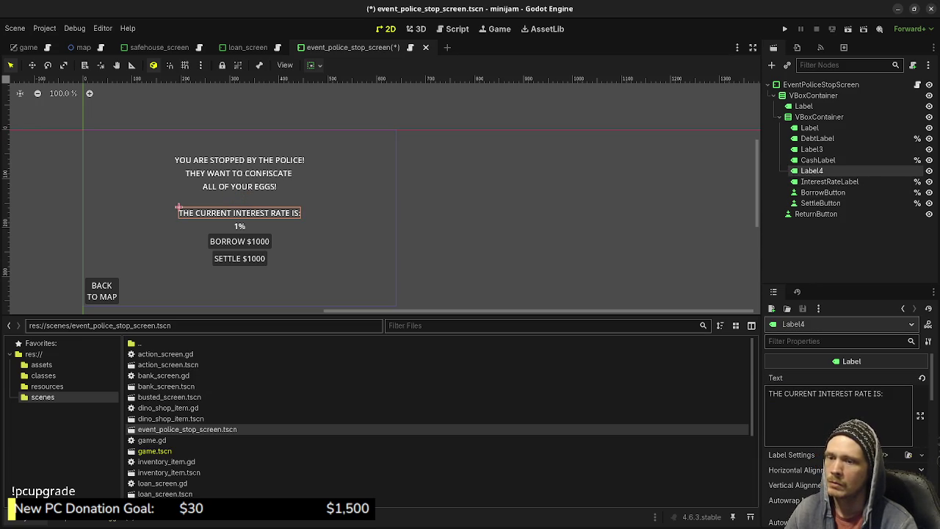
left_click_drag(768, 393, 883, 393)
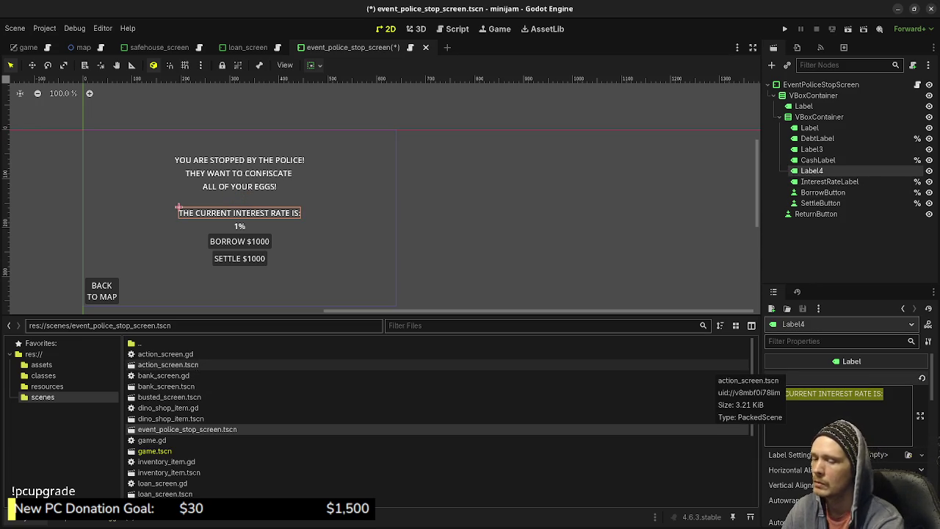
type("HAND OVER")
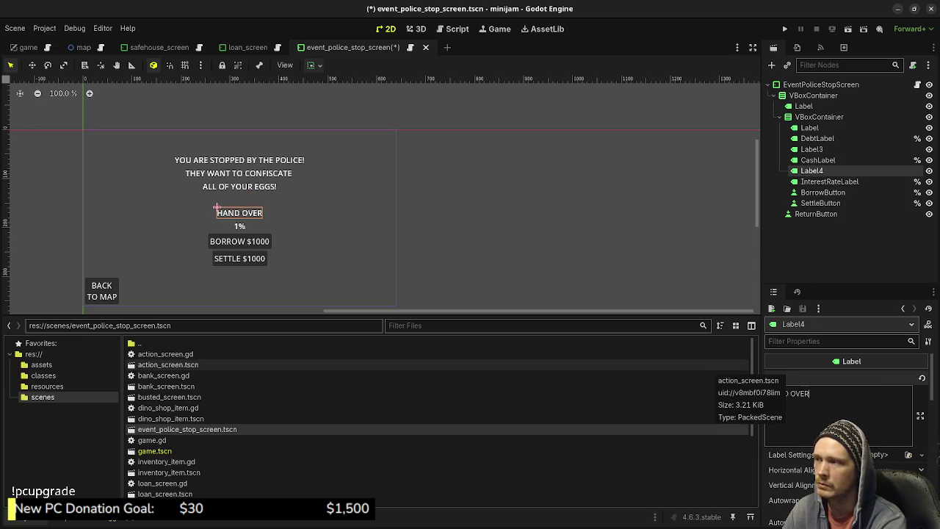
type(" YOUR EGGS OR")
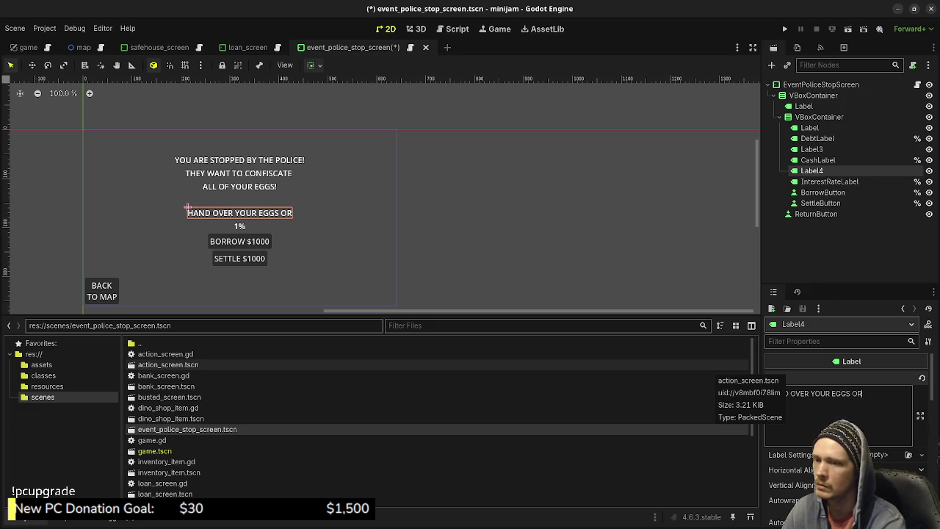
- Replace the 1% interest label's text with 'PAY THE BRIBE?'
left_click(829, 182)
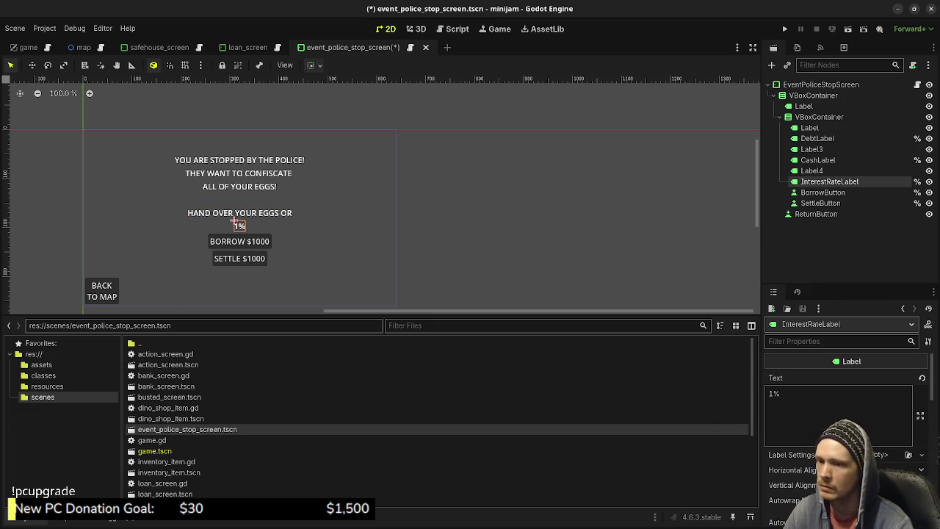
left_click(774, 393)
key("ctrl+a")
type("PAY A")
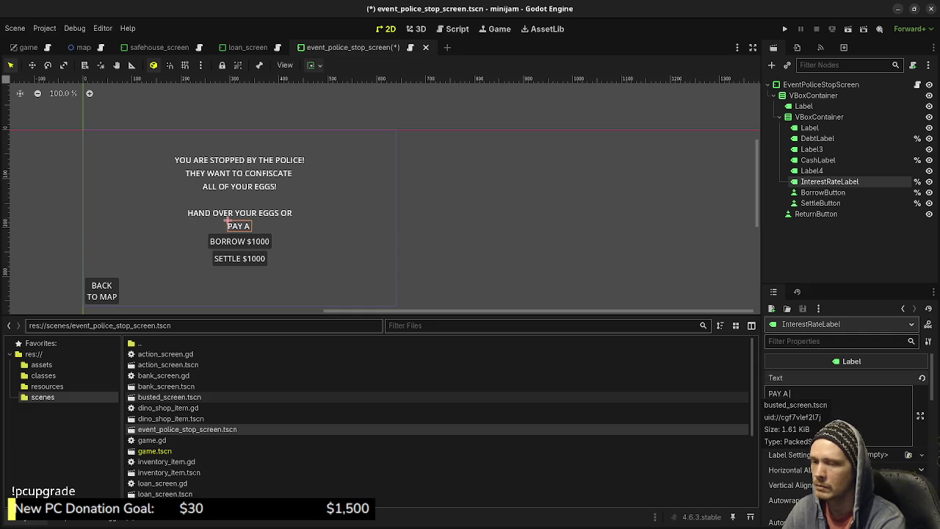
key("BackSpace")
type("TH")
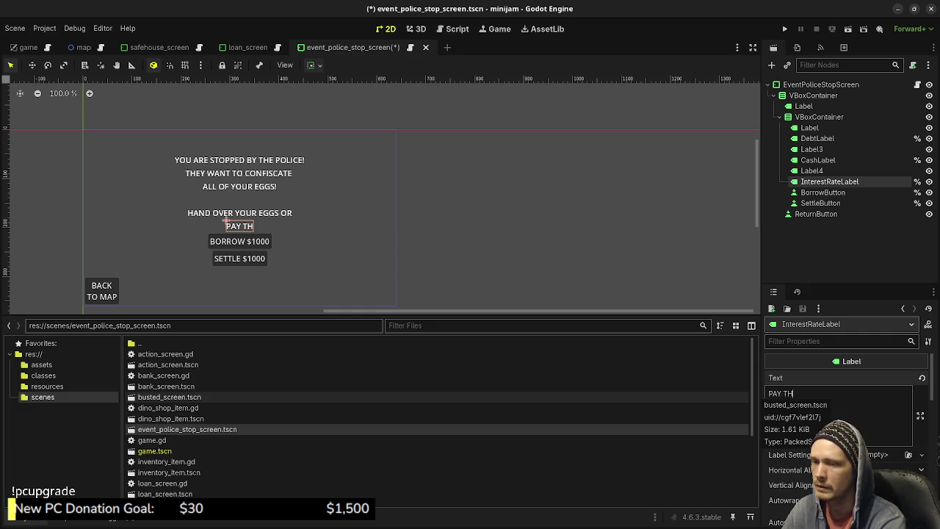
type("E BRIBE")
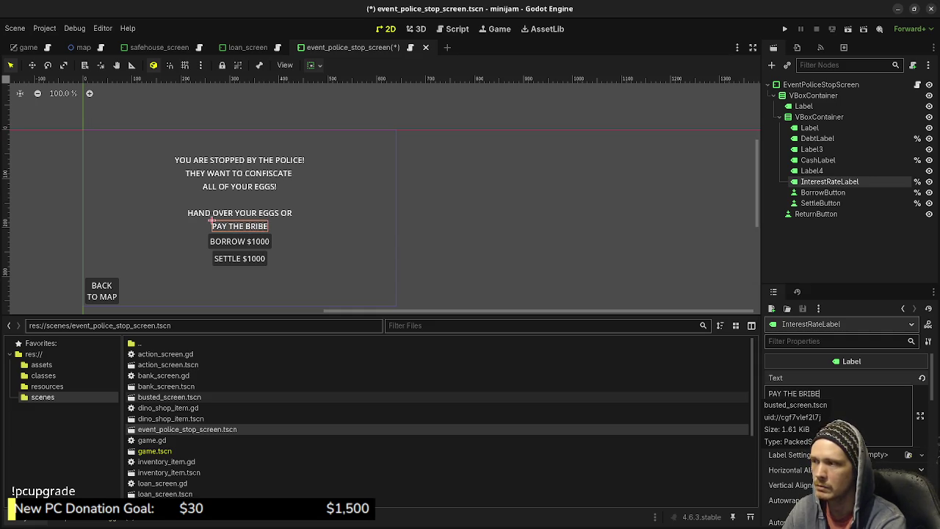
type("?")
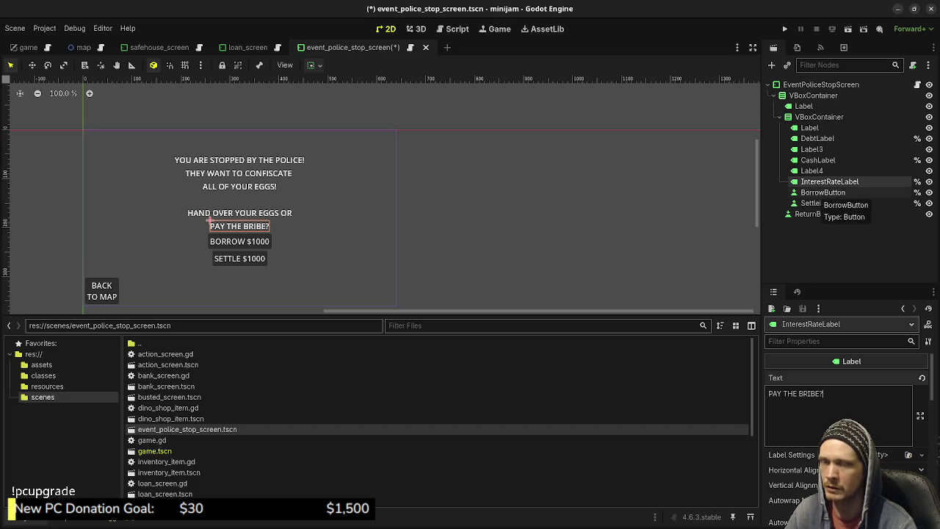
right_click(820, 84)
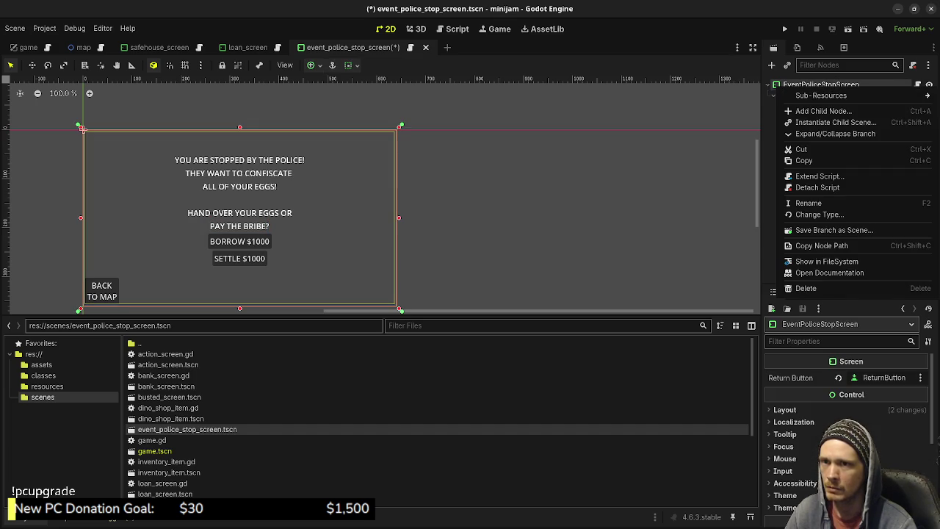
key("Escape")
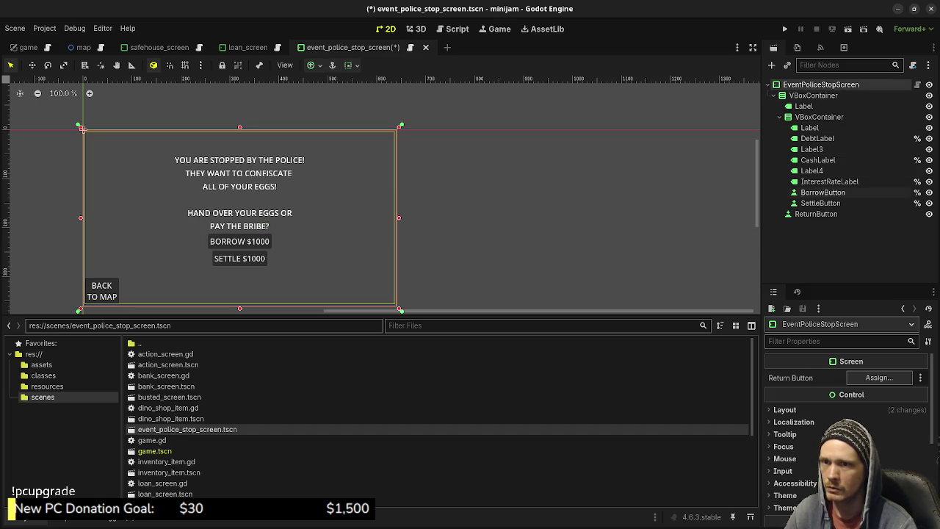
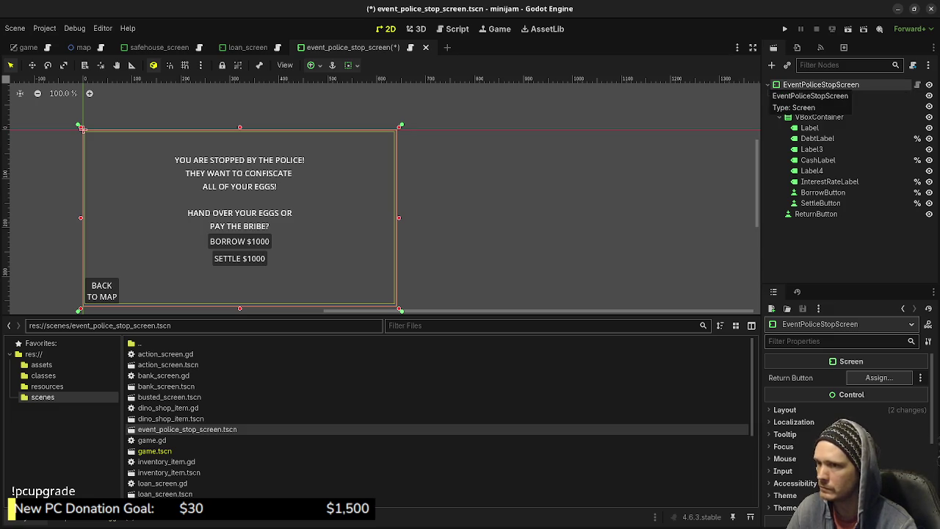
- Change the BORROW $1000 button's text to HAND OVER EGGS
left_click(209, 235)
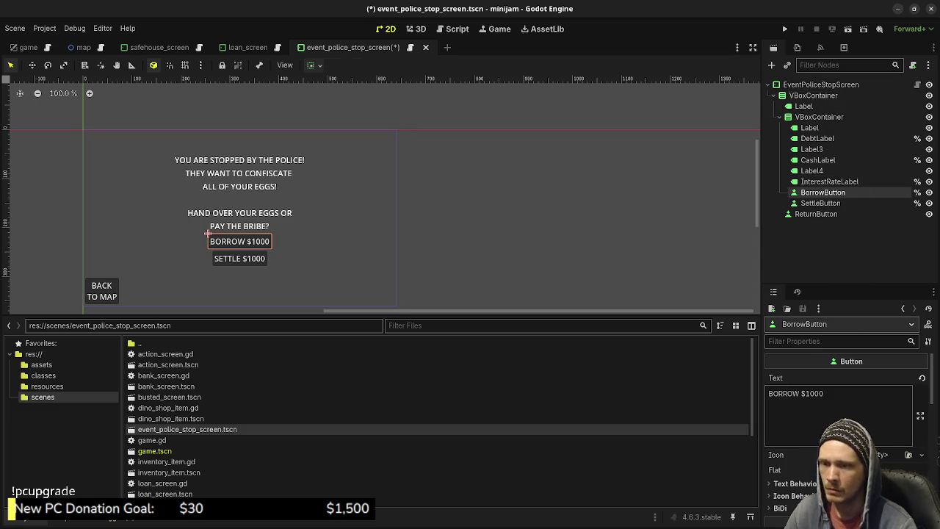
left_click_drag(824, 393, 768, 393)
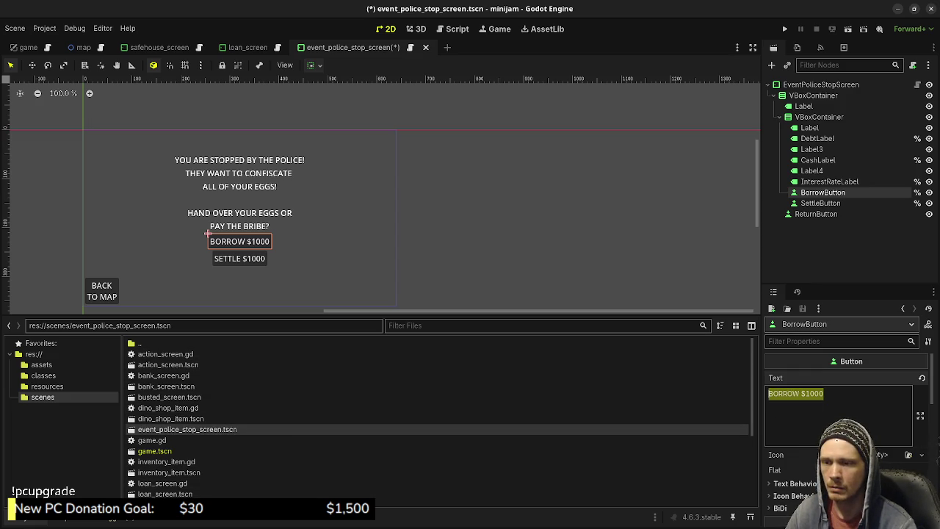
left_click(821, 203)
left_click(822, 192)
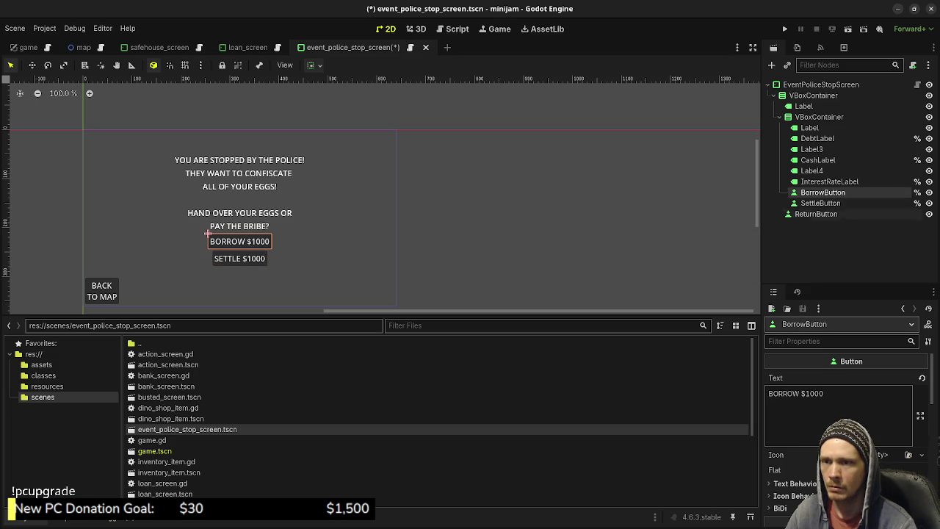
key("ctrl+a")
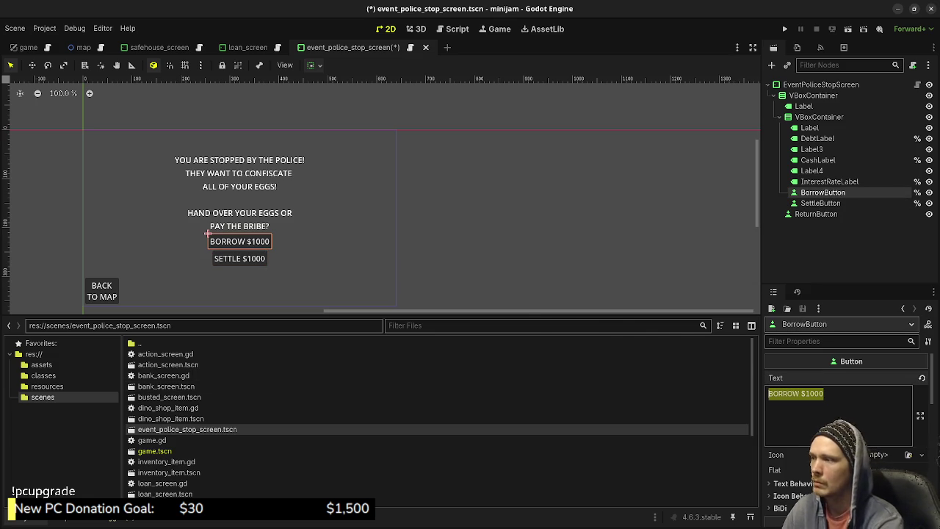
mouse_move(775, 361)
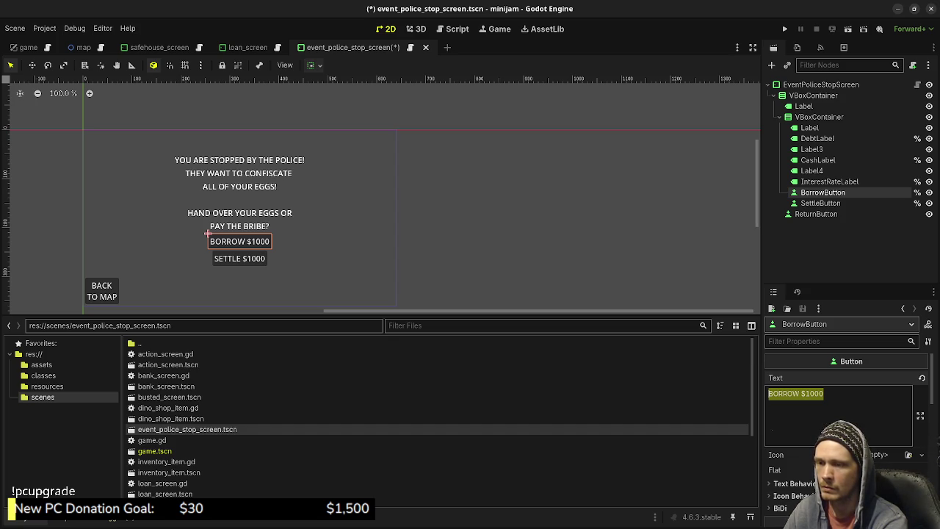
type("HAND OVER")
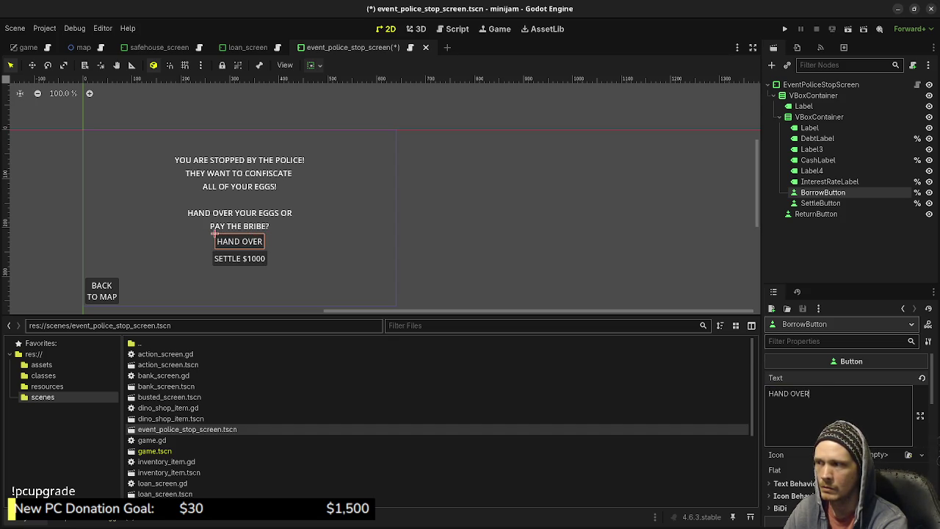
type(" EGG")
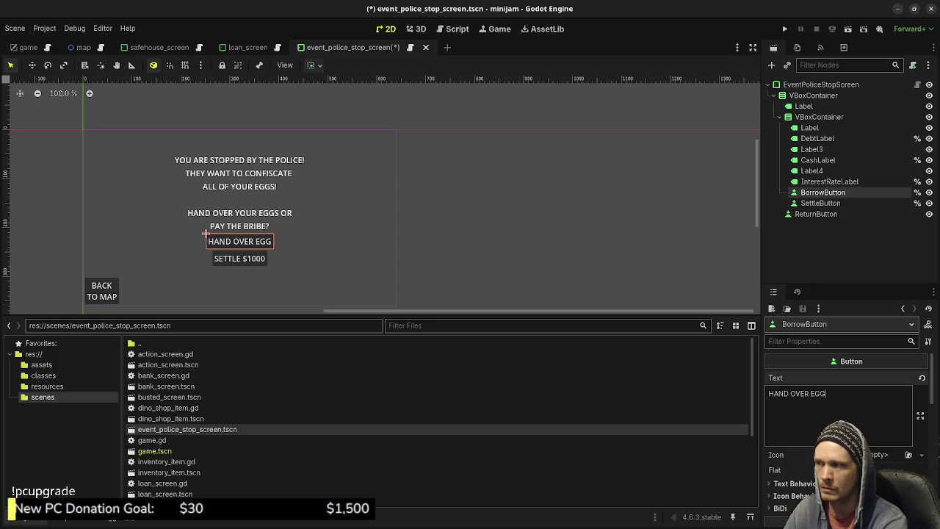
type("S")
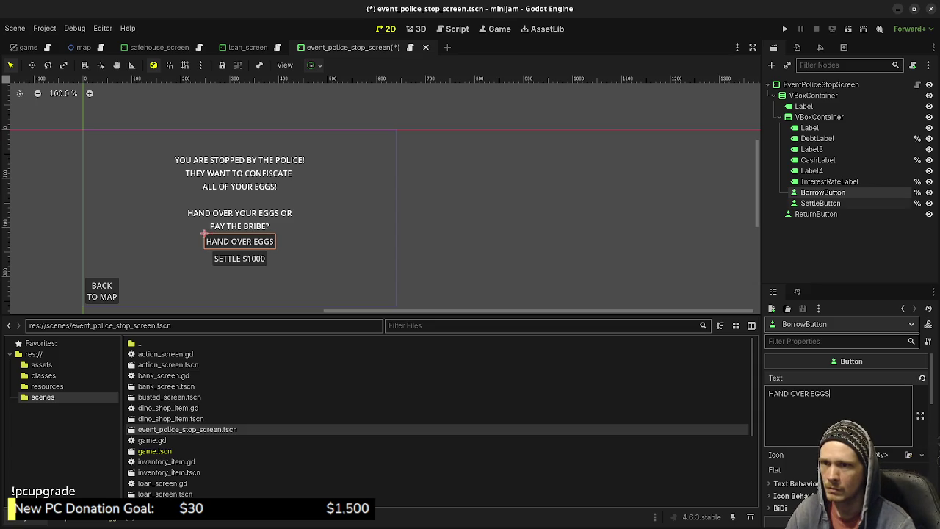
- Change the SETTLE $1000 button's text to PAY BRIBE and save the scene
left_click(213, 252)
key("ctrl+a")
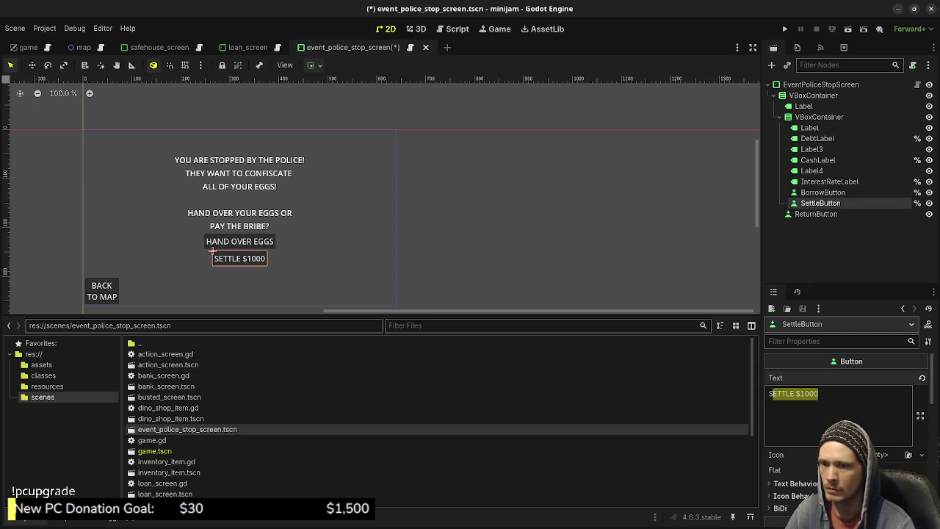
key("BackSpace")
type("PAY")
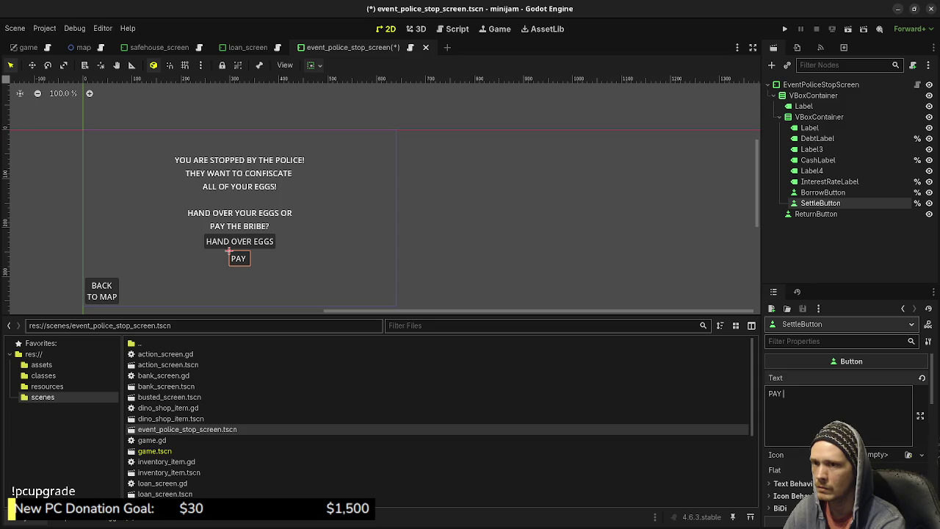
type(" BRIBE")
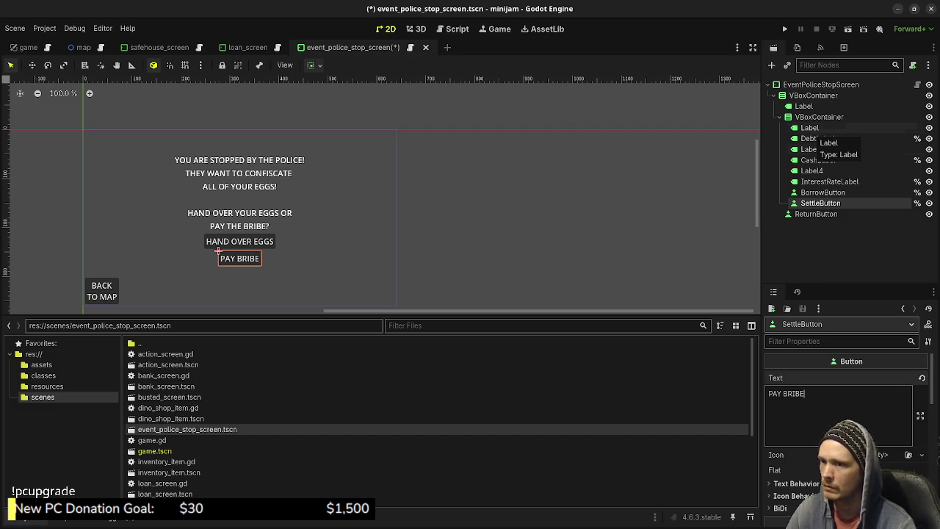
key("ctrl+s")
- Attach a new event_police_stop_screen.gd script to the root EventPoliceStopScreen node
left_click(82, 129)
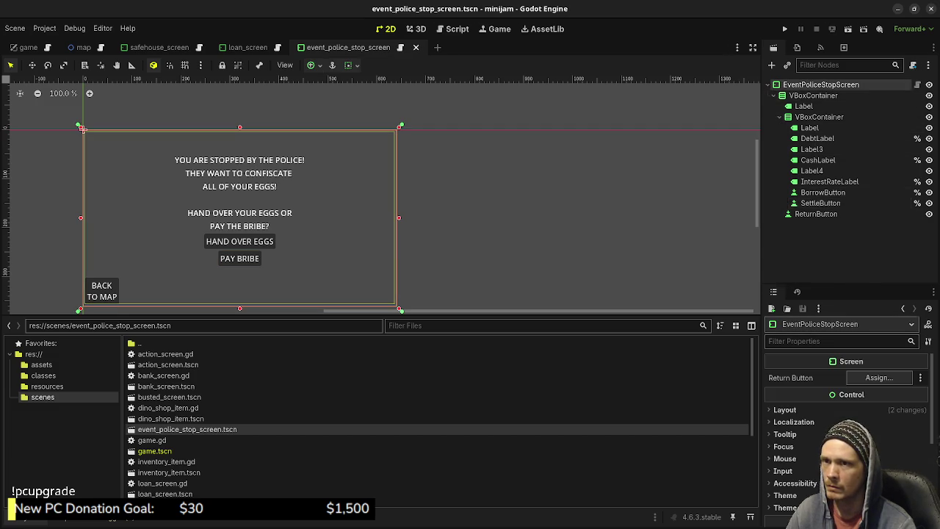
right_click(777, 85)
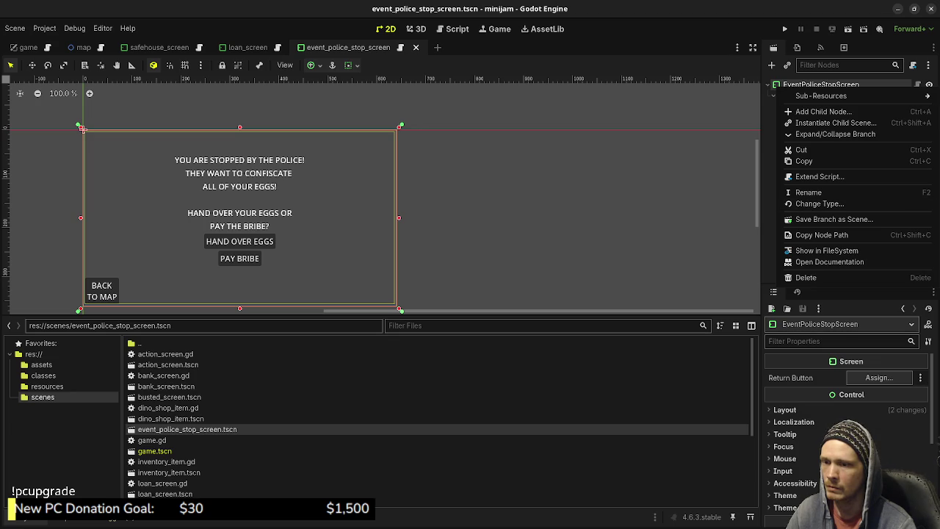
left_click(162, 483)
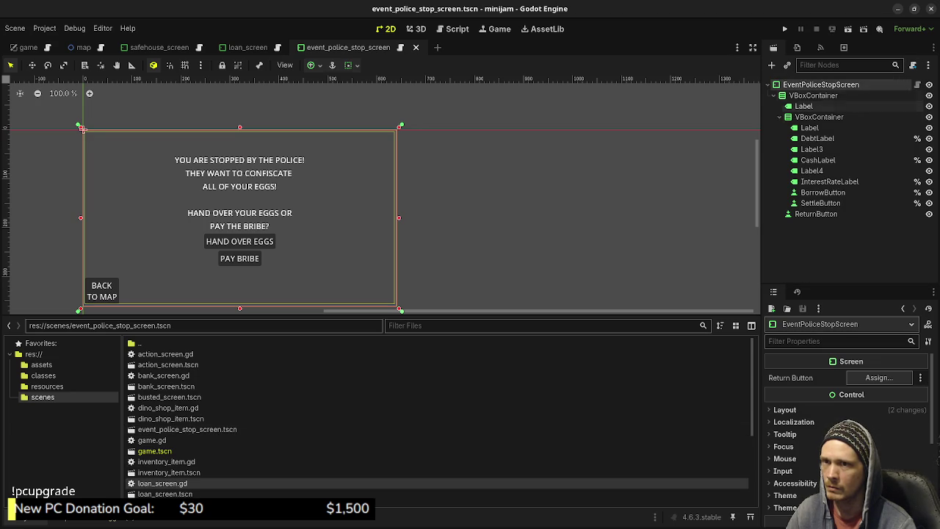
left_click(803, 105)
left_click(820, 85)
left_click(913, 65)
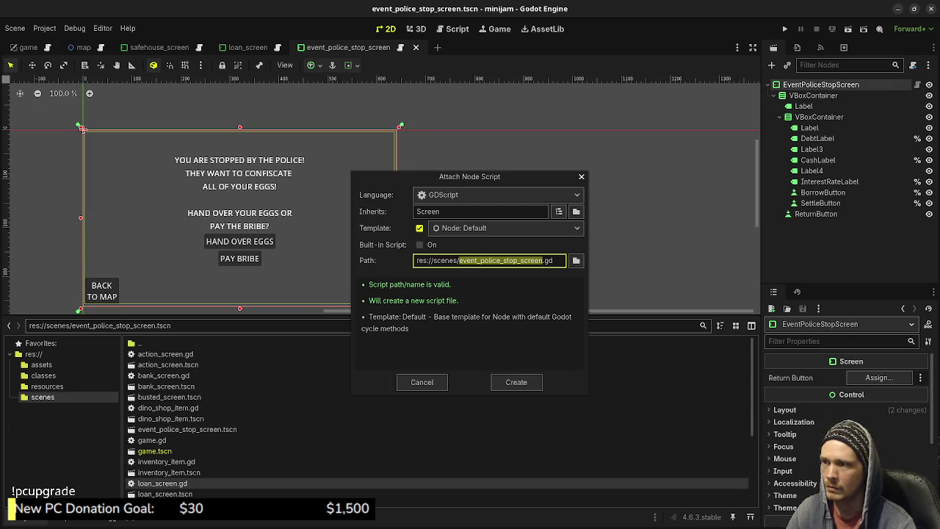
left_click(516, 382)
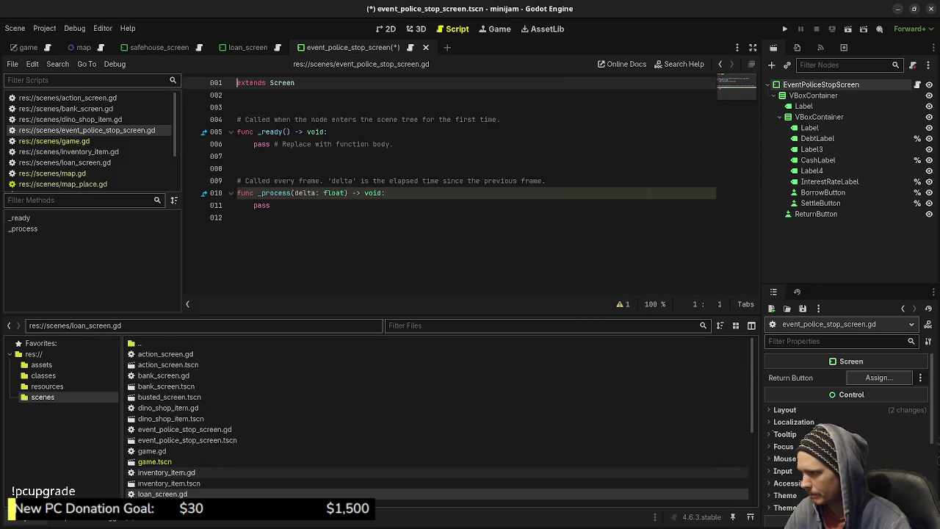
- Copy loan_screen.gd's class_name line, declare class_name EventPoliceStopScreen in the new script, and save
double_click(162, 494)
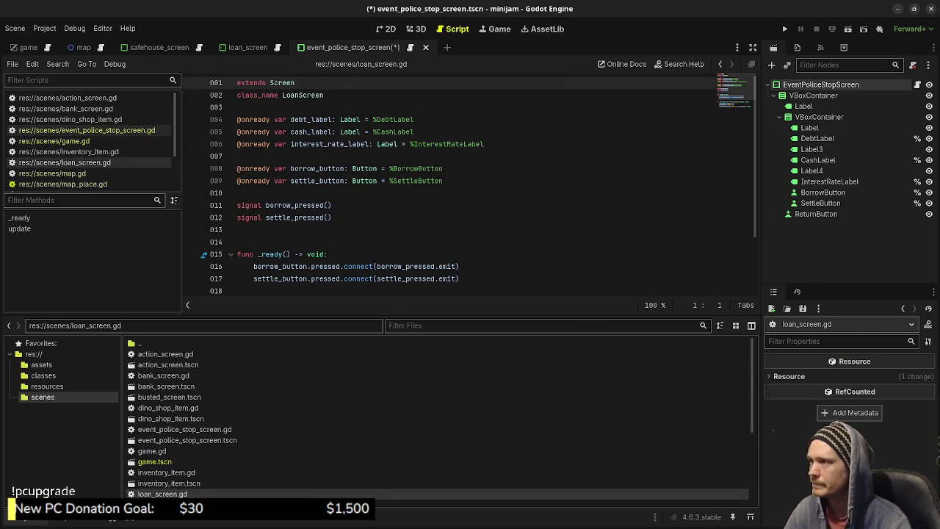
left_click_drag(323, 95, 237, 95)
key("ctrl+c")
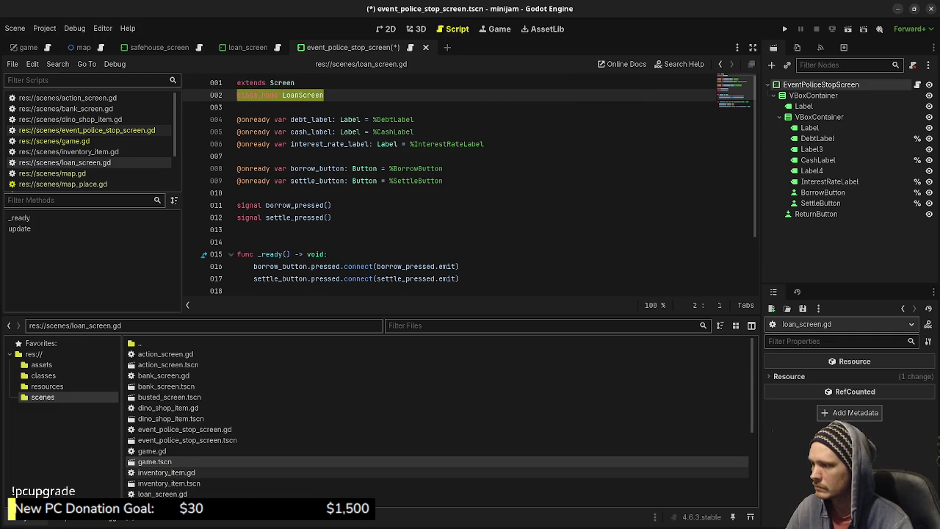
double_click(183, 429)
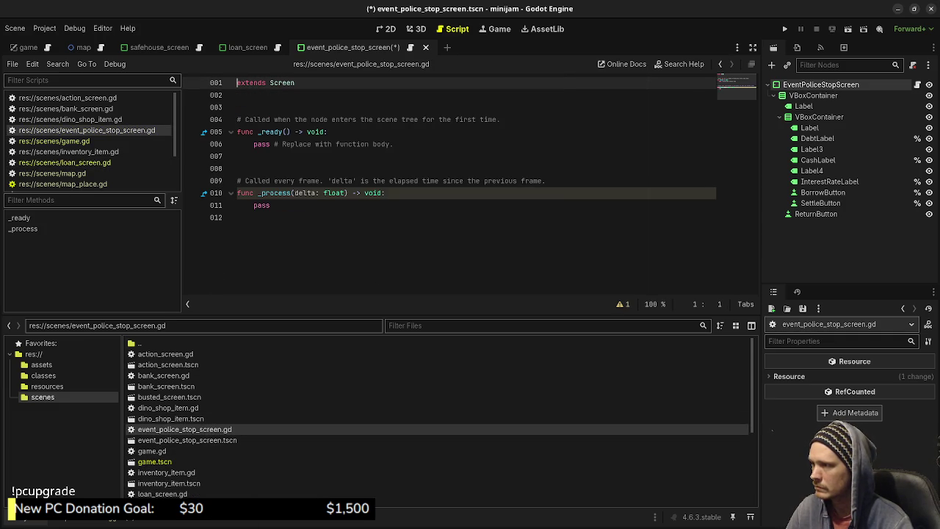
key("Return")
key("ctrl+v")
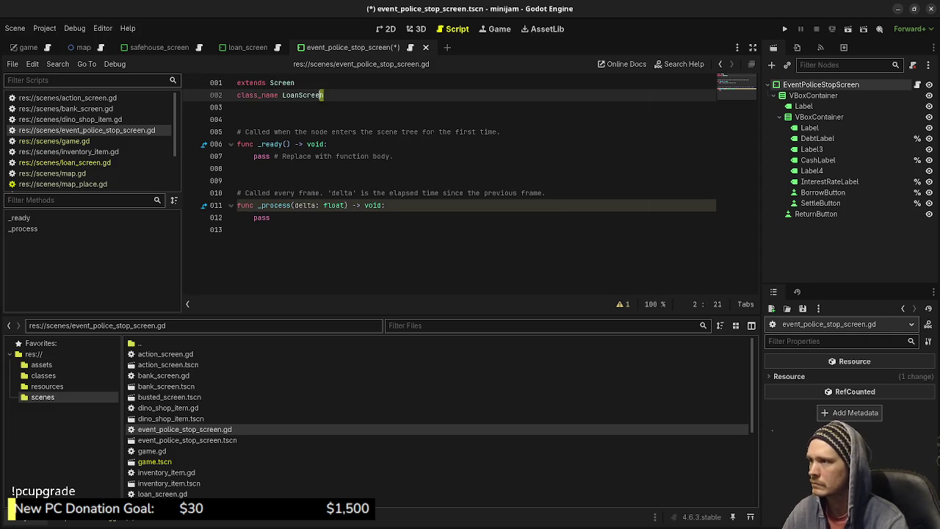
key("ctrl+shift+Left")
type("Eve")
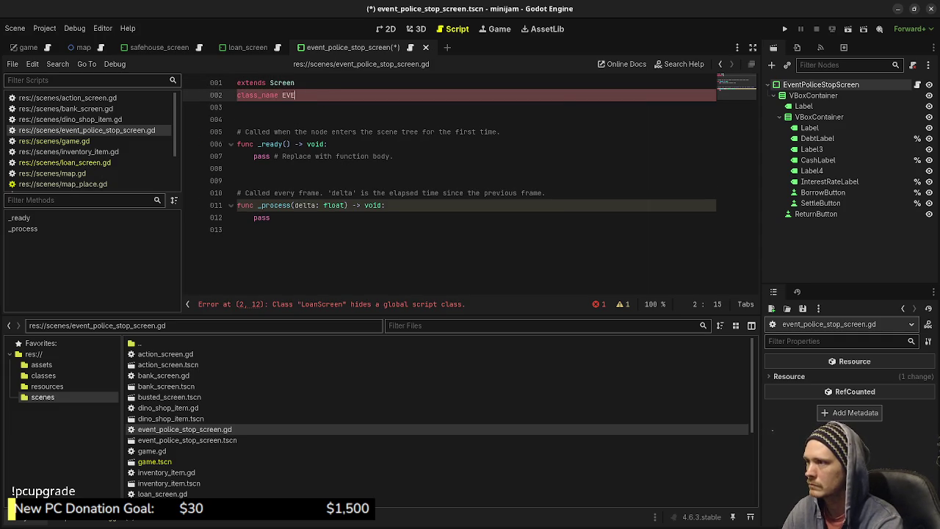
type("ntPoli")
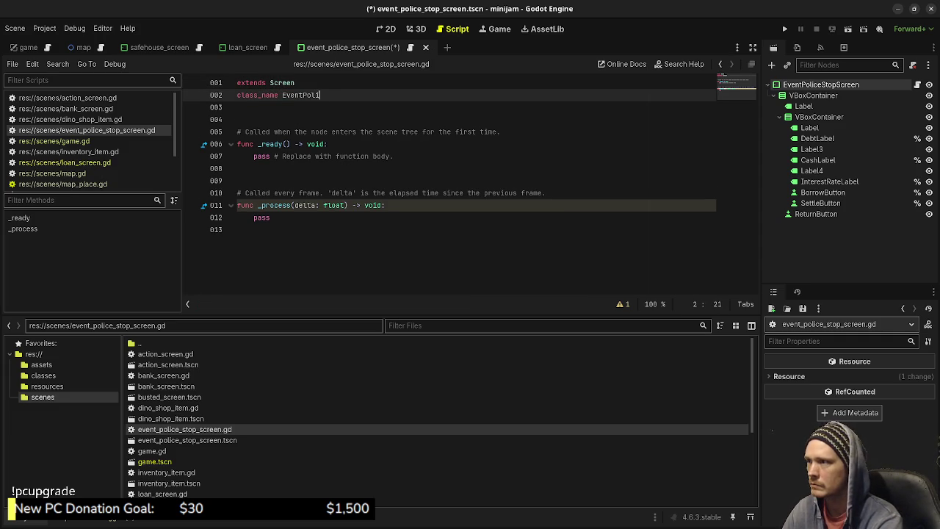
type("ceStopScreen")
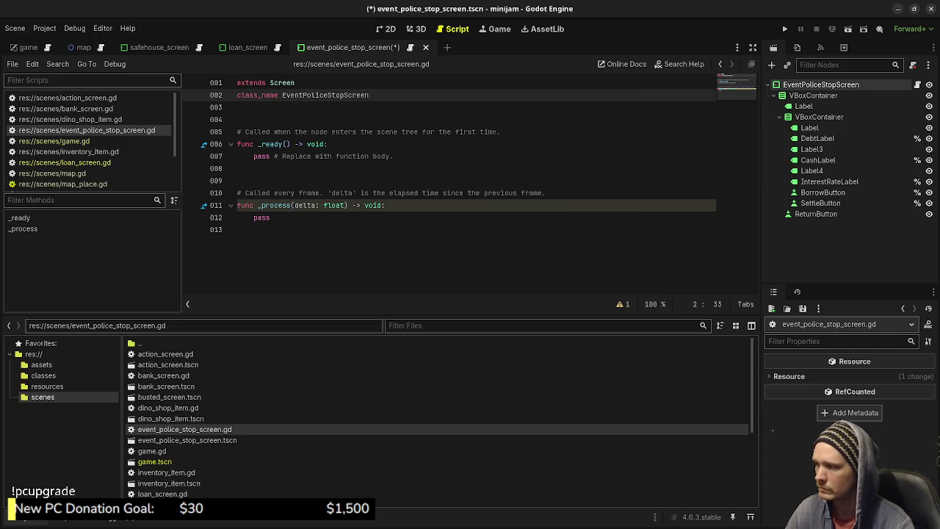
left_click(243, 229)
key("ctrl+s")
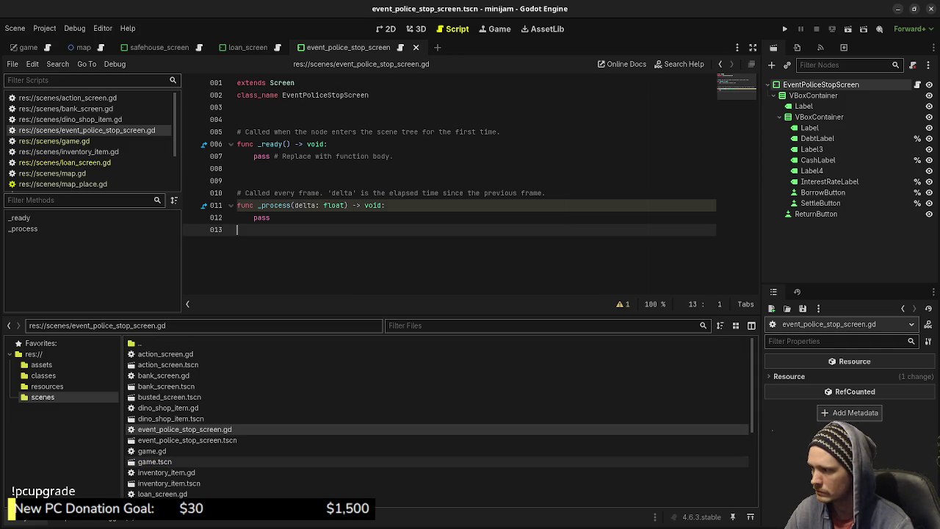
- Reopen loan_screen.gd for reference and return to the 2D scene view
double_click(162, 493)
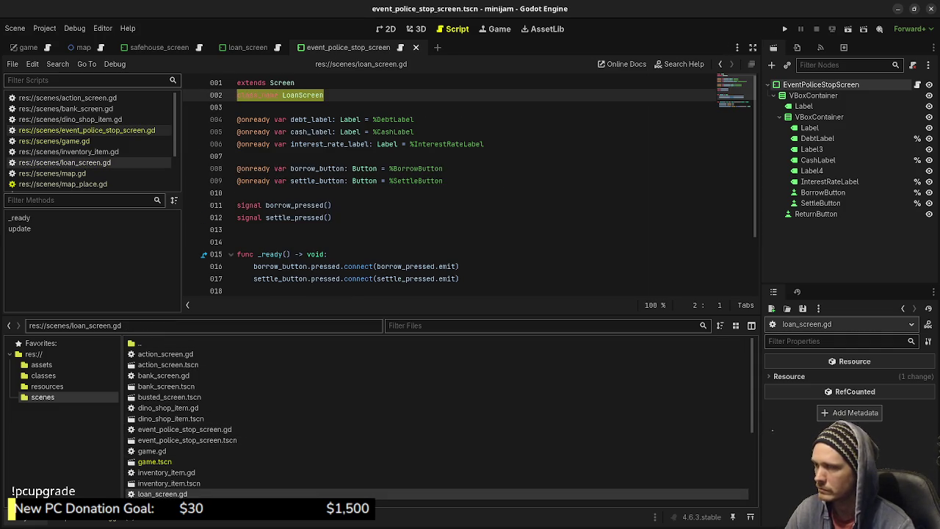
scroll(470, 183, "down", 2)
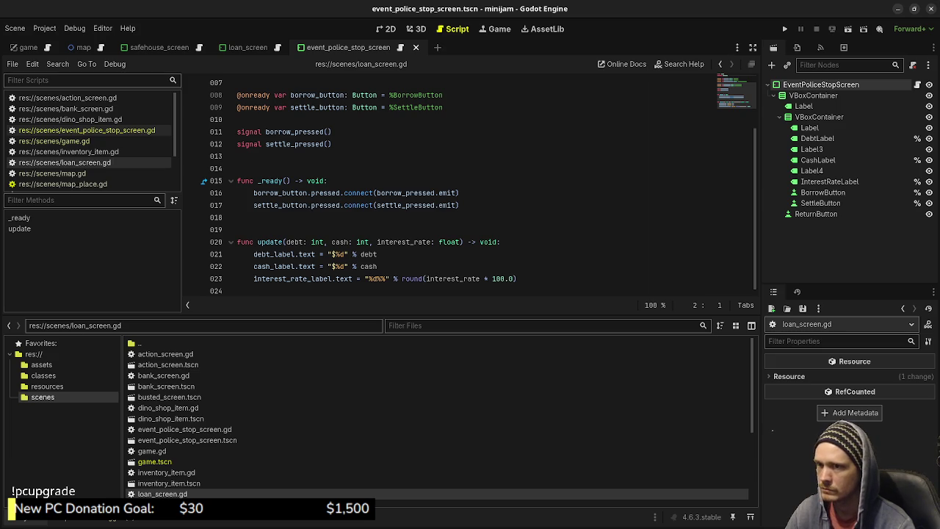
scroll(469, 184, "up", 2)
left_click(413, 28)
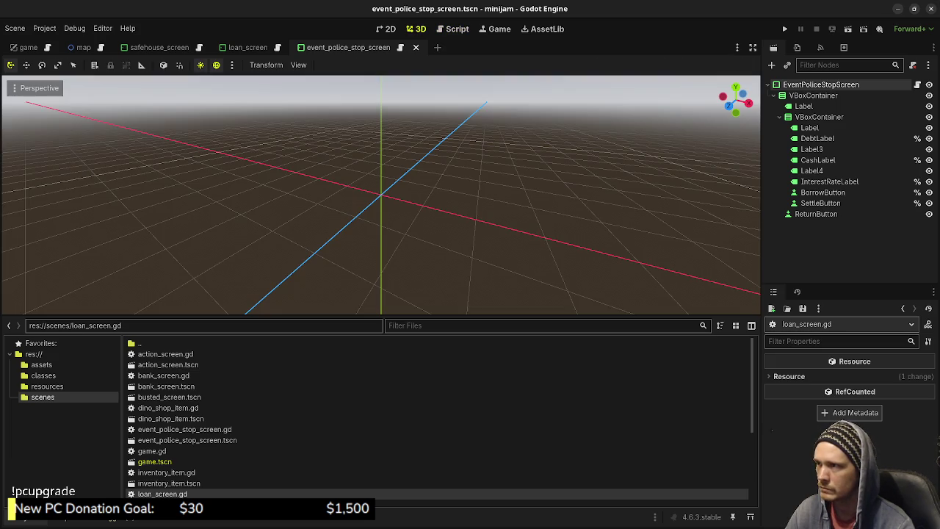
left_click(453, 29)
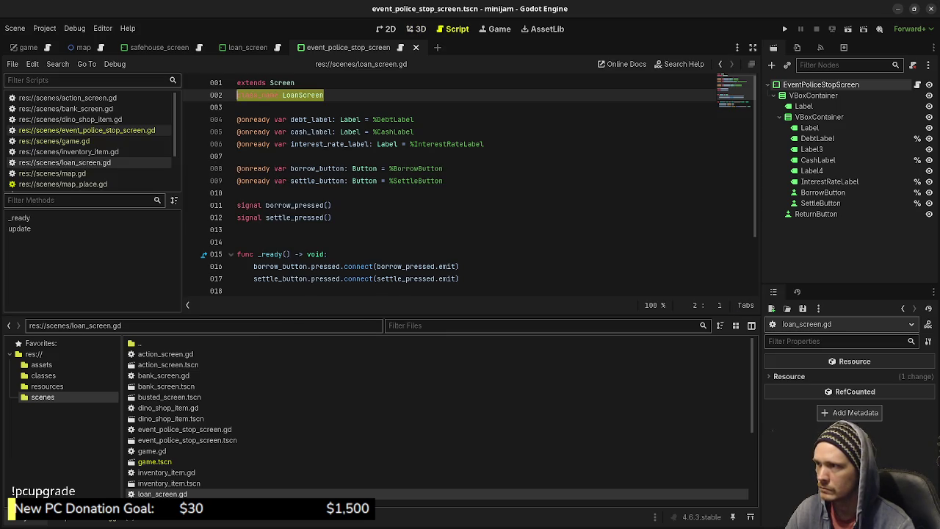
key("ctrl+F1")
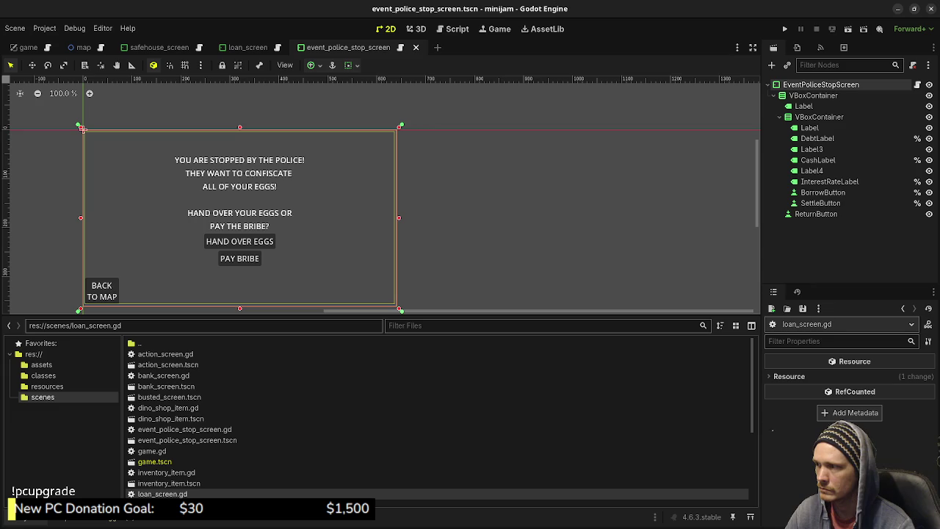
- Rename the BorrowButton node to HandOverButton
left_click(824, 192)
left_click(823, 192)
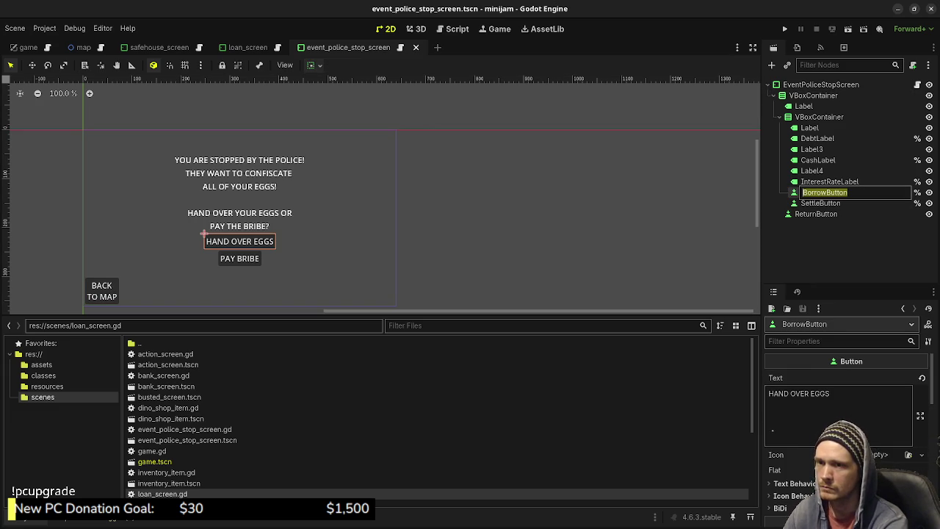
type("HandOverBut")
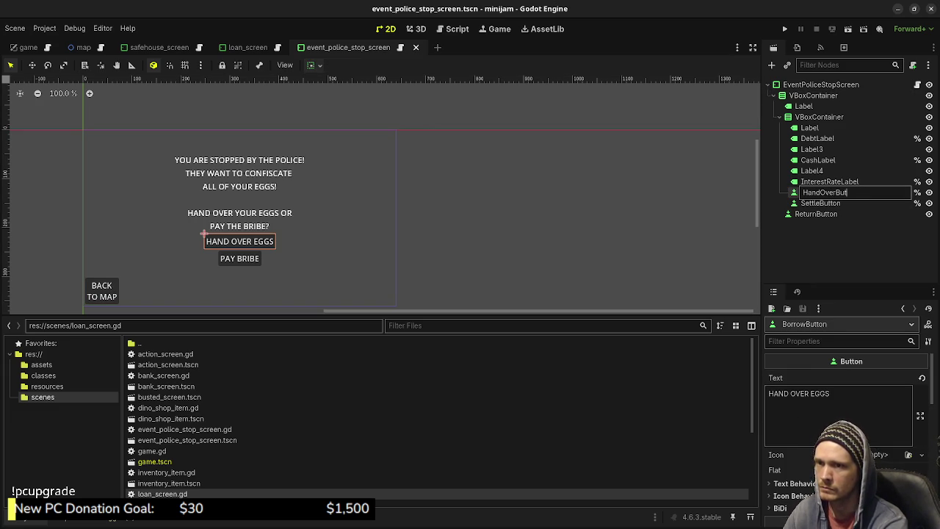
type("ton")
key("Return")
- Rename SettleButton to PayBribeButton and save the scene
left_click(218, 251)
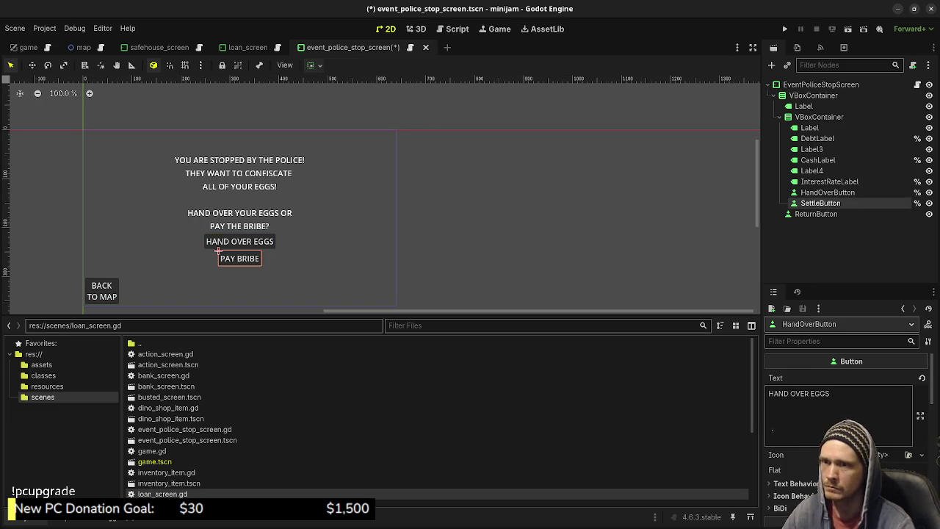
key("F2")
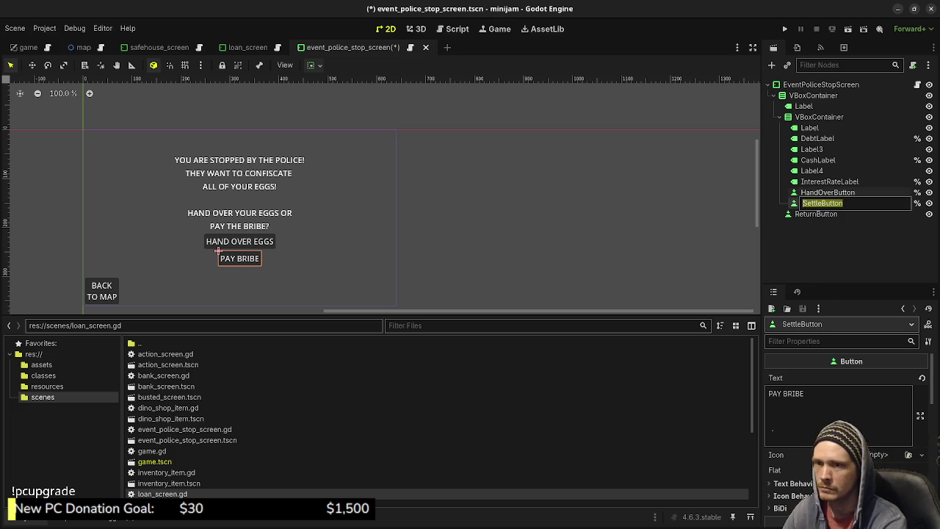
type("PayBribe")
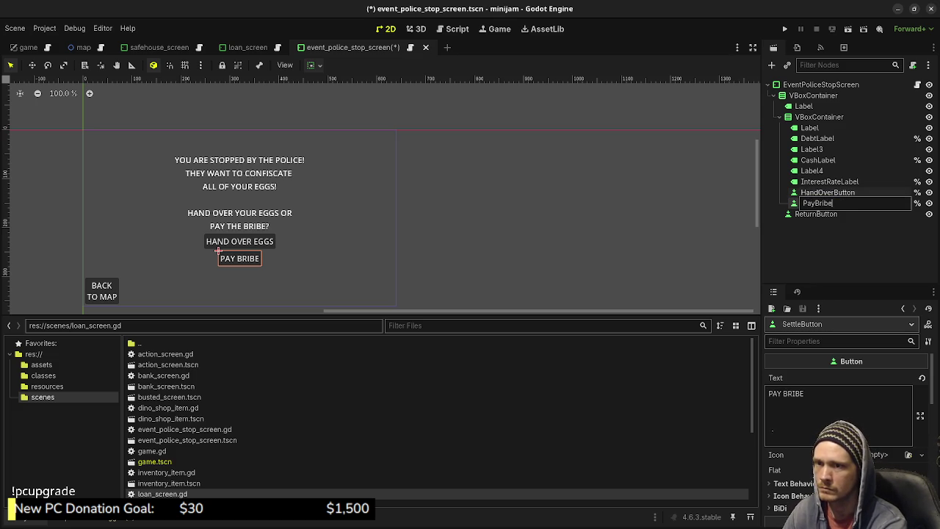
type("Button")
key("Return")
key("ctrl+s")
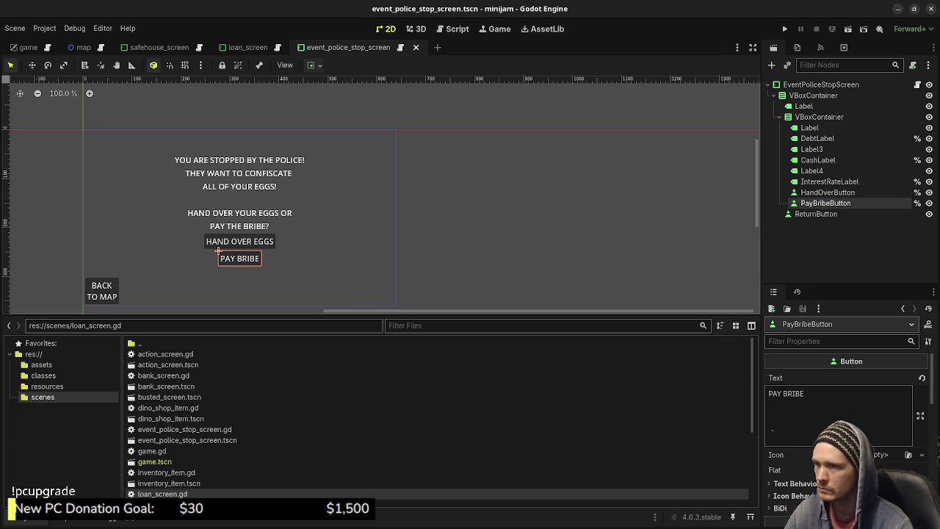
left_click(210, 222)
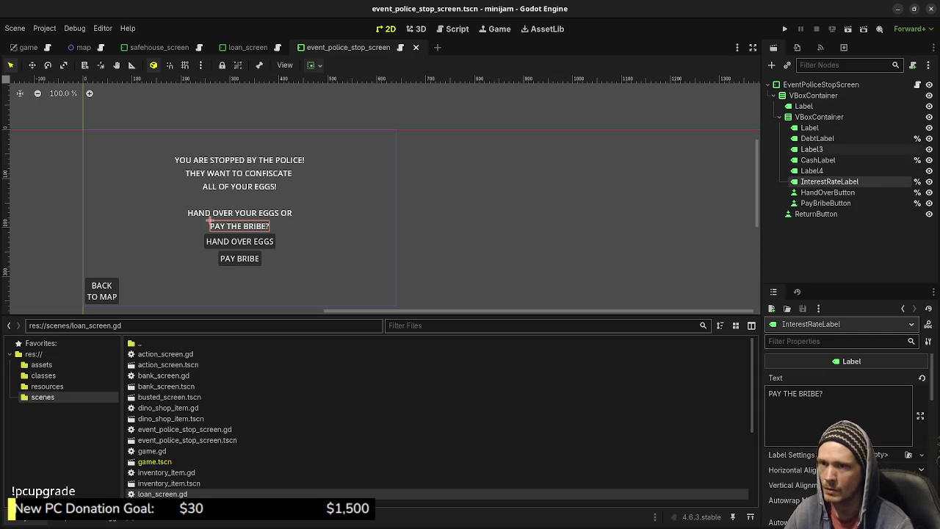
- Extend the top police label with lines 'THEY WANT TO CONFISCATE' and 'ALL OF YOUR EGGS!'
left_click(809, 128)
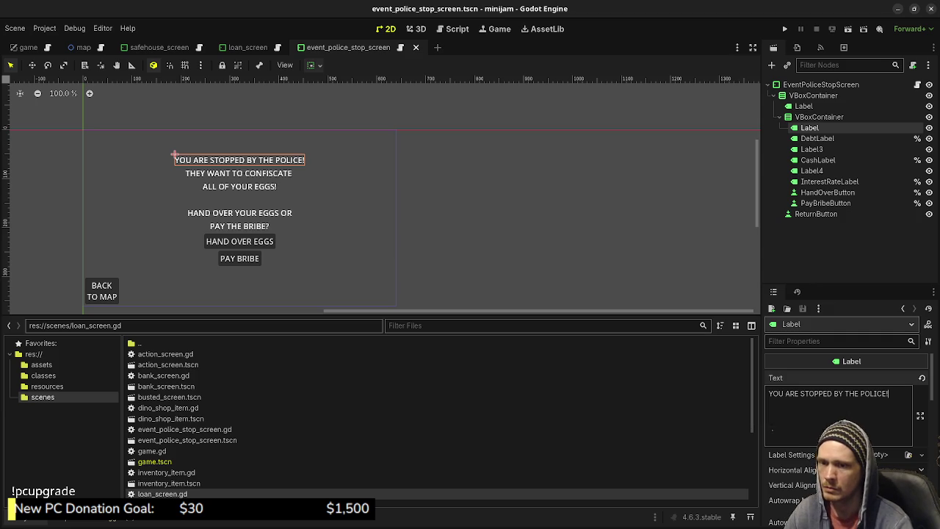
key("Return")
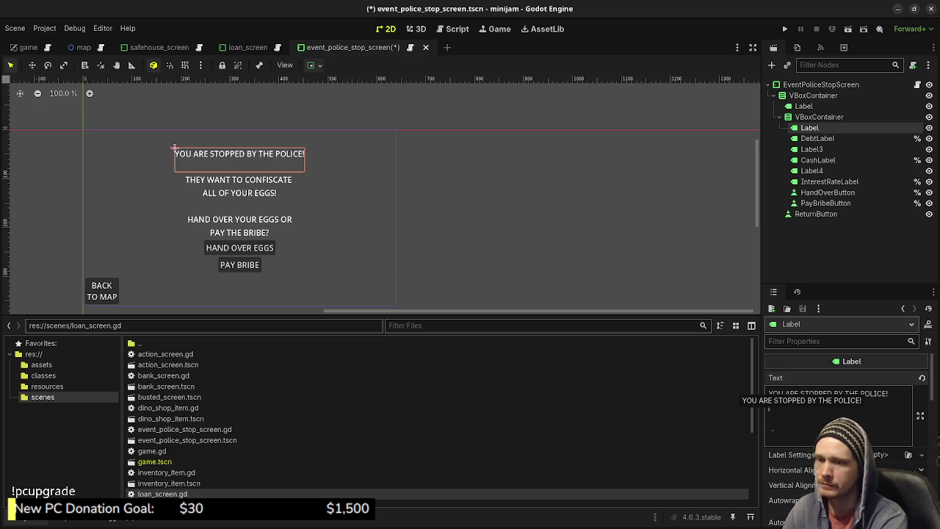
type("THEY WAN")
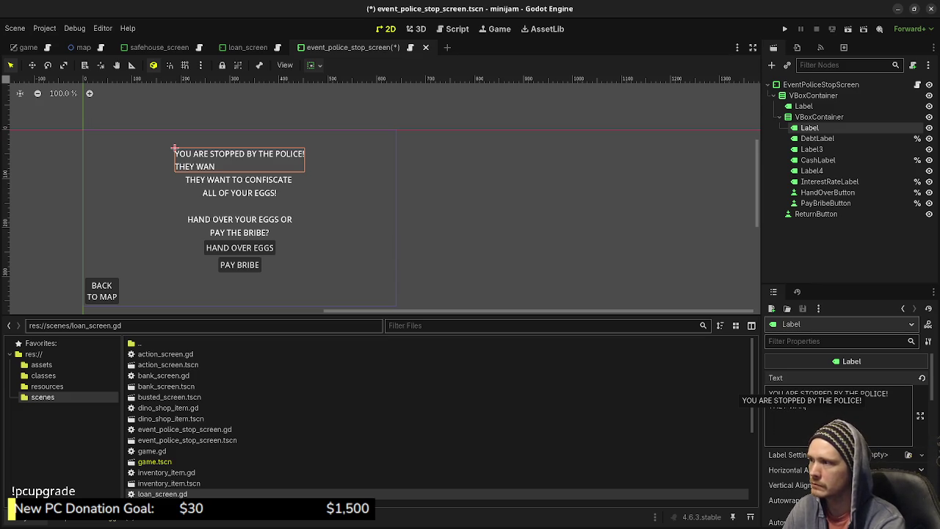
type("T TO CONFISCATE")
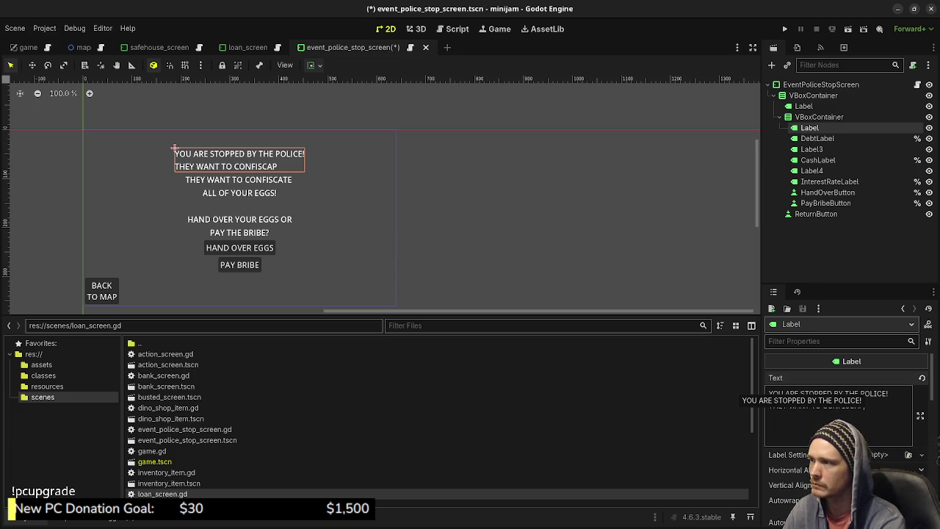
type(" A")
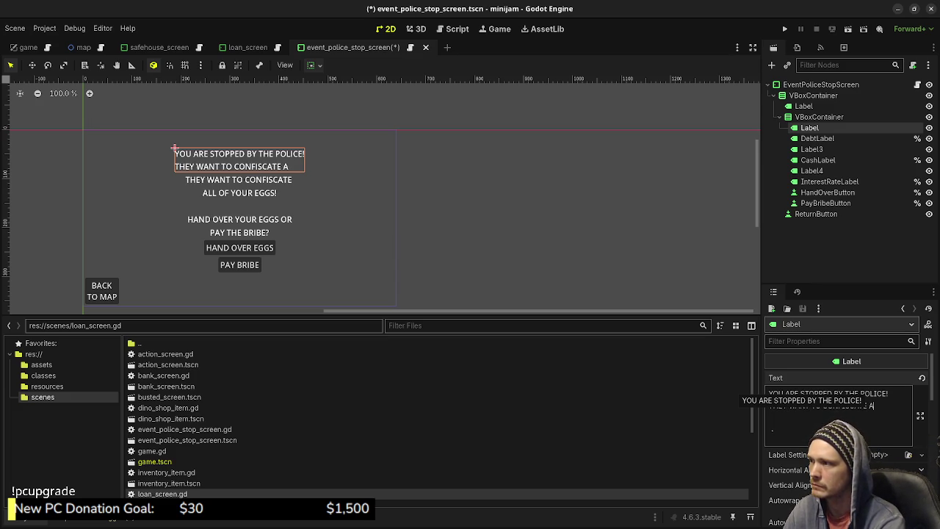
key("BackSpace")
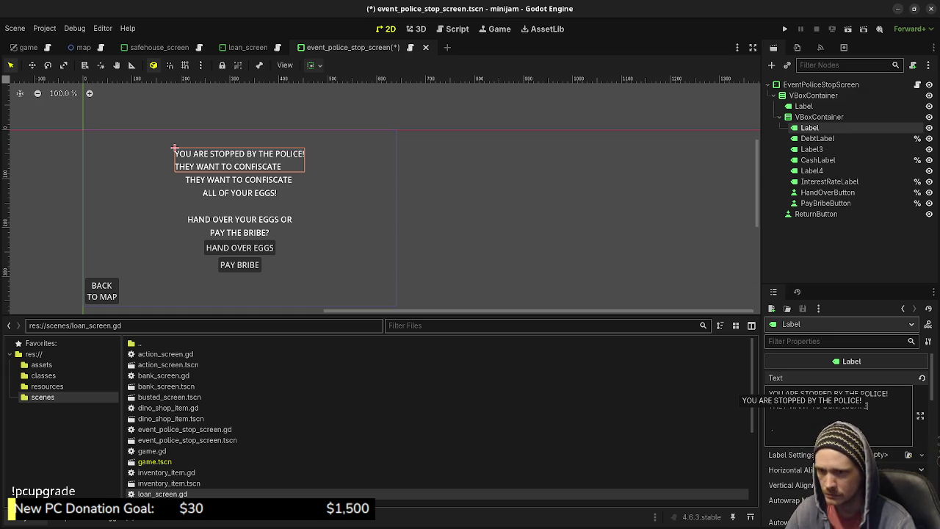
key("Return")
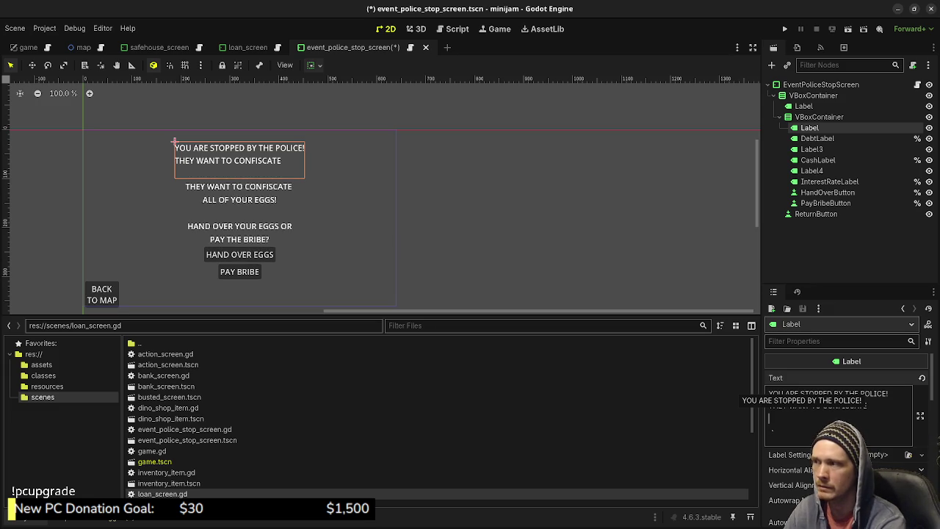
type("ALL OF YOUR EGG")
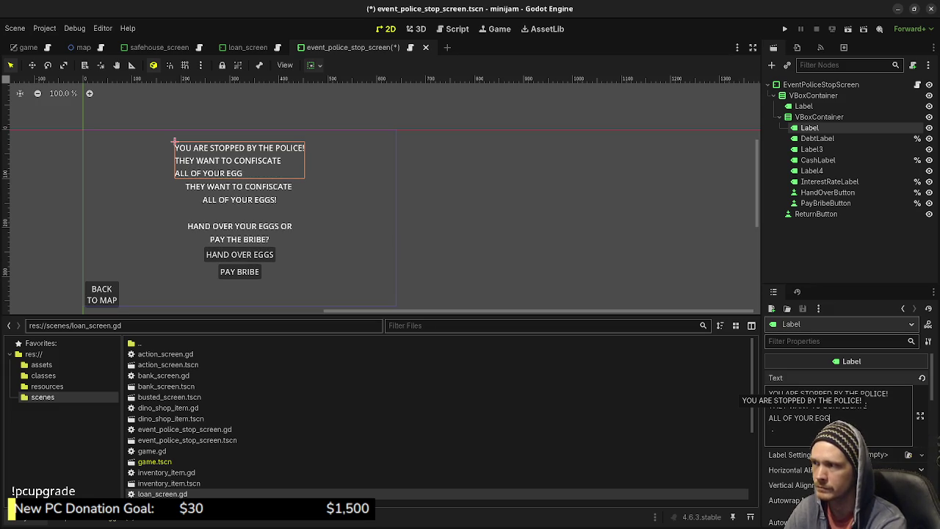
type("S!")
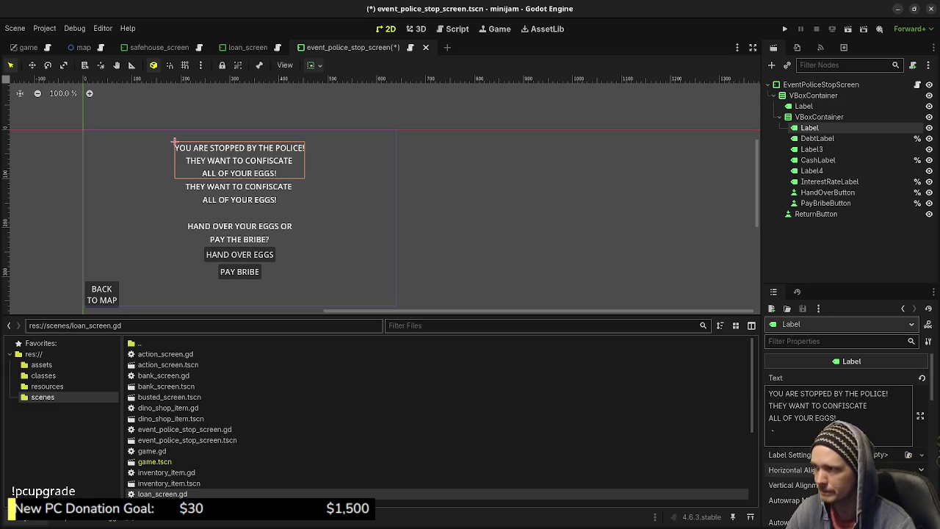
- Delete the two now-duplicate CONFISCATE and EGGS labels
left_click(185, 181)
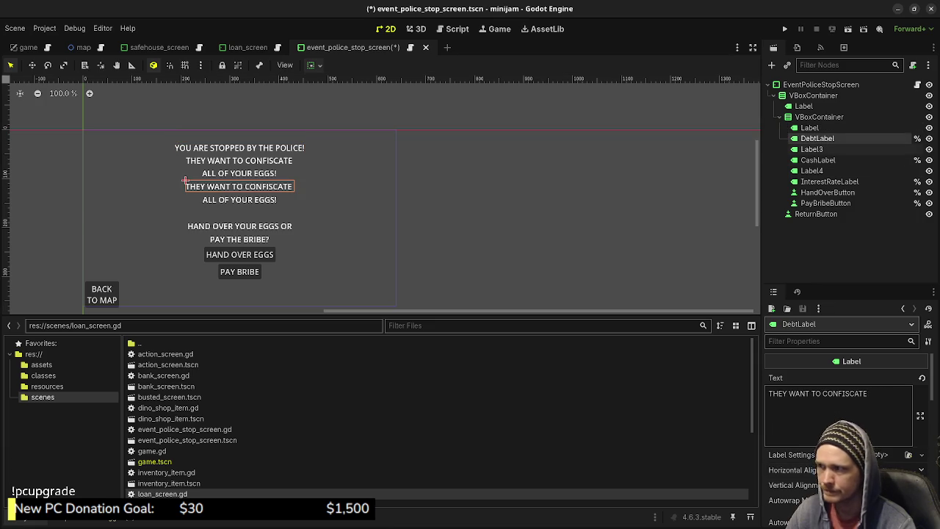
left_click(811, 149, "shift")
right_click(786, 150)
left_click(812, 319)
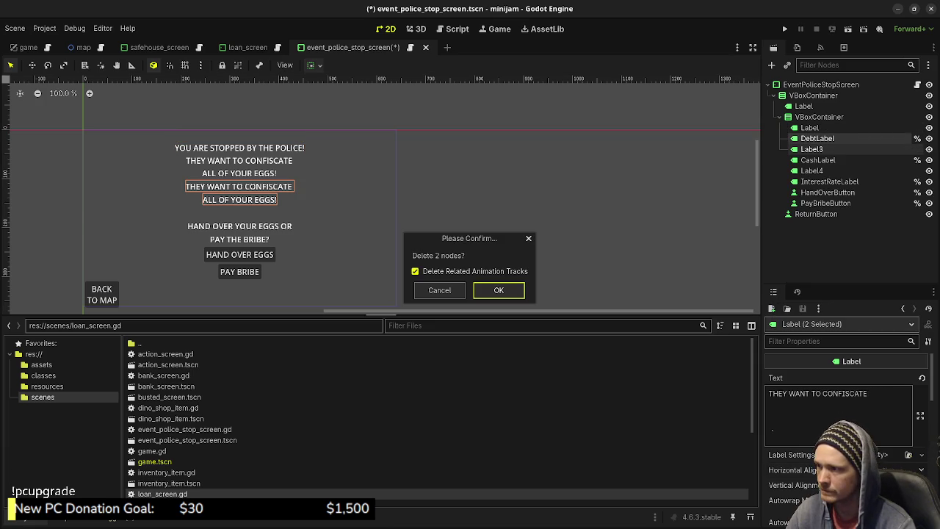
left_click(497, 290)
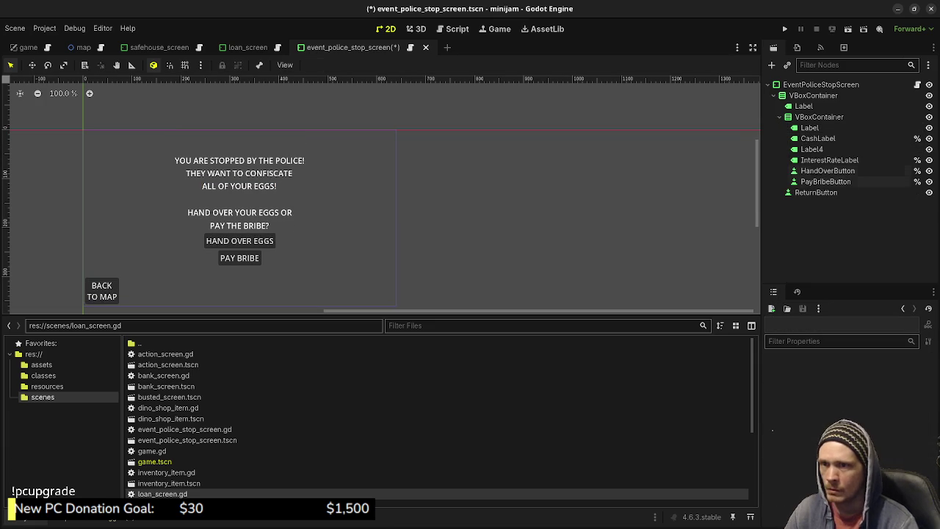
left_click(809, 127)
left_click(238, 194)
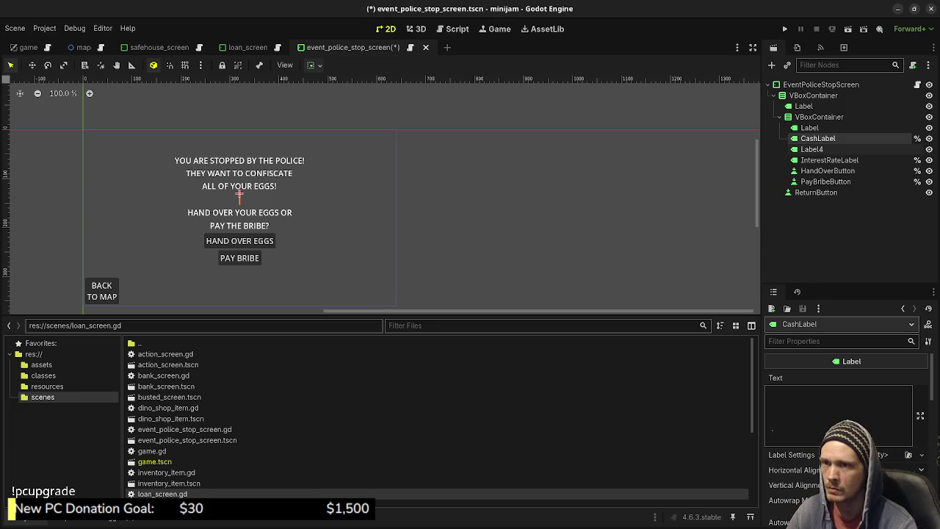
- Add 'PAY THE BRIBE?' as a second line to the HAND OVER YOUR EGGS OR label and delete InterestRateLabel
left_click(188, 208)
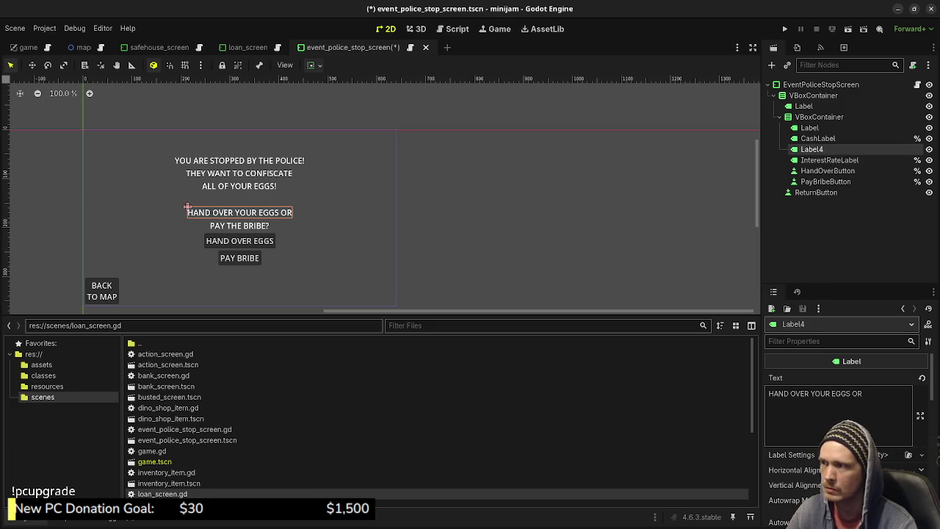
left_click(862, 394)
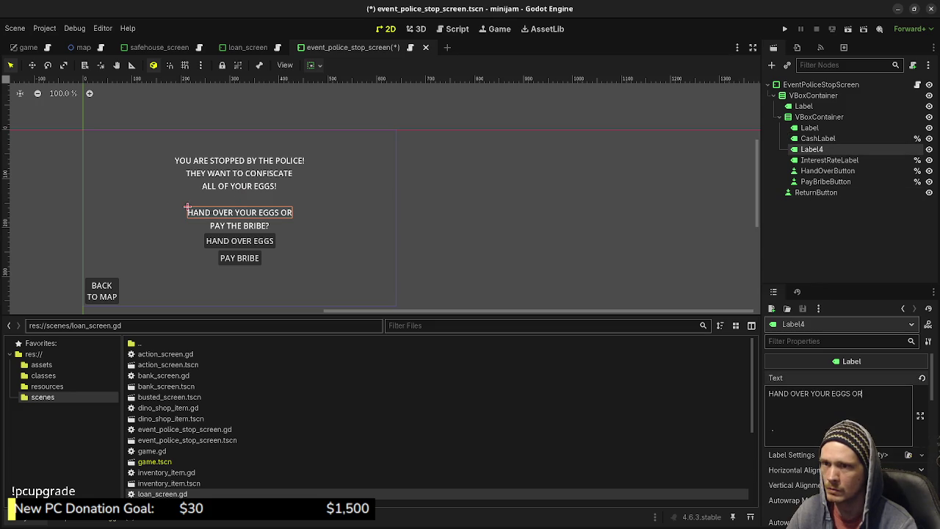
key("Return")
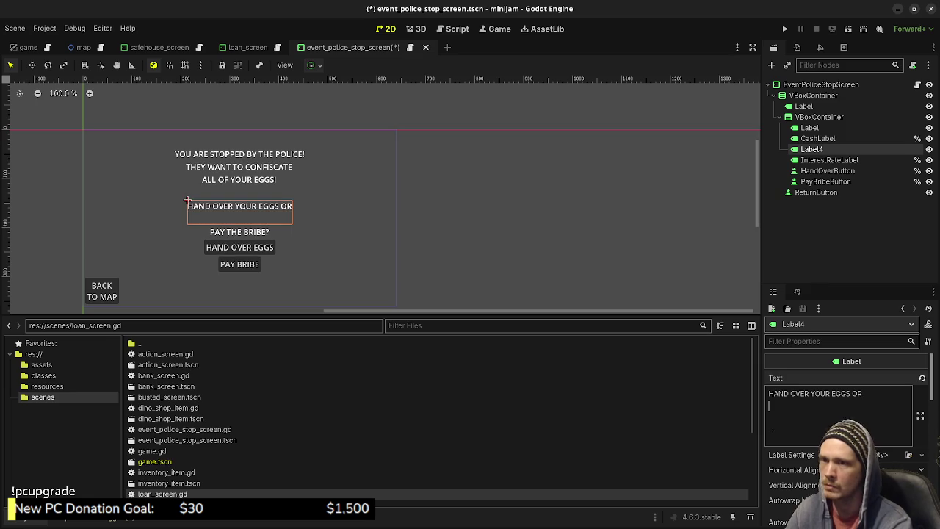
type("PAY THE BRIBE?")
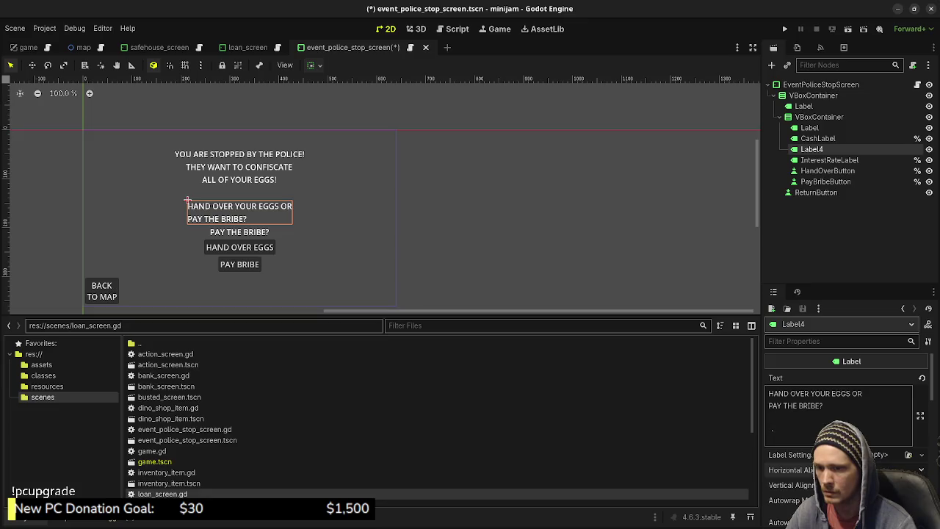
left_click(828, 160)
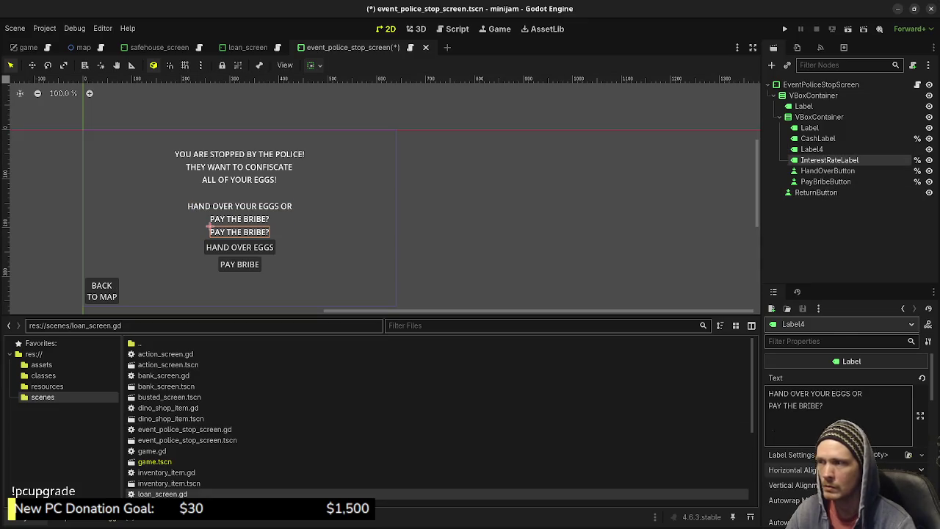
right_click(828, 159)
left_click(806, 408)
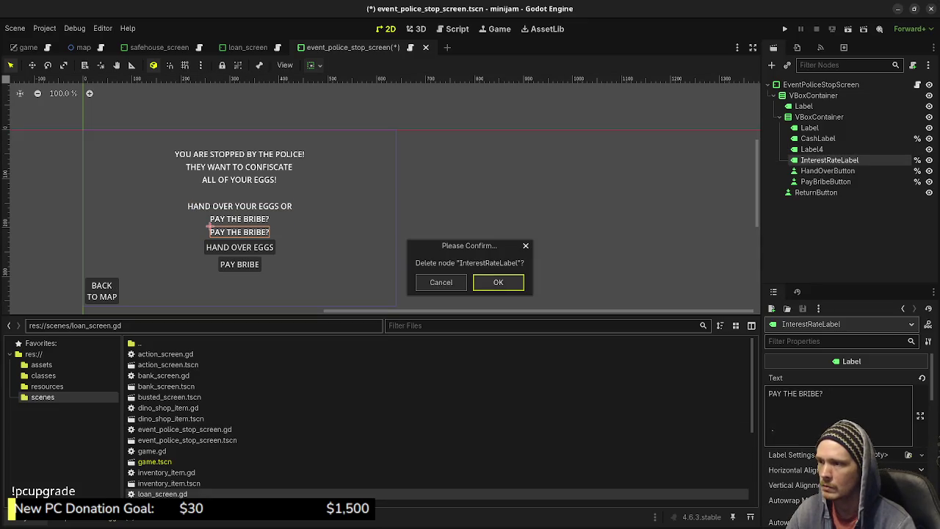
key("Return")
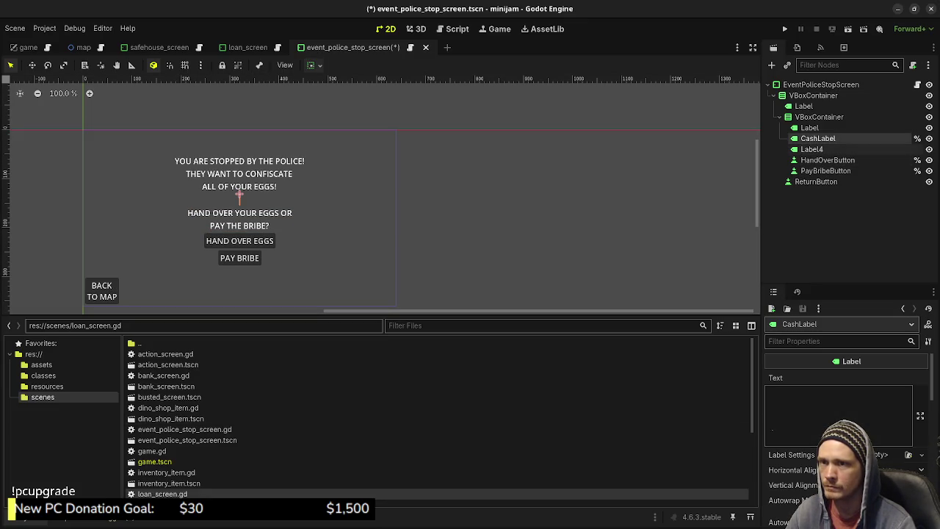
- Rename the question label to Label2 and CashLabel to SeparationLabel
left_click(220, 214)
key("F2")
key("End")
key("BackSpace")
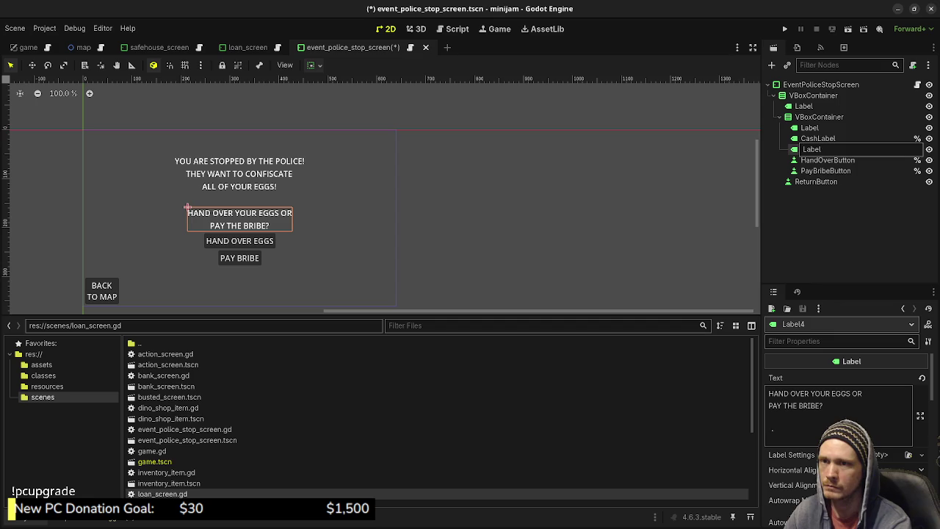
type("2")
key("Return")
key("Up")
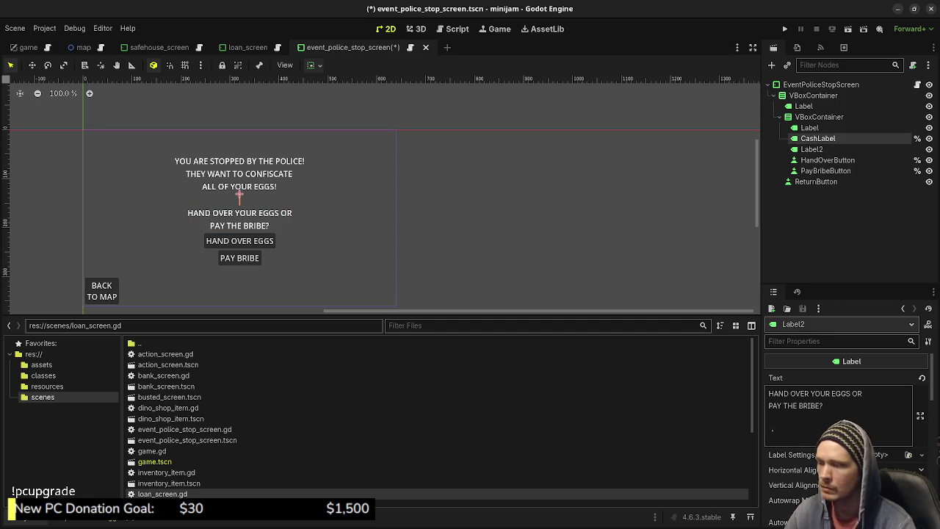
key("F2")
type("Sep")
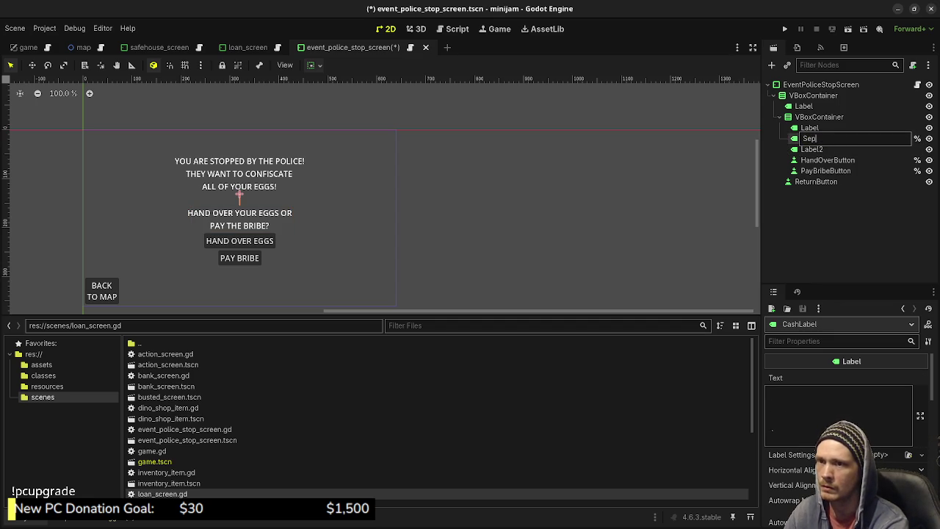
type("arationLabel")
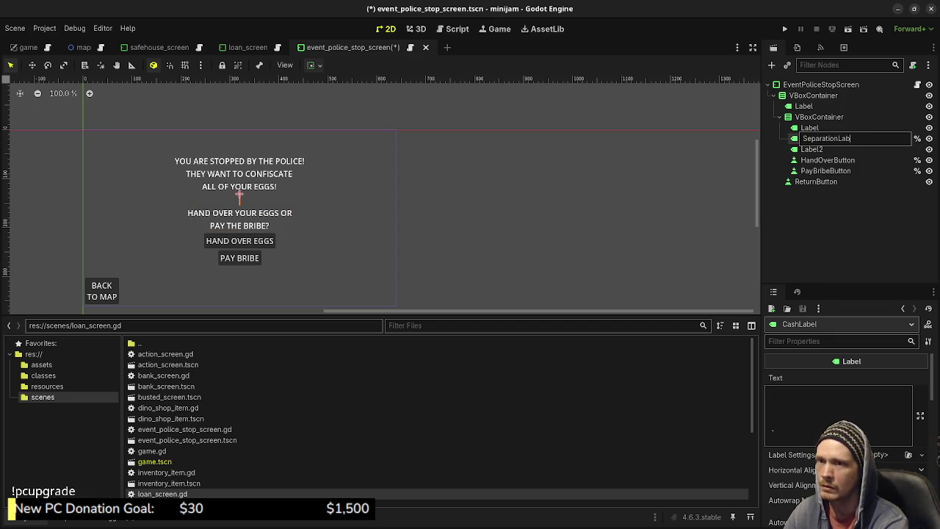
key("Return")
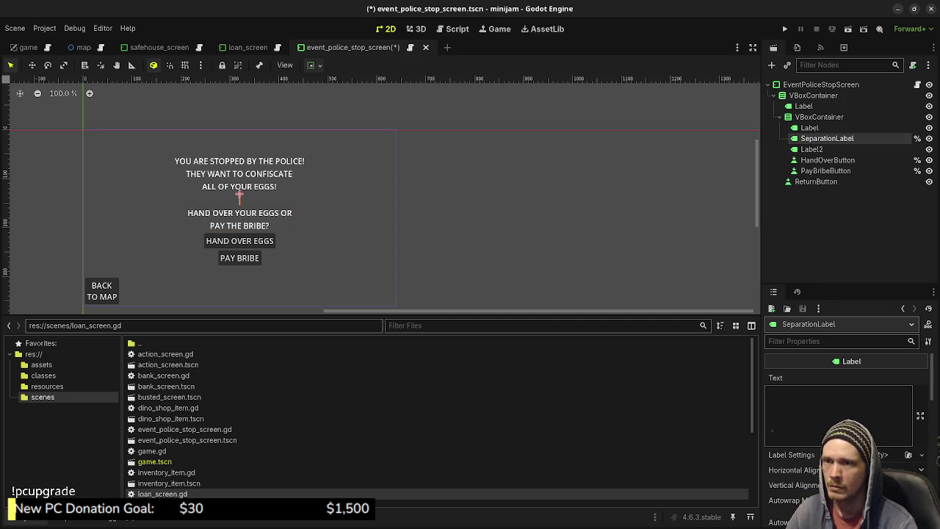
- Copy Label2's bribe question text into the top police message label
key("Down")
key("F2")
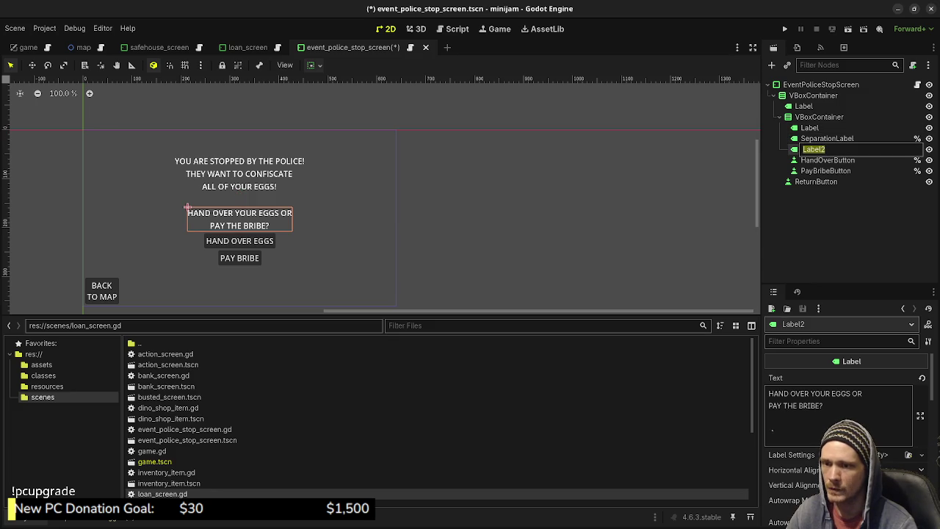
key("Escape")
left_click(809, 128)
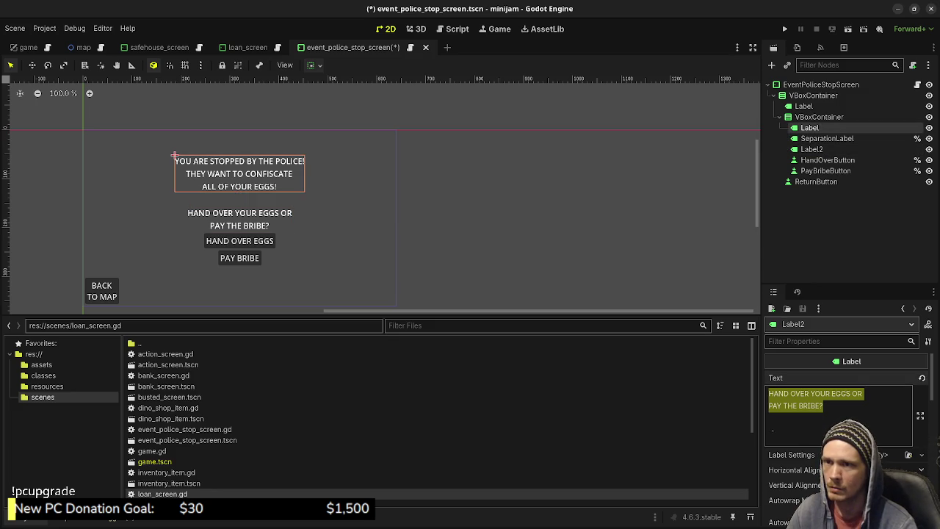
type("class_name LoanScreen")
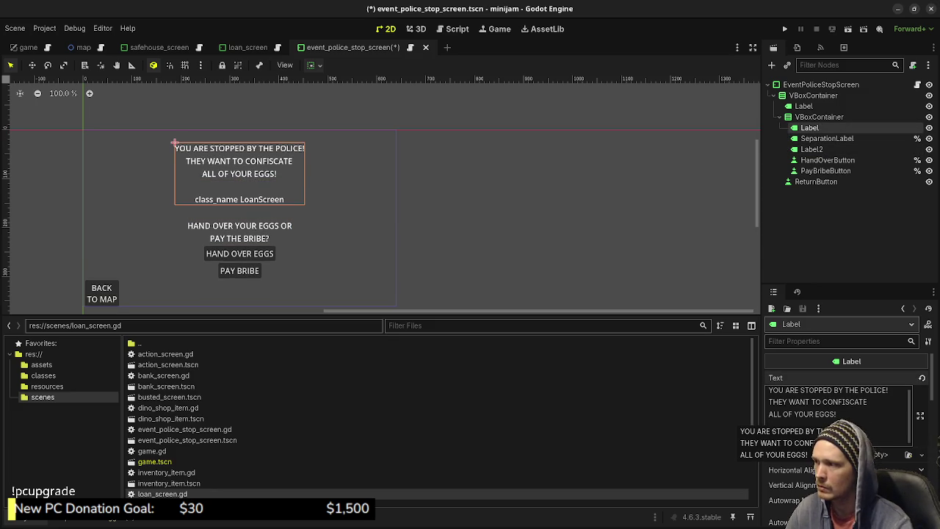
key("ctrl+z")
left_click(218, 264)
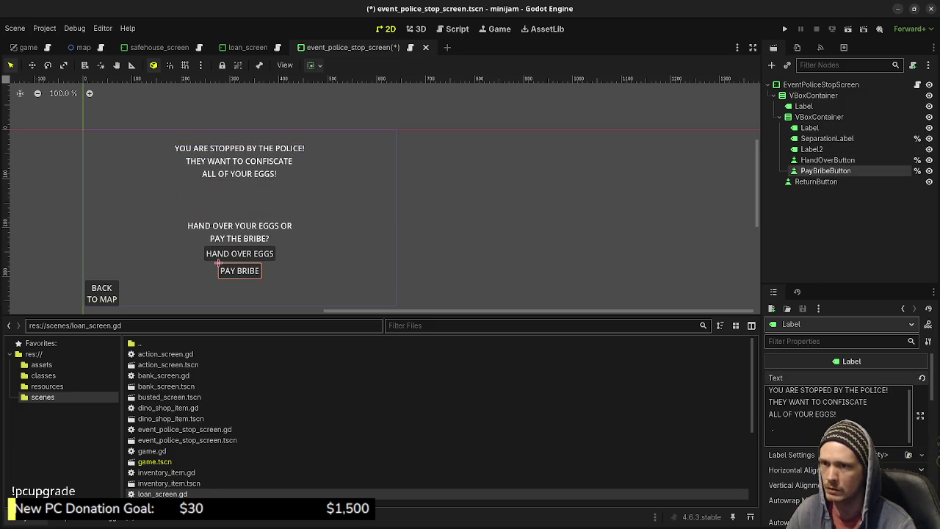
left_click(188, 222)
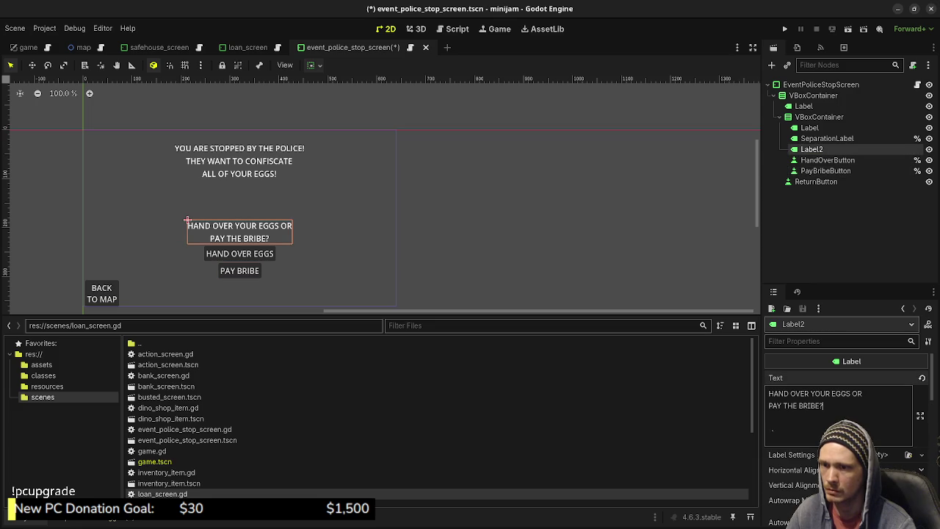
key("ctrl+a")
key("ctrl+c")
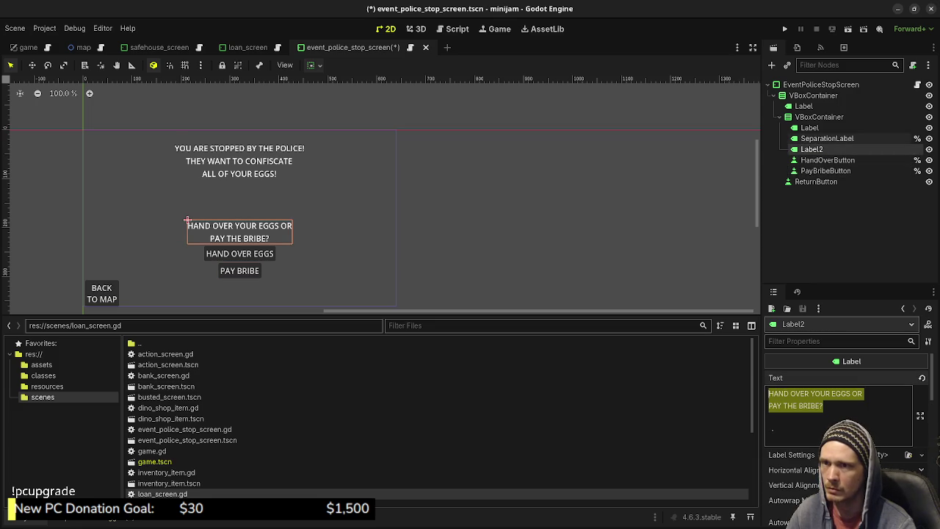
left_click(175, 142)
key("ctrl+v")
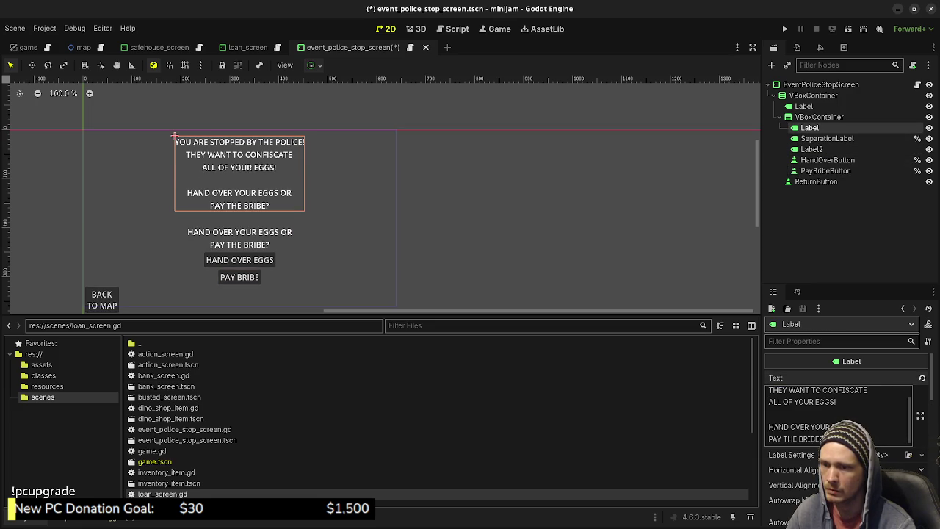
- Delete the Label2 and SeparationLabel nodes
left_click(811, 149)
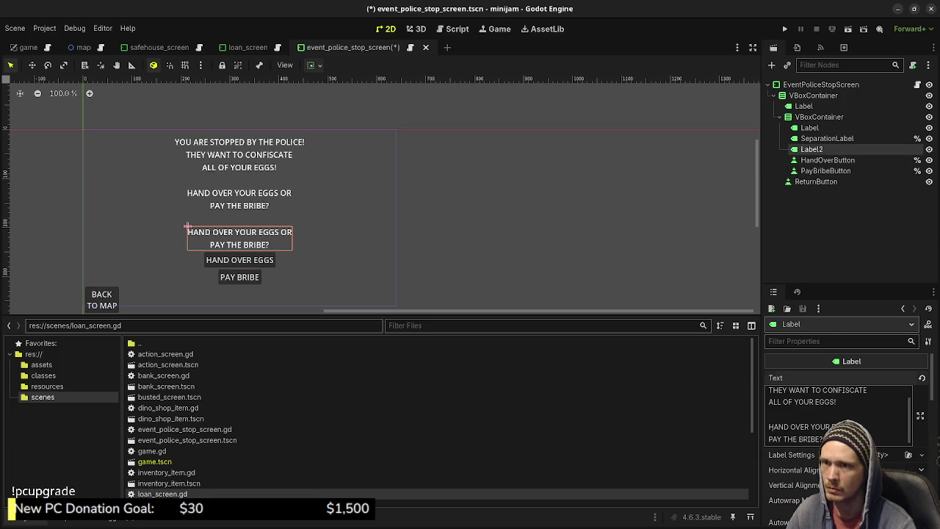
right_click(812, 150)
left_click(806, 421)
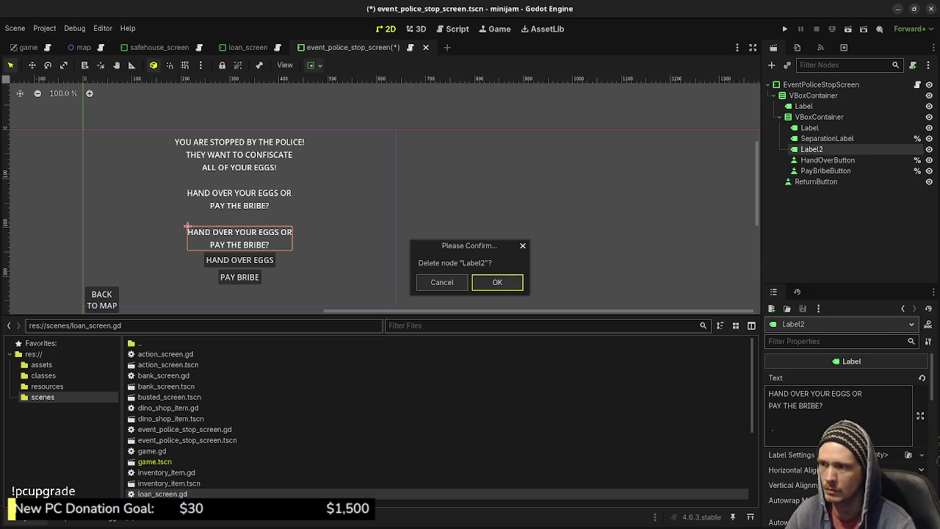
key("Return")
right_click(780, 142)
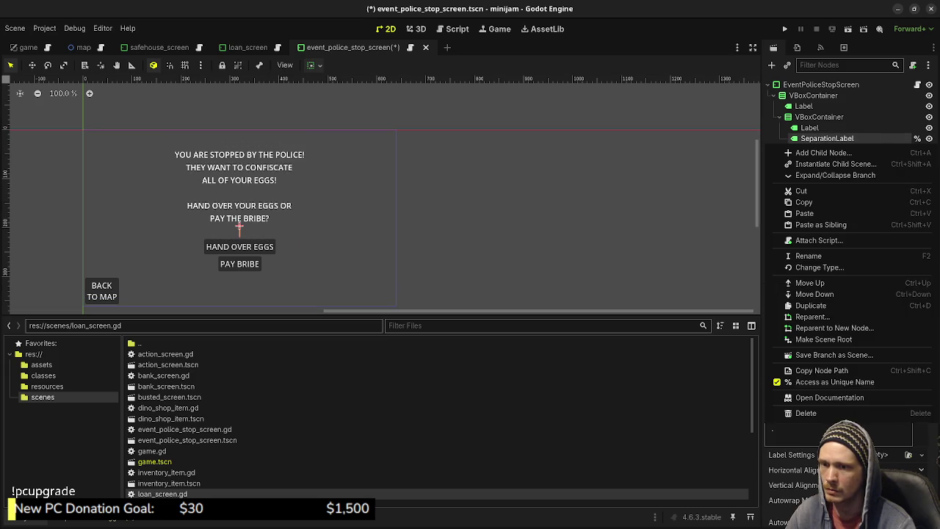
left_click(805, 413)
left_click(498, 282)
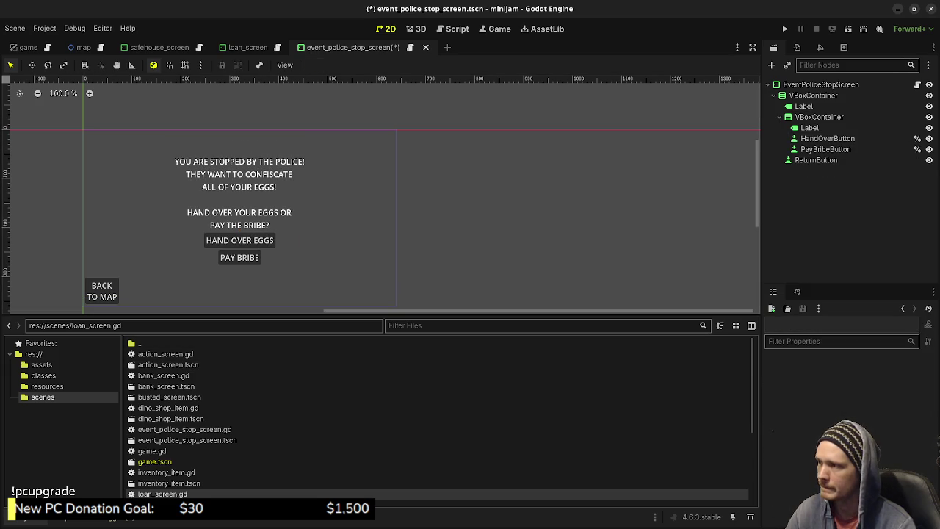
- Add a blank line after the question in the merged message label
left_click(809, 128)
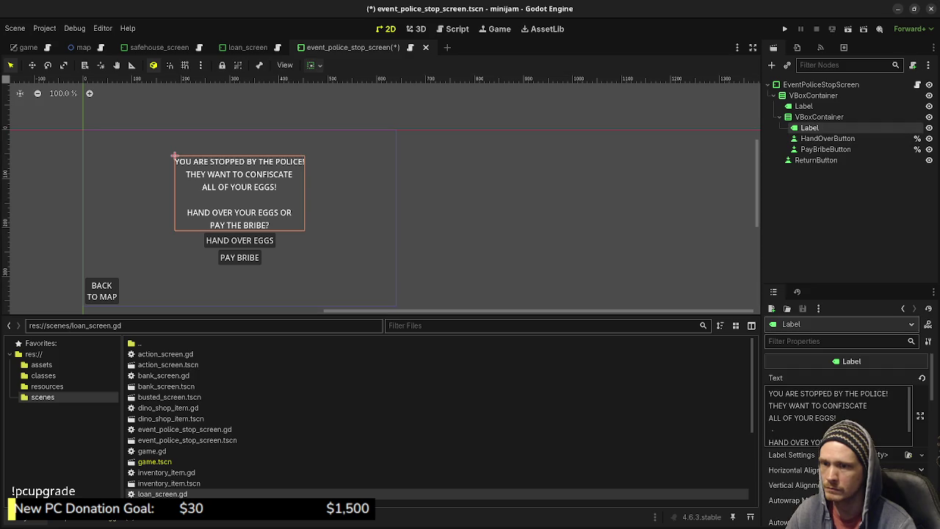
scroll(845, 412, "down", 3)
scroll(844, 411, "up", 3)
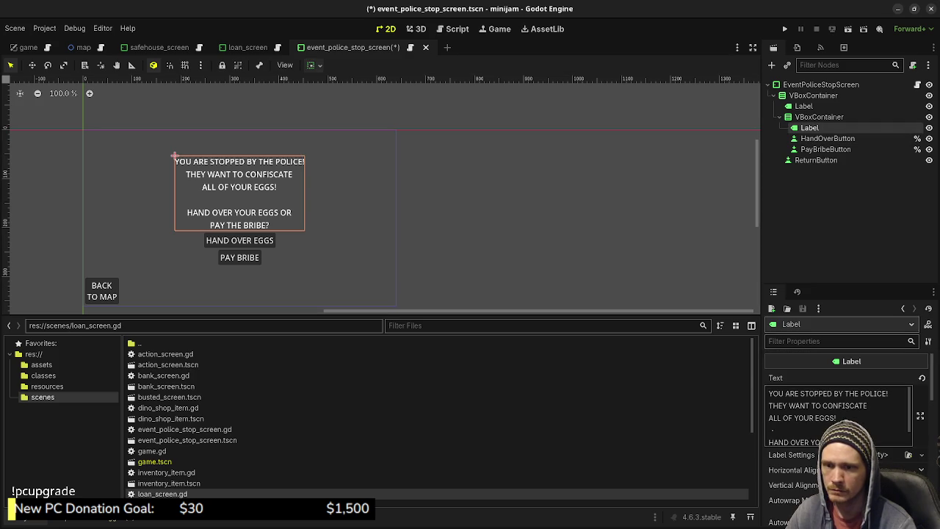
scroll(837, 412, "down", 1)
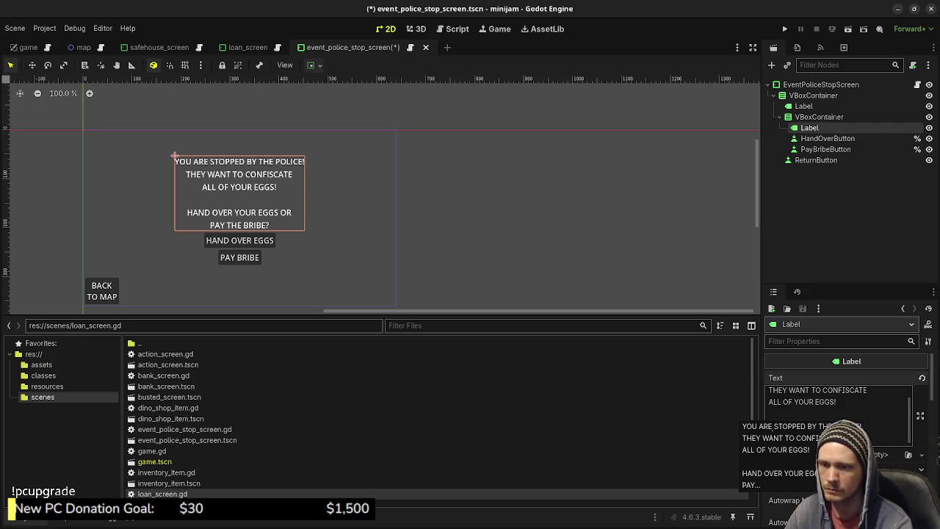
key("Return")
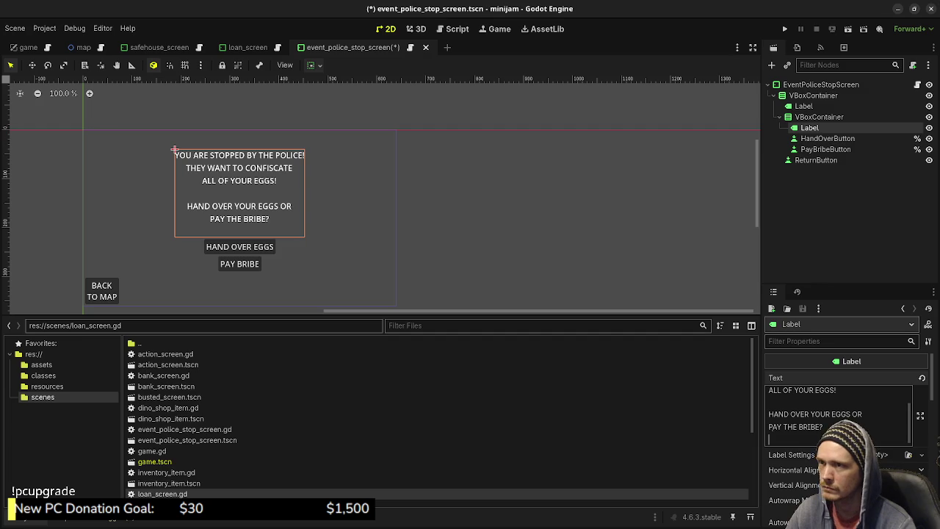
- Save the police-stop scene and select its inner VBoxContainer
key("ctrl+s")
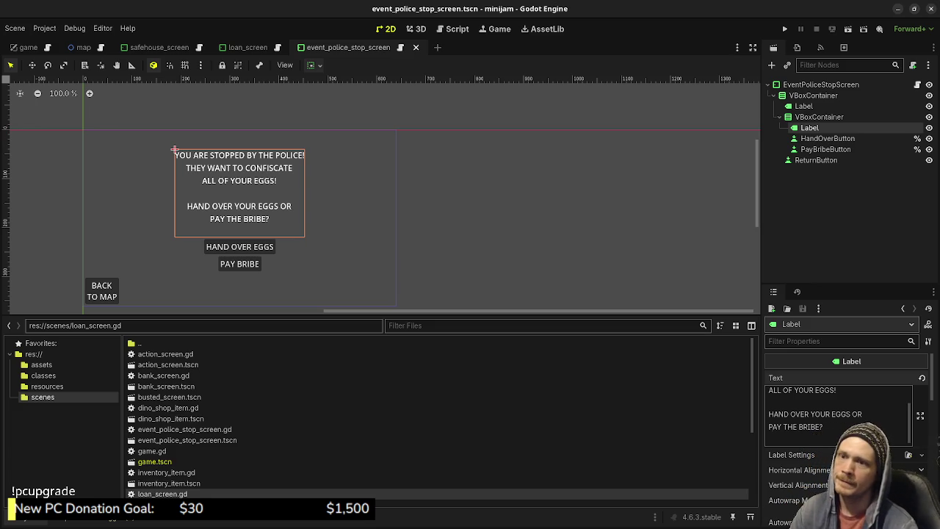
left_click(819, 117)
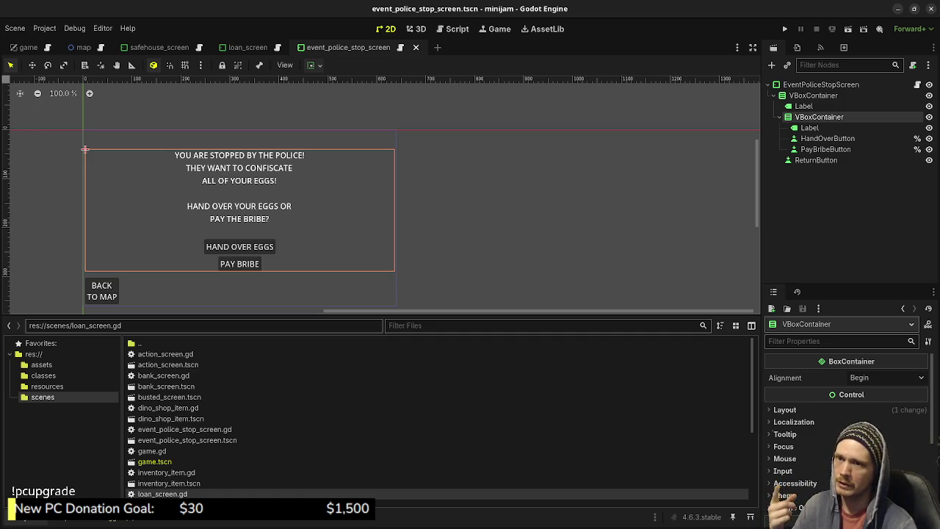
left_click(816, 160)
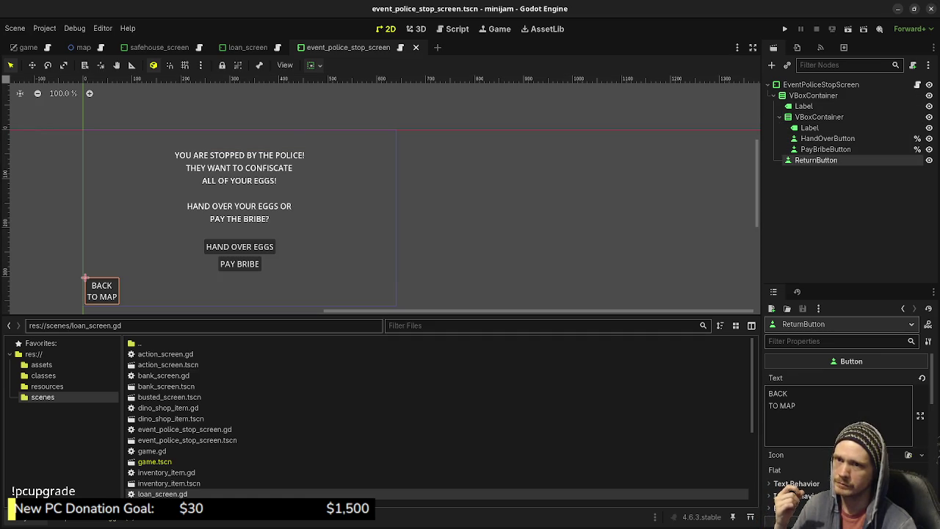
scroll(437, 418, "down", 3)
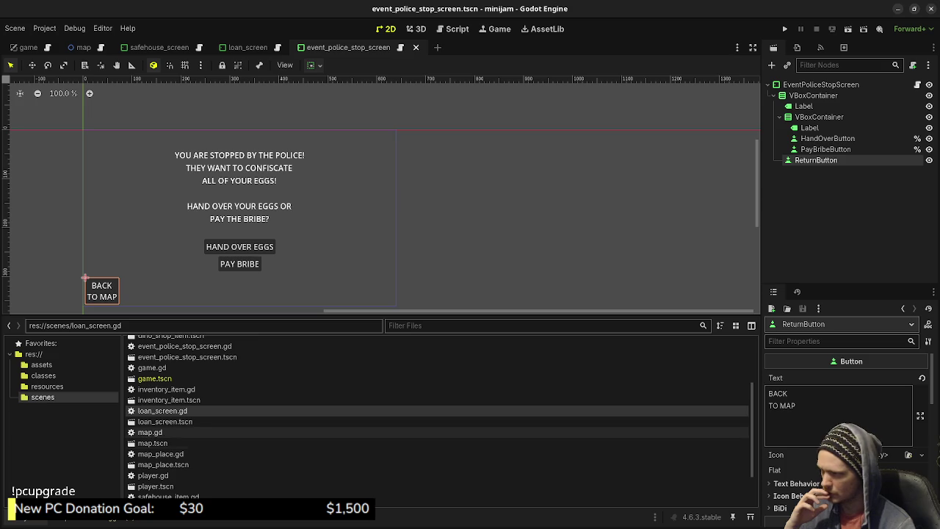
double_click(163, 410)
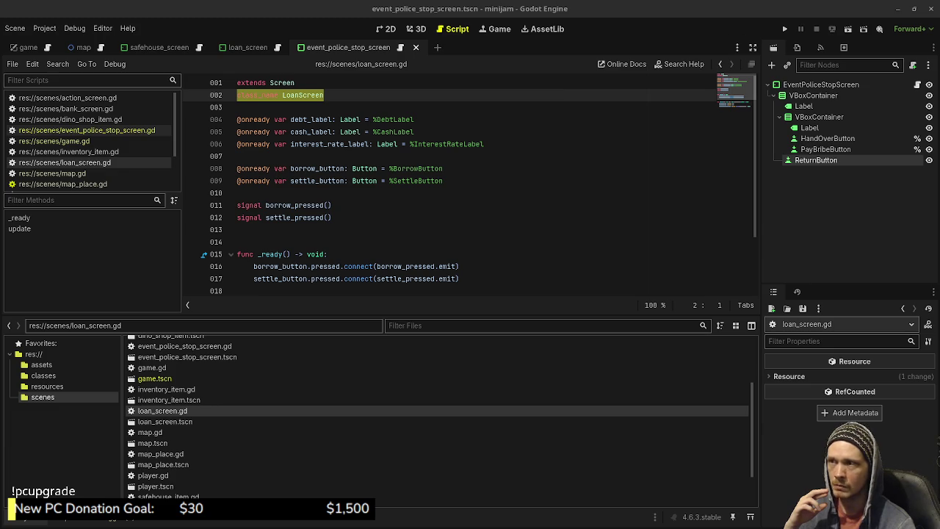
key("ctrl+F1")
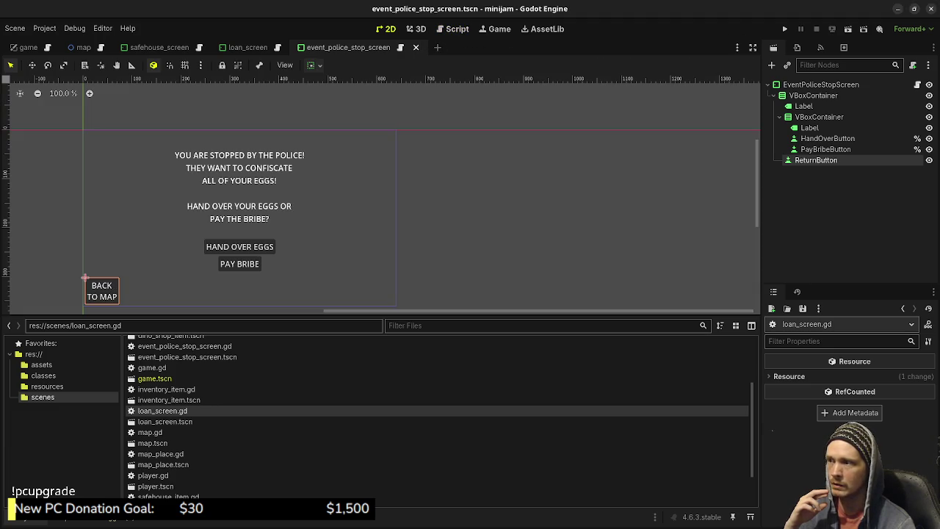
scroll(367, 198, "up", 3)
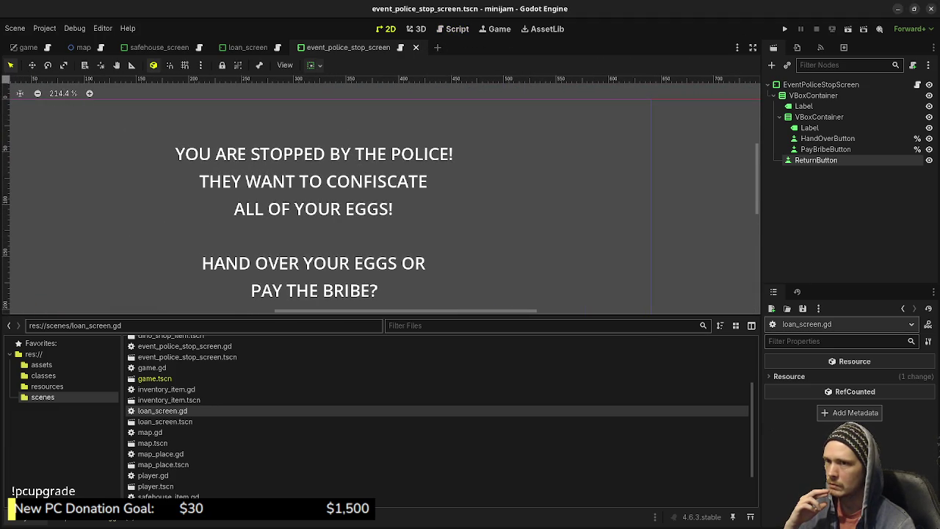
scroll(331, 206, "down", 3)
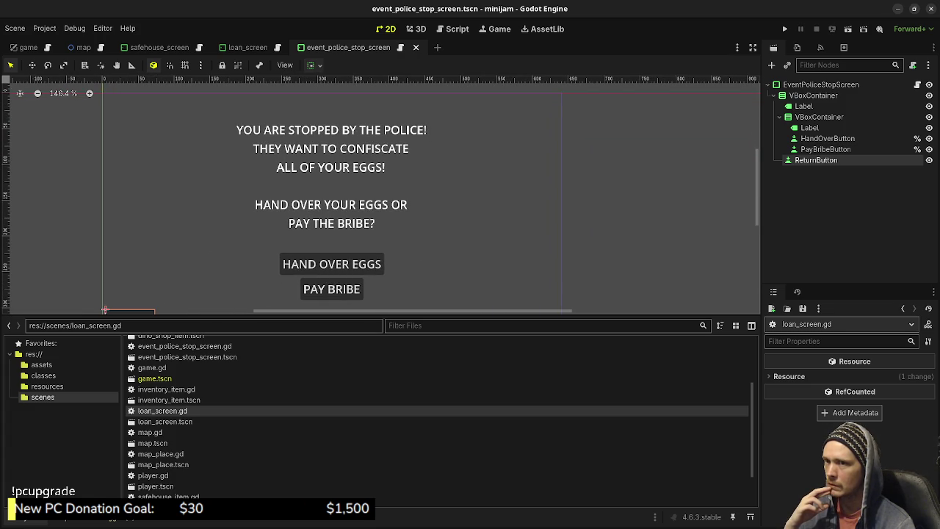
left_click(331, 96)
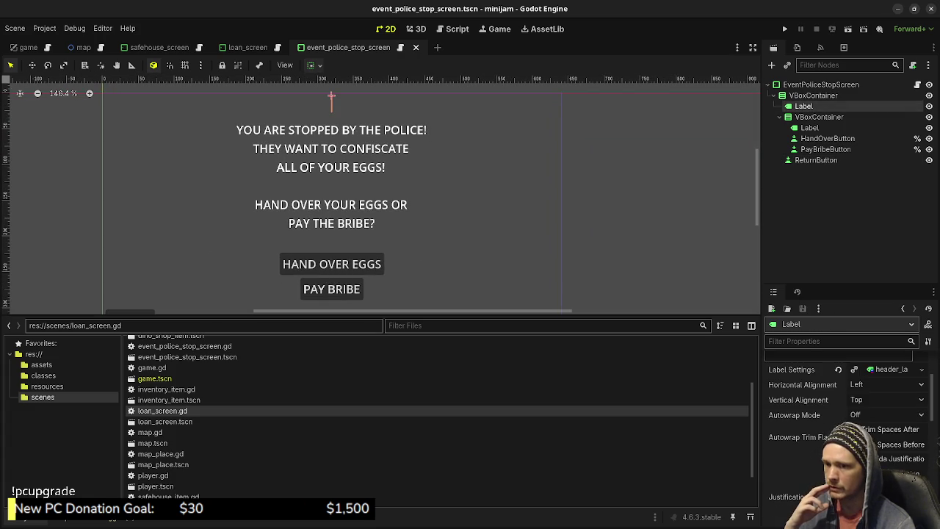
scroll(844, 426, "down", 10)
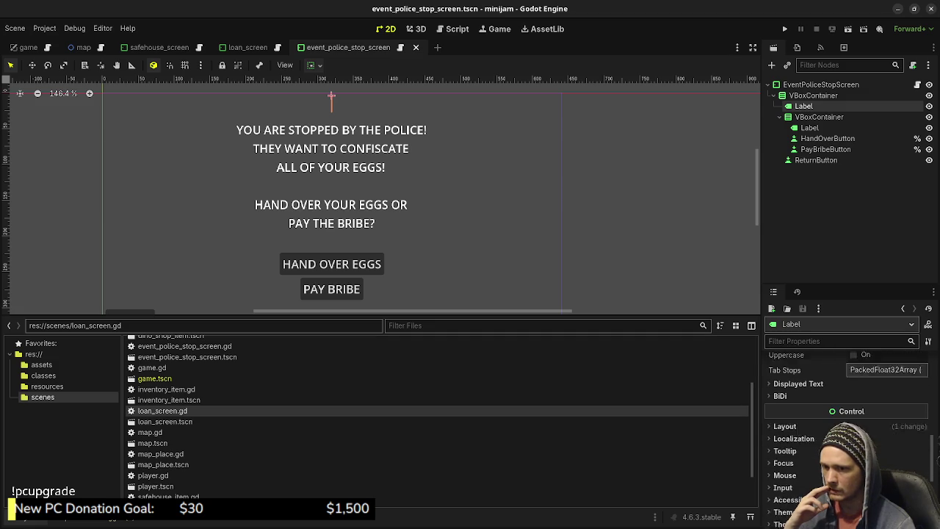
- Open loan_screen.tscn and run the project to test it
left_click_drag(760, 282, 706, 283)
left_click(730, 406)
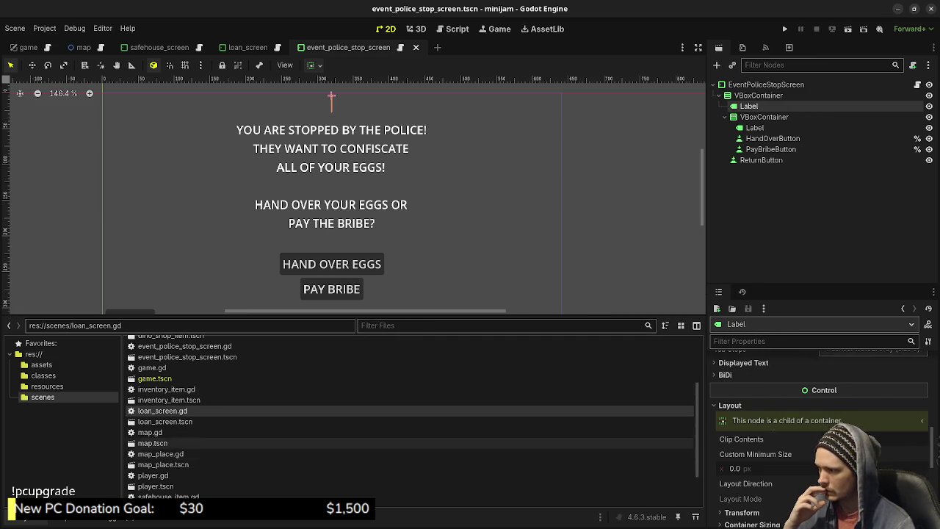
double_click(164, 421)
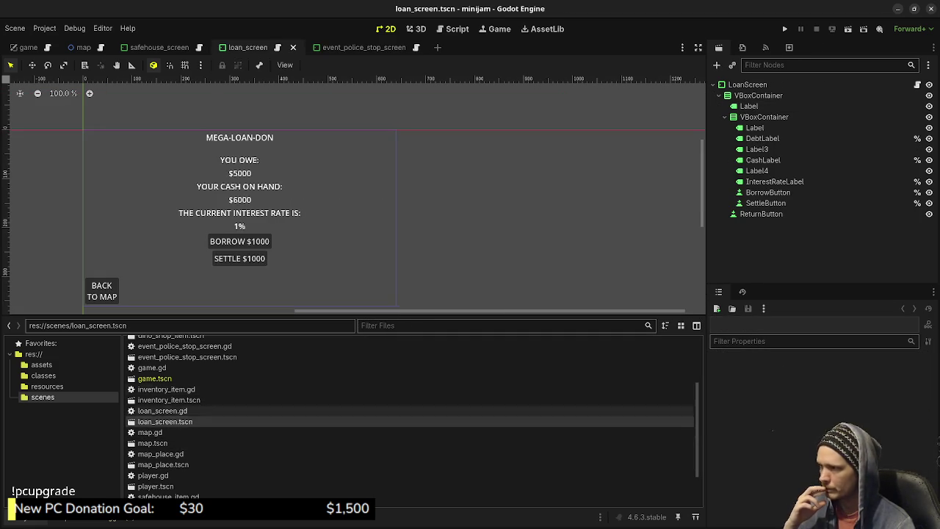
scroll(259, 209, "up", 4)
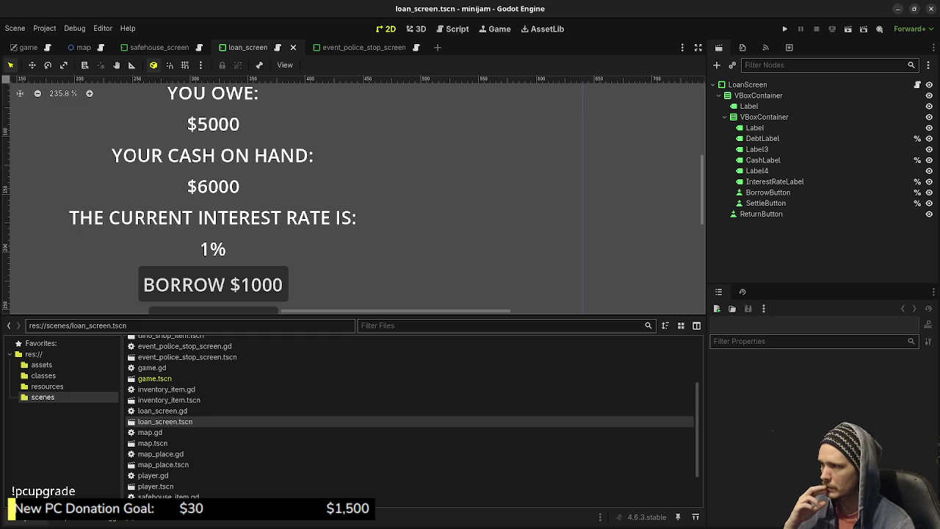
scroll(260, 206, "down", 2)
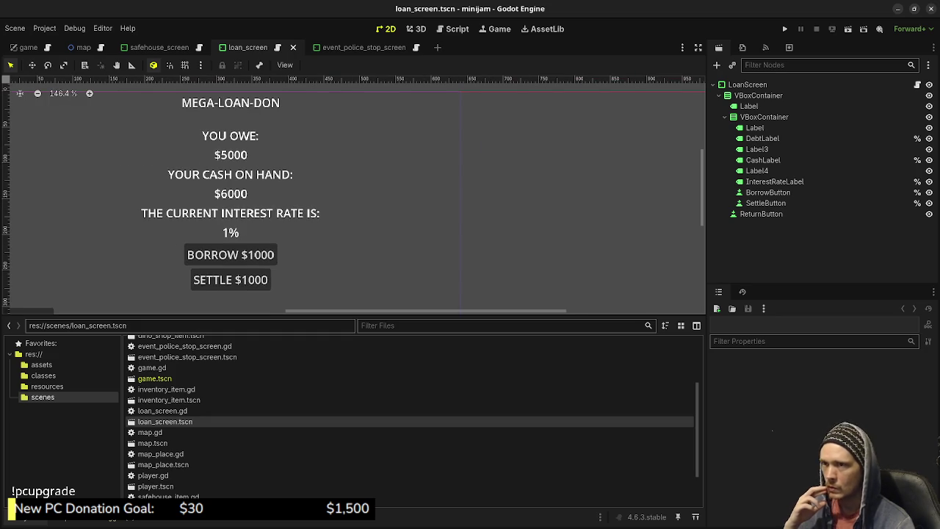
left_click(784, 28)
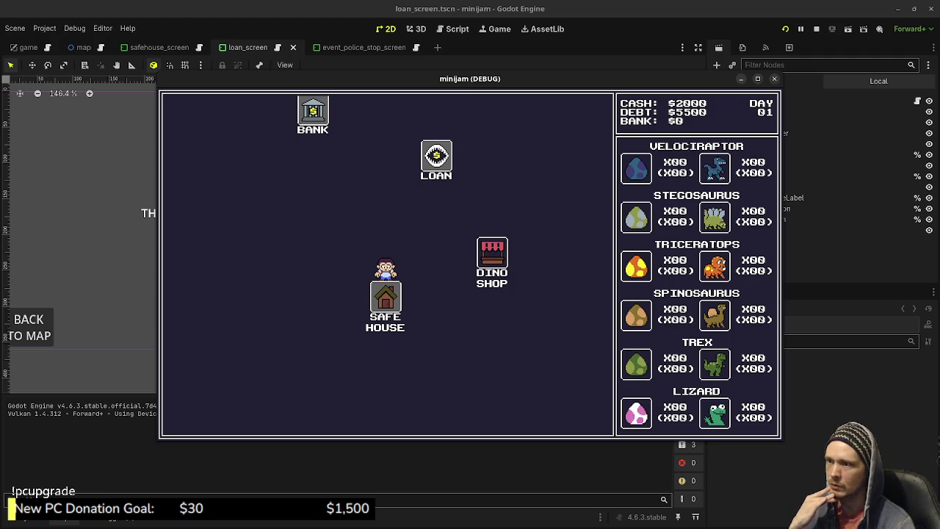
- In the running game visit the DINO SHOP, then the LOAN office, then stop the game
left_click(492, 262)
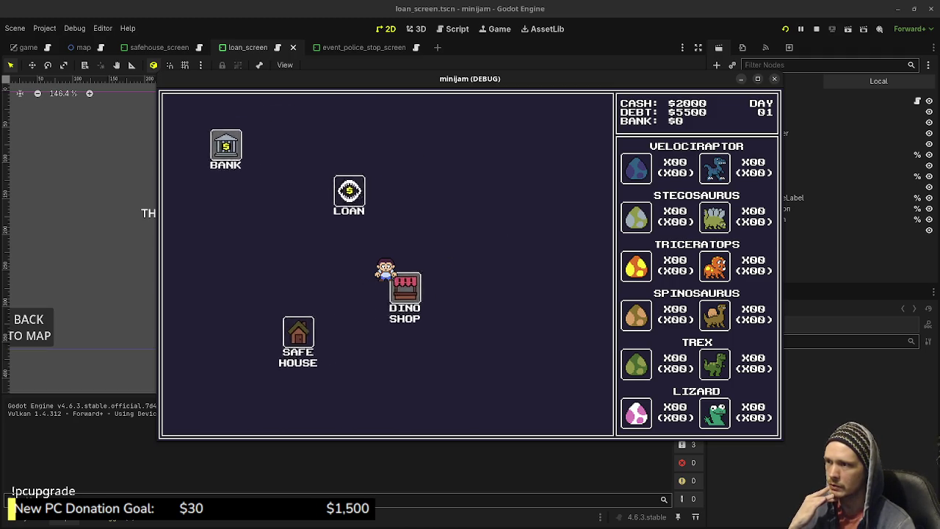
left_click(193, 416)
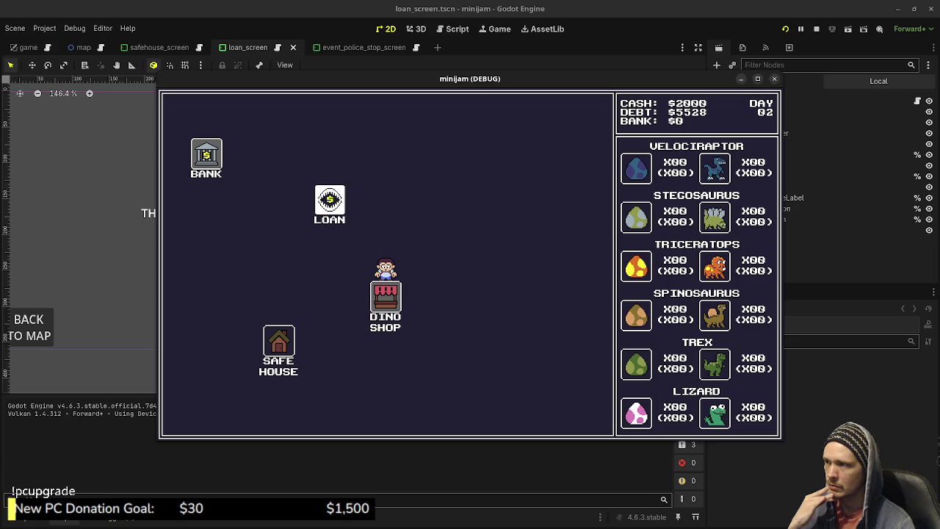
left_click(330, 199)
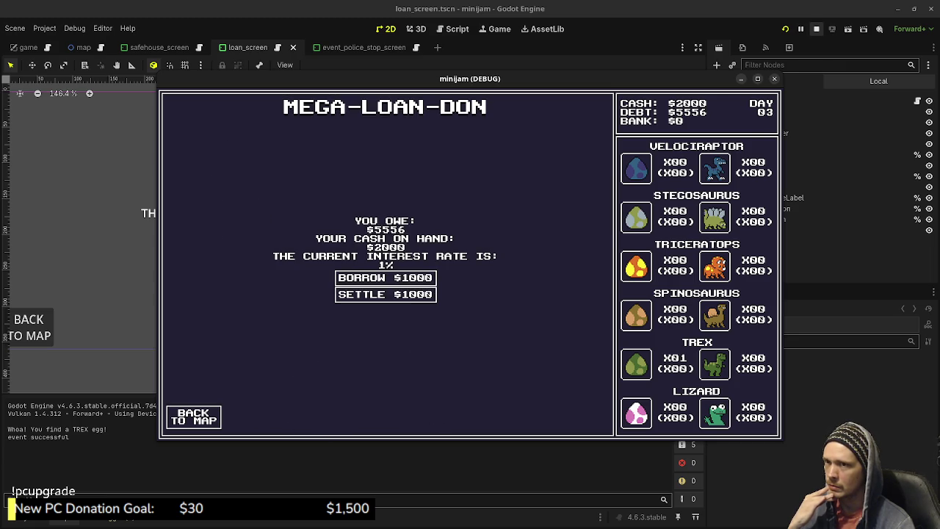
left_click(816, 29)
left_click(44, 28)
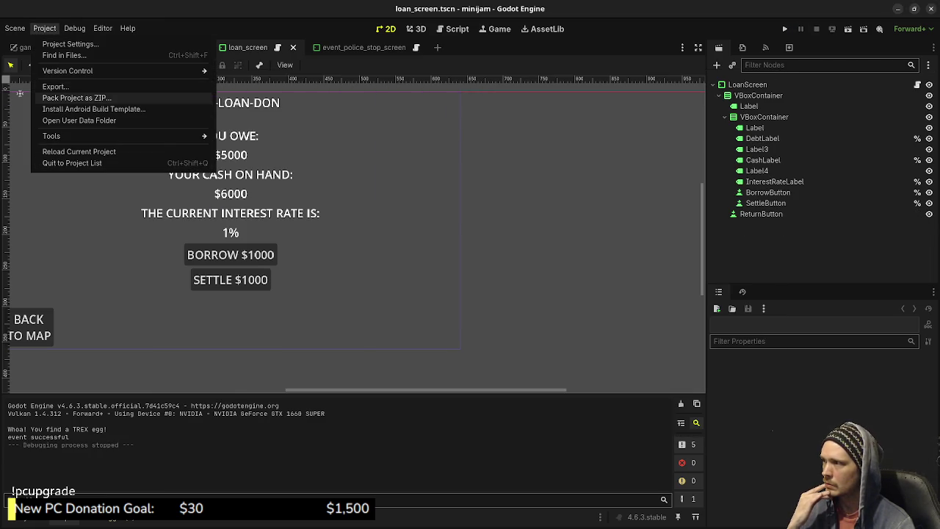
- In Project Settings, clear the GUI > Theme > Custom path back to empty
left_click(70, 44)
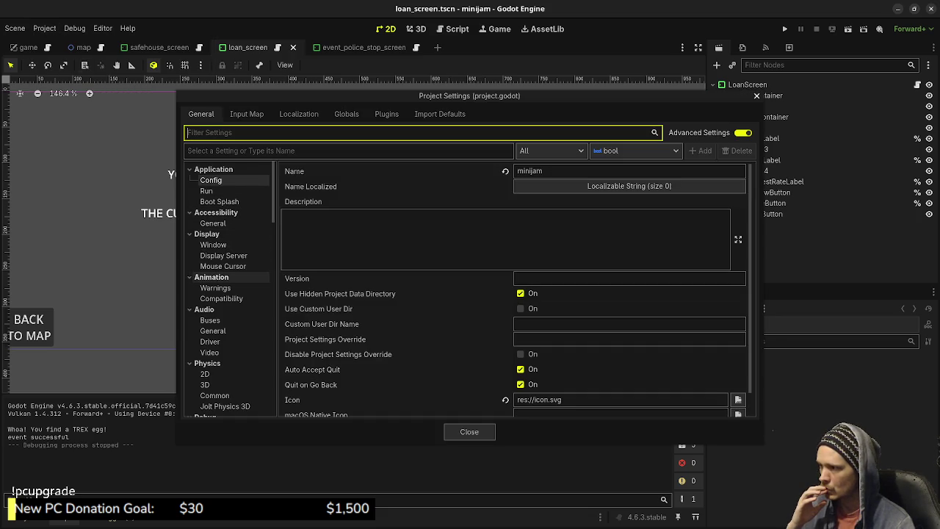
scroll(220, 349, "down", 3)
scroll(228, 343, "down", 3)
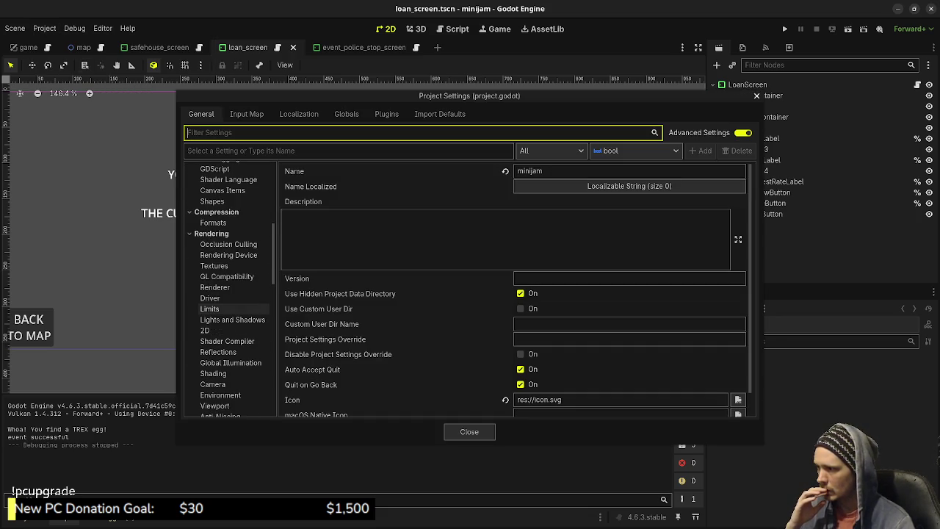
scroll(227, 338, "down", 3)
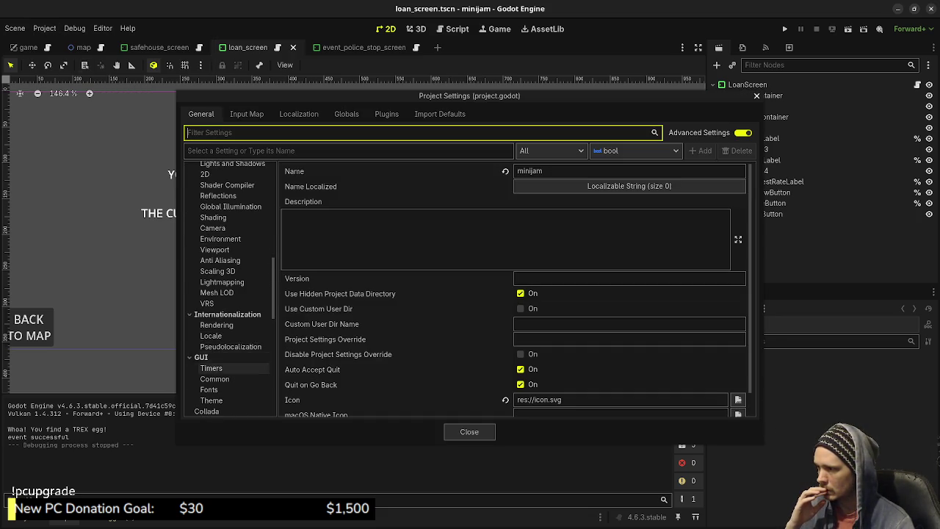
scroll(224, 352, "down", 2)
left_click(211, 369)
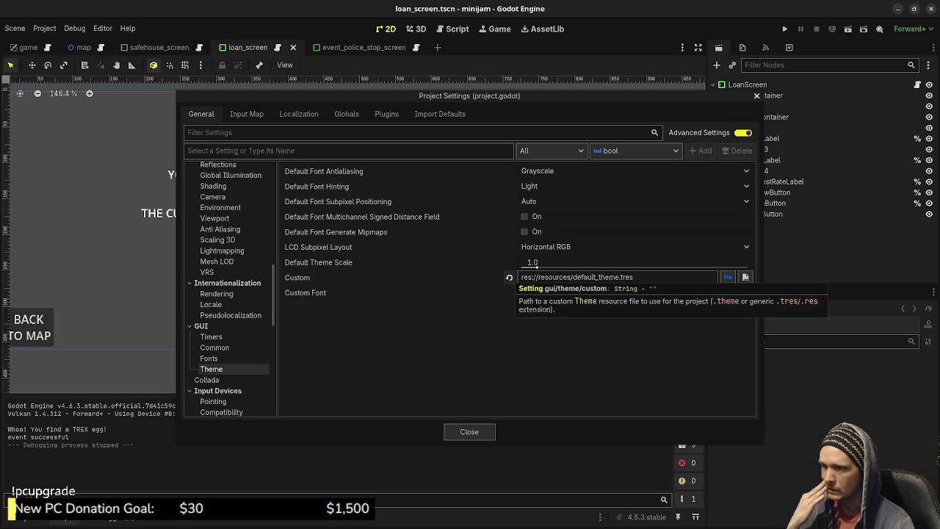
left_click(509, 277)
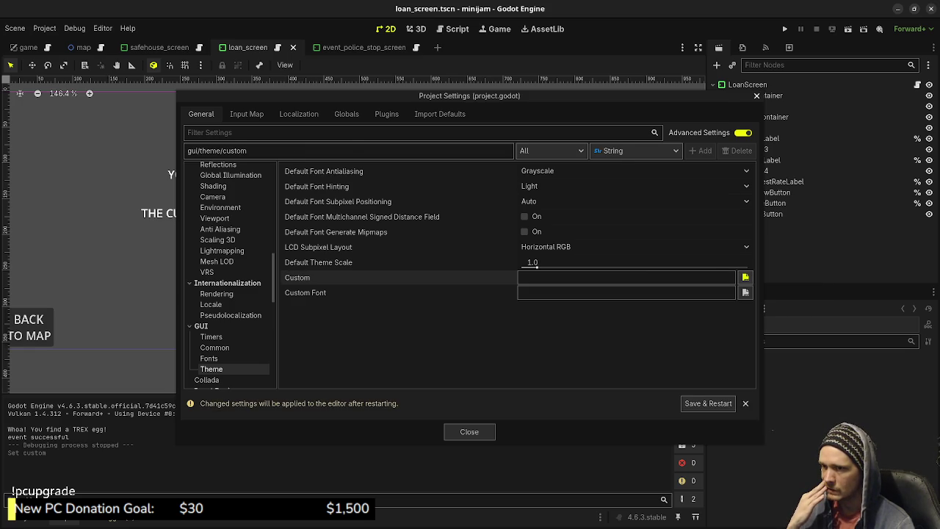
- Pick res://resources/default_theme.tres as the custom GUI theme
left_click(745, 277)
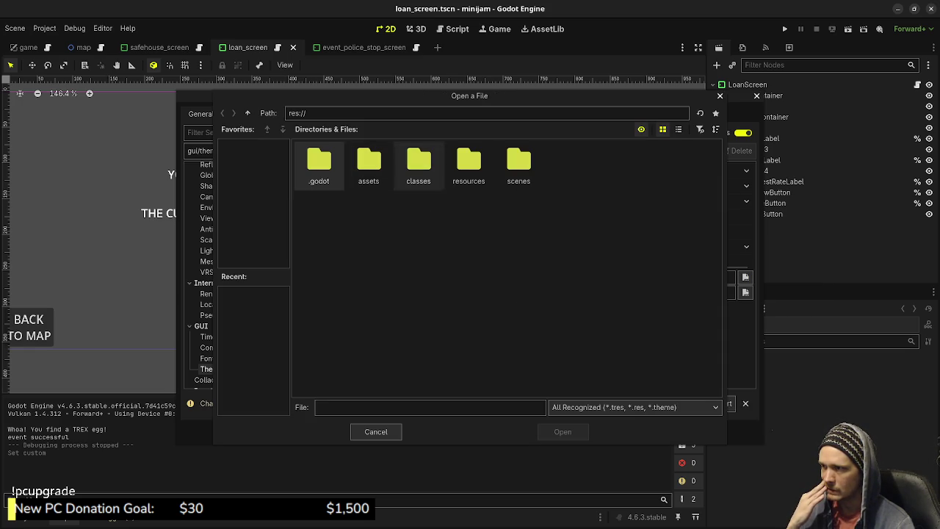
double_click(369, 163)
left_click(247, 113)
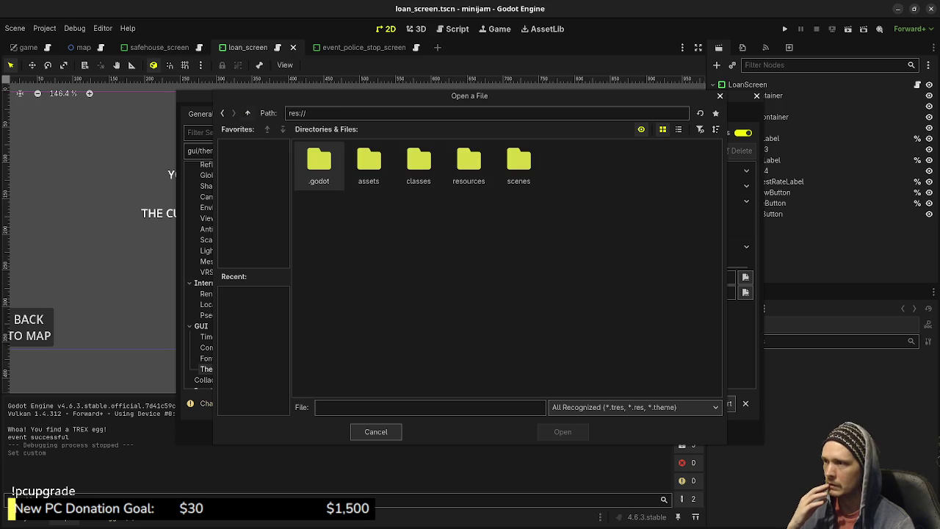
double_click(468, 163)
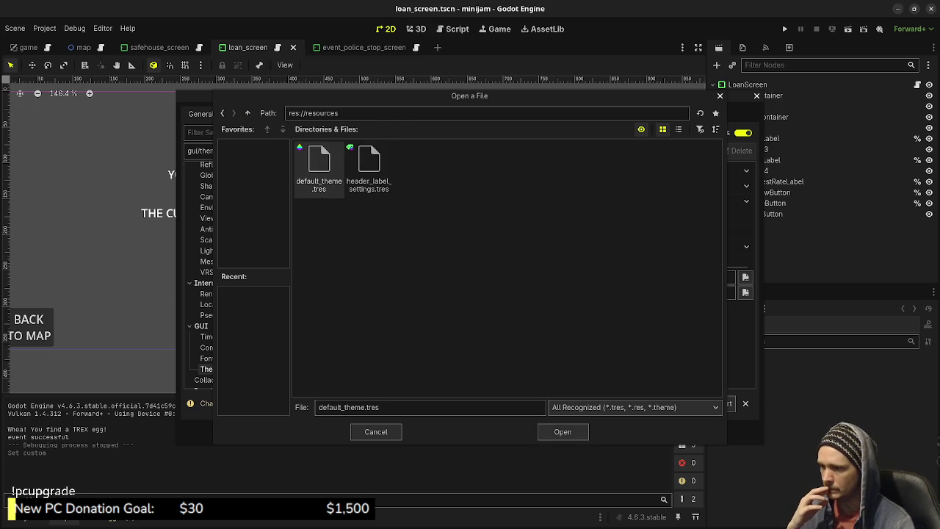
left_click(563, 432)
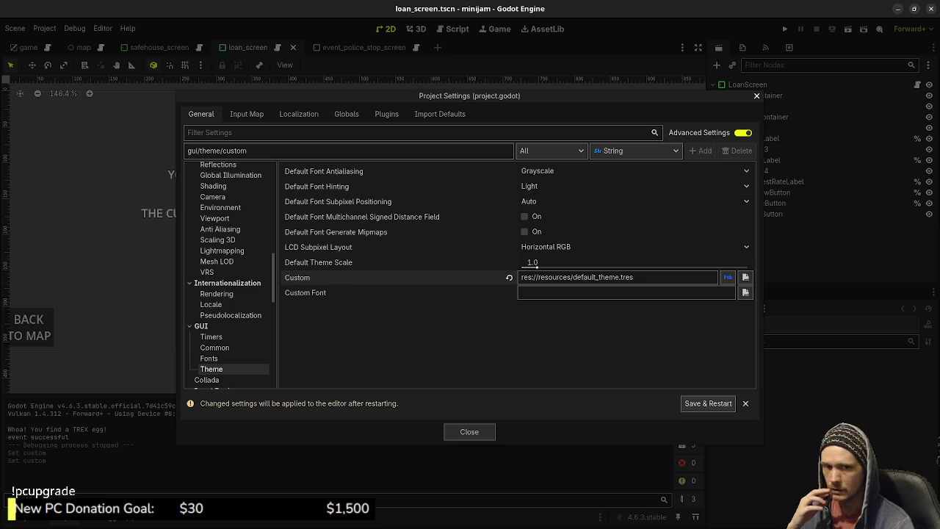
- Bring up the event_police_stop_screen scene and show its script, event_police_stop_screen.gd, in the script editor
key("alt+Tab")
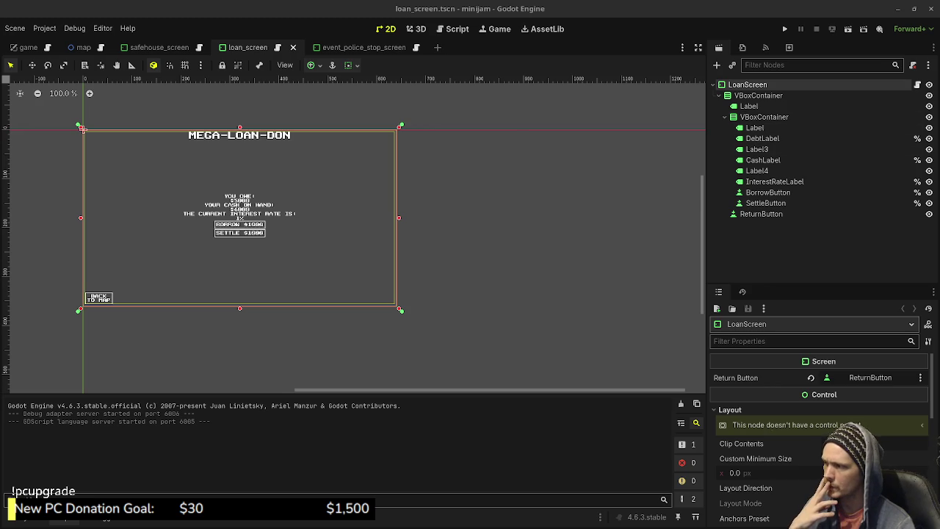
scroll(82, 128, "up", 5)
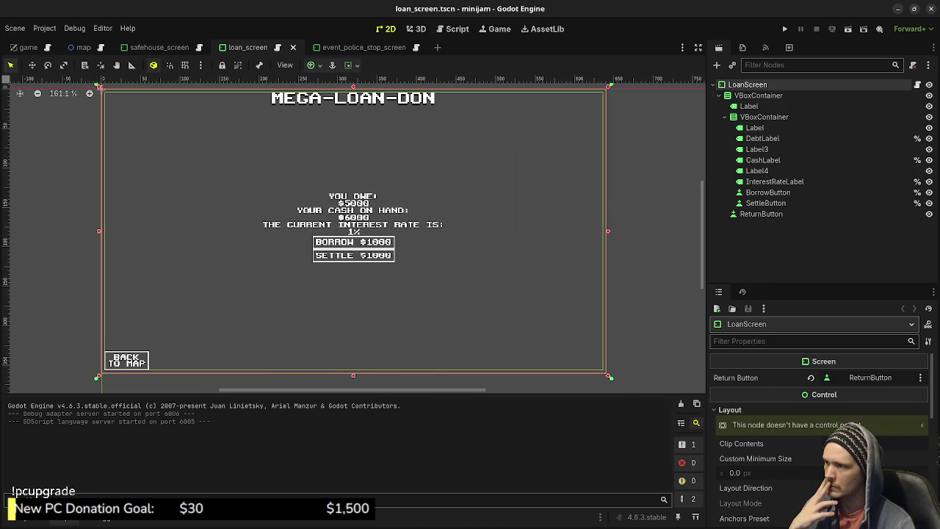
left_click(348, 47)
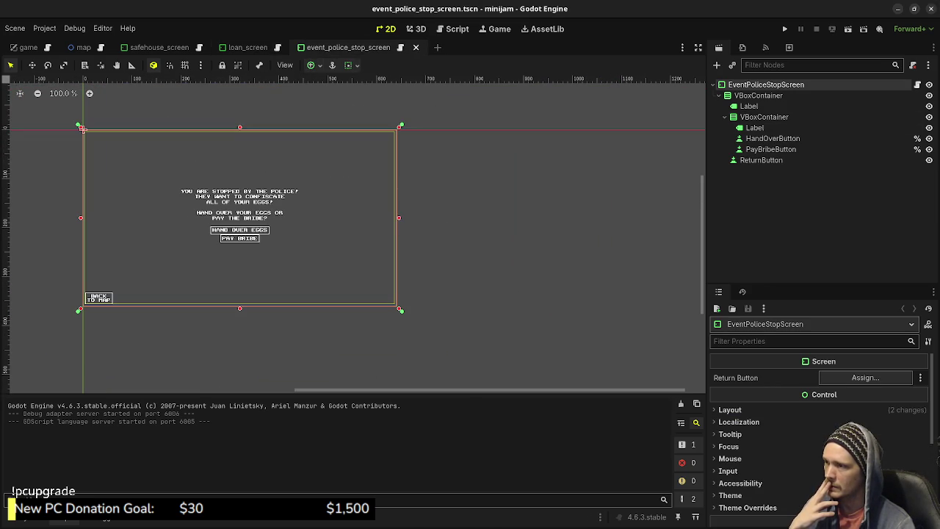
scroll(353, 235, "up", 3)
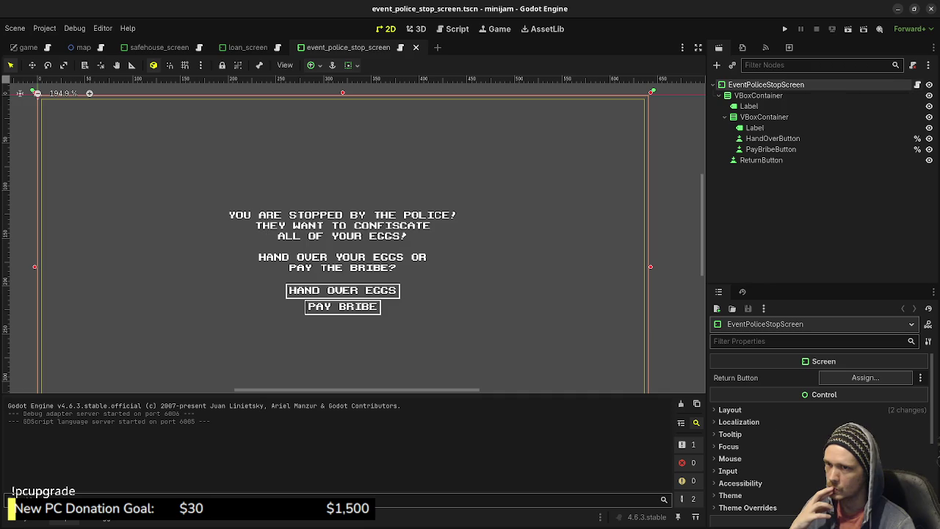
key("ctrl+F3")
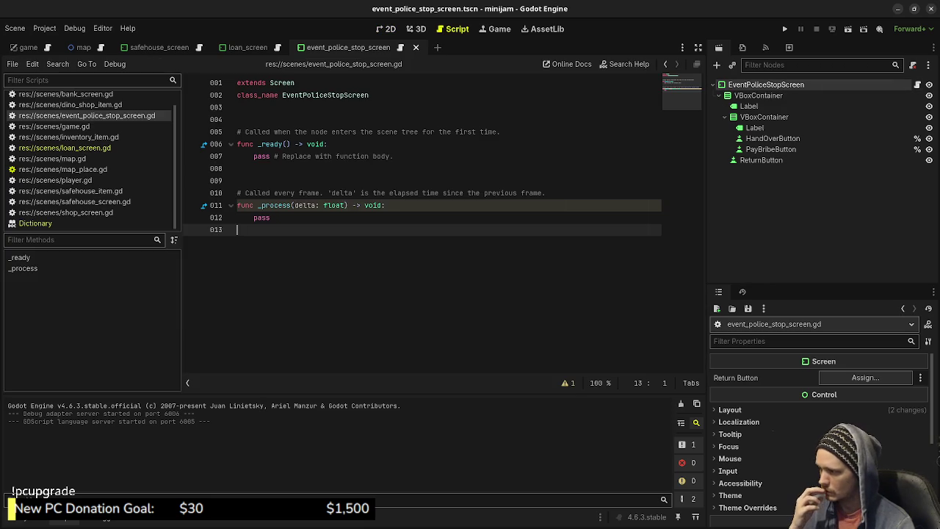
- Open loan_screen.gd from the FileSystem dock and read through its code for reference
left_click(38, 522)
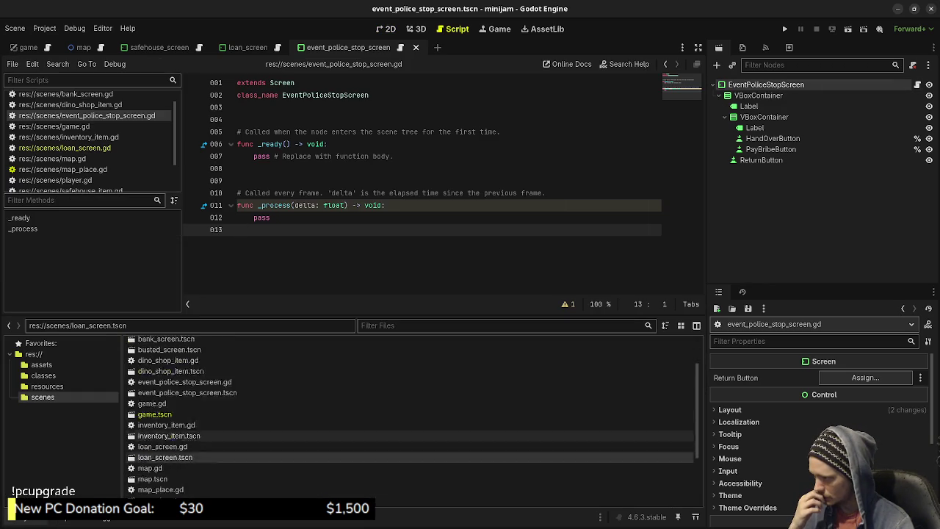
scroll(165, 457, "down", 2)
double_click(162, 404)
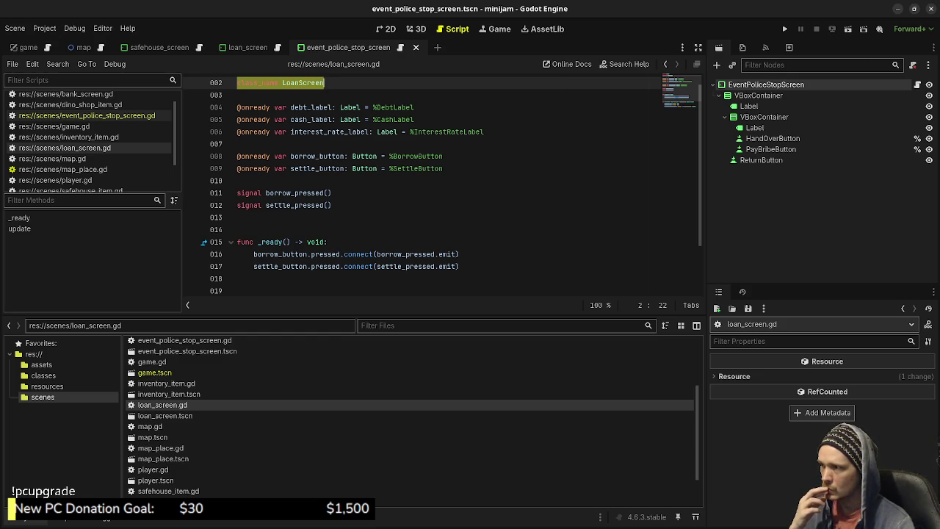
scroll(442, 179, "up", 1)
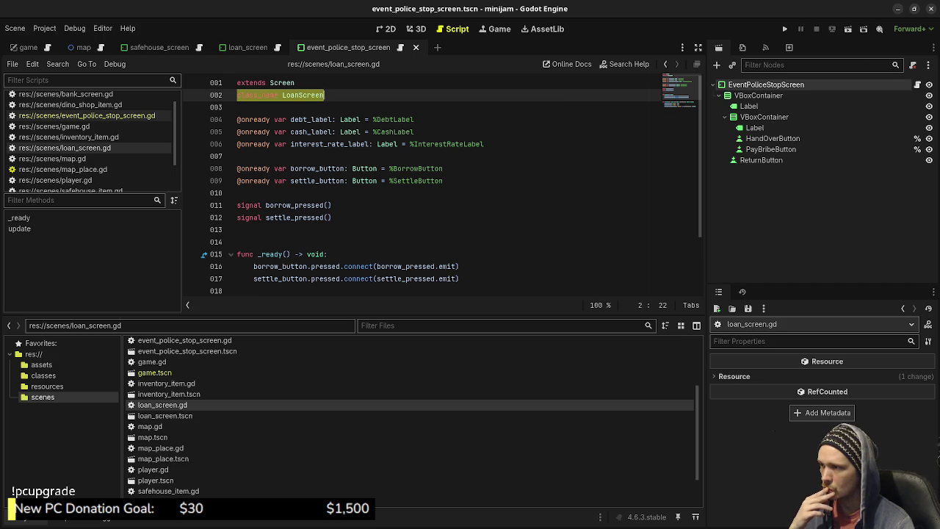
scroll(440, 188, "down", 2)
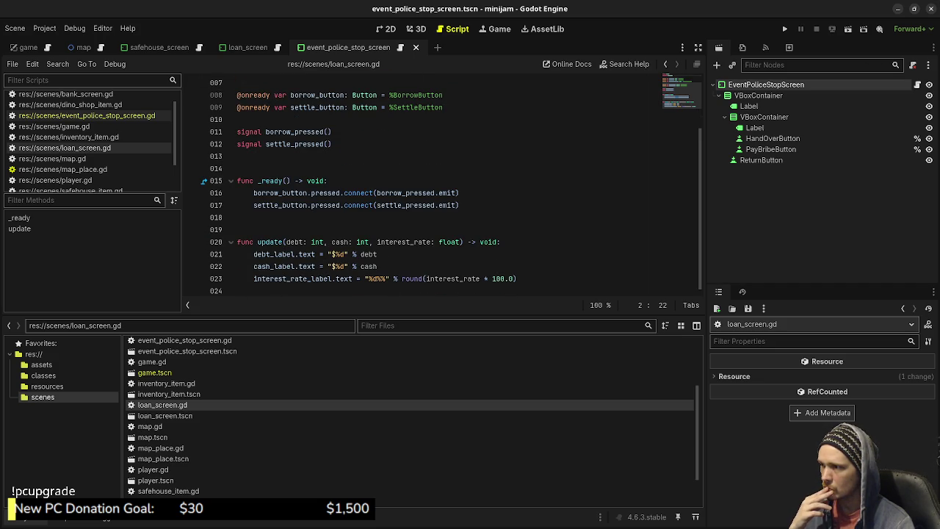
scroll(451, 185, "up", 2)
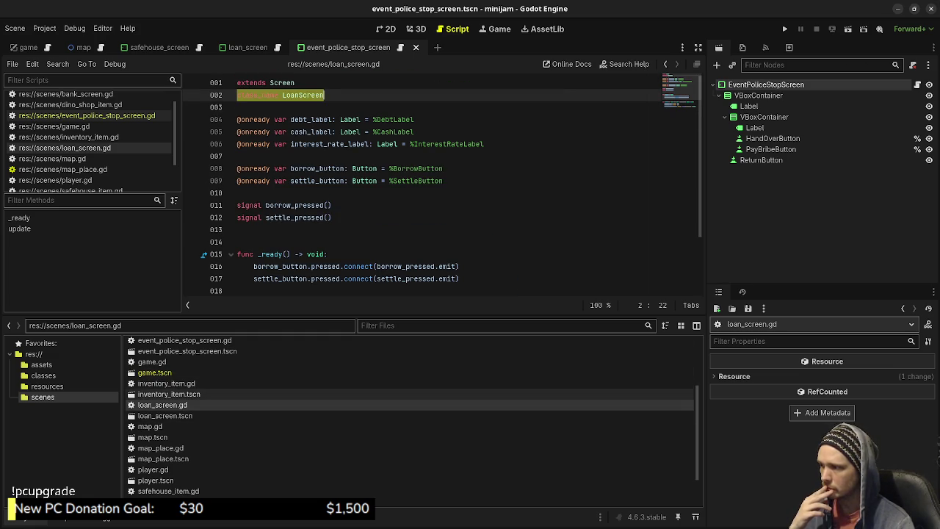
scroll(411, 394, "up", 2)
- Trim event_police_stop_screen.gd to its extends Screen and class_name lines, save, and open game.tscn
double_click(184, 403)
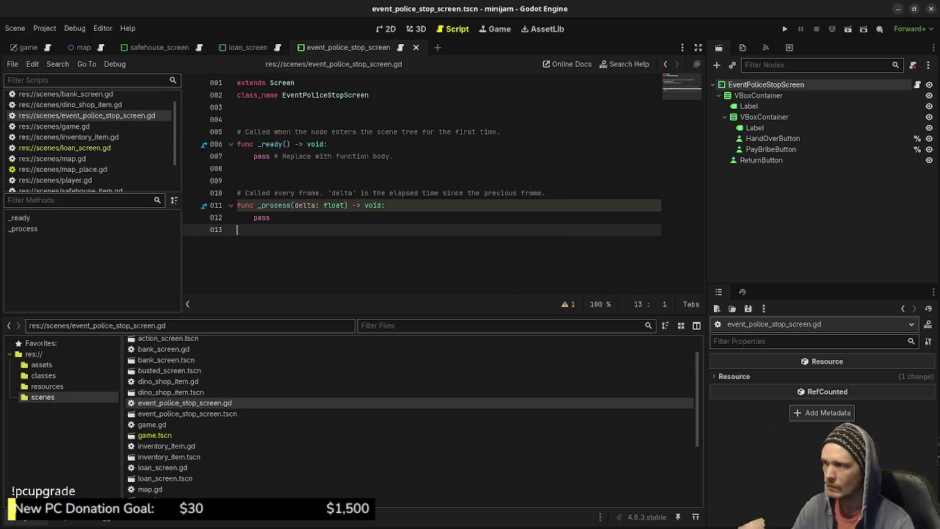
key("shift+Up")
key("shift+Up")
key("shift+Up")
key("BackSpace")
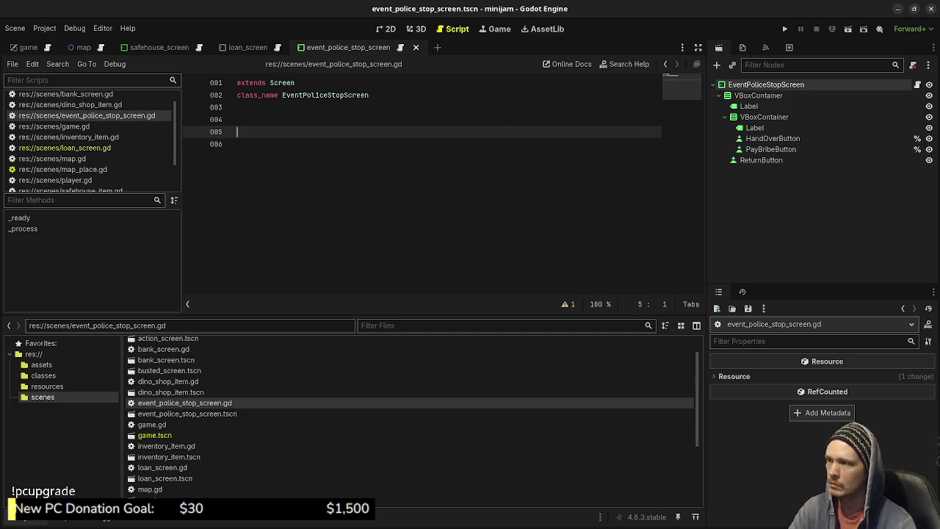
key("BackSpace")
key("BackSpace")
key("ctrl+s")
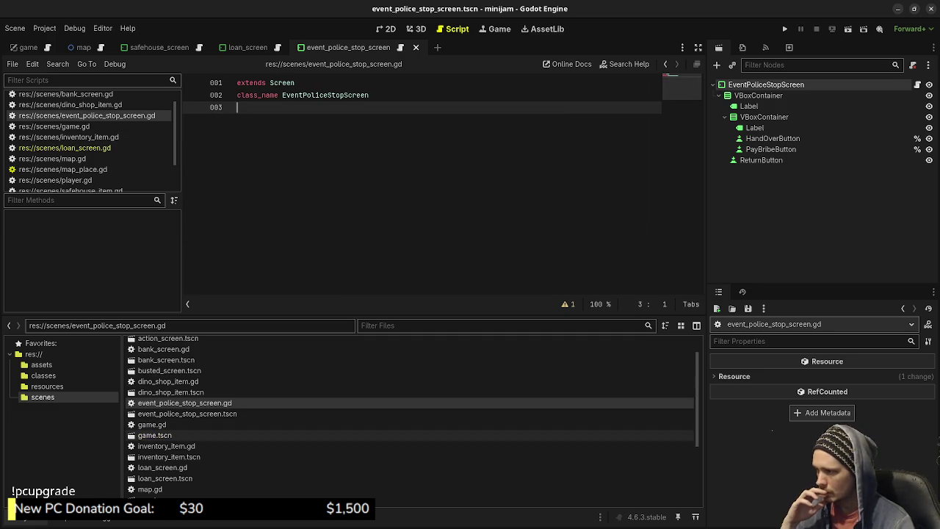
double_click(155, 435)
- Open loan_screen.gd and select its _ready function to reuse
scroll(411, 417, "down", 4)
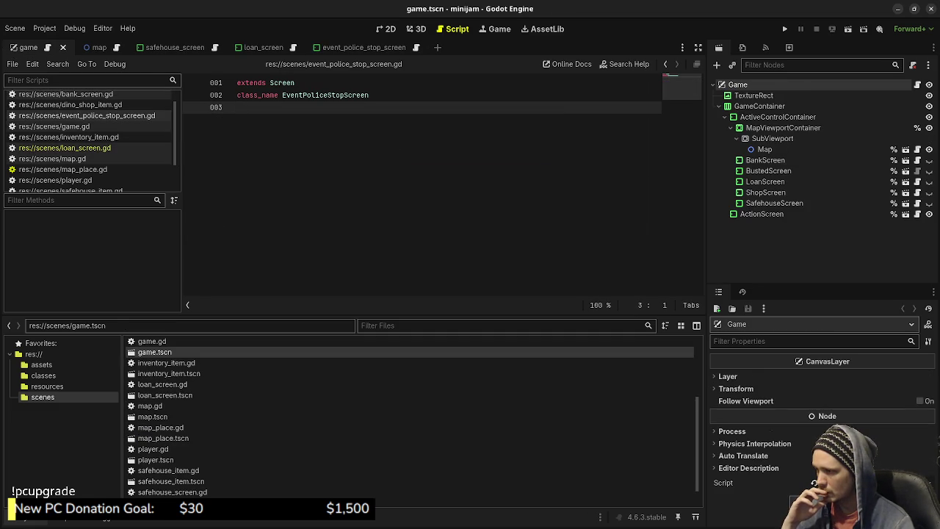
scroll(412, 417, "up", 3)
scroll(411, 417, "down", 4)
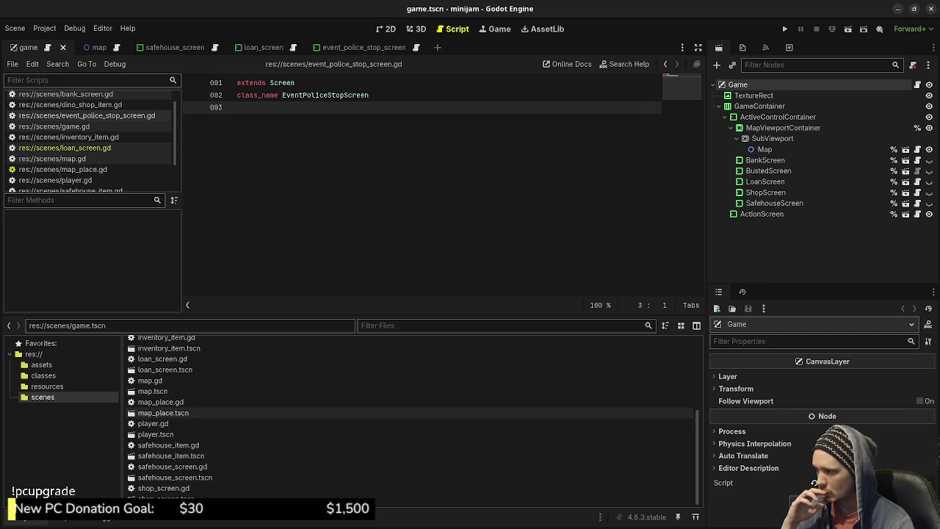
double_click(162, 358)
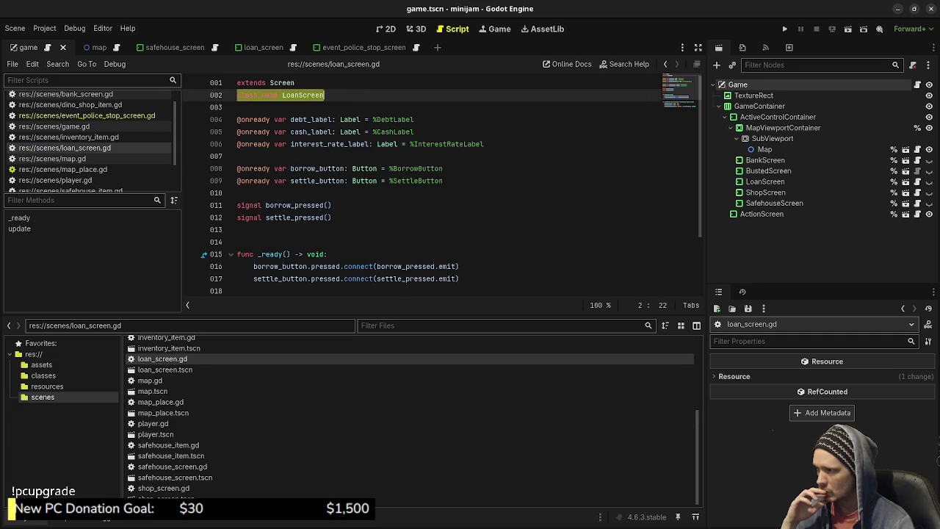
left_click(293, 193)
scroll(441, 184, "down", 2)
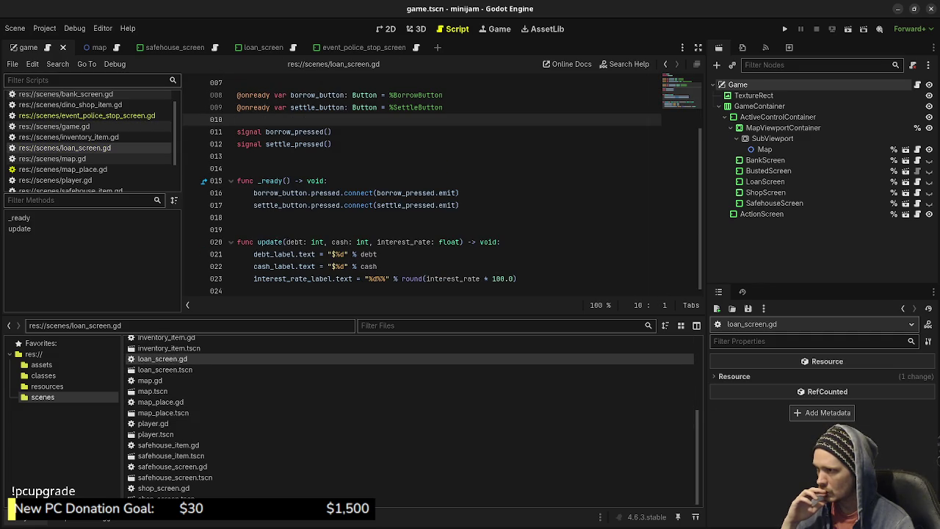
left_click_drag(459, 205, 237, 181)
key("ctrl+c")
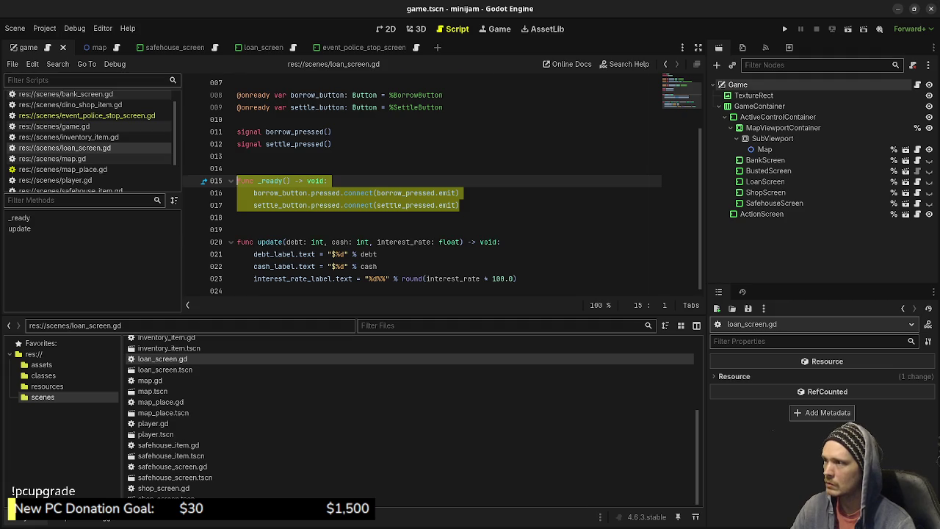
scroll(316, 266, "up", 2)
scroll(411, 367, "up", 3)
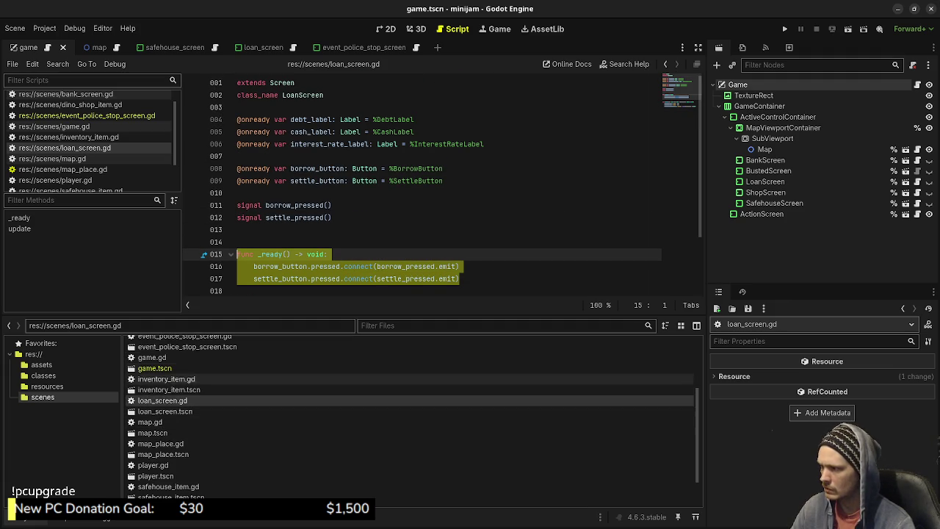
scroll(412, 411, "up", 2)
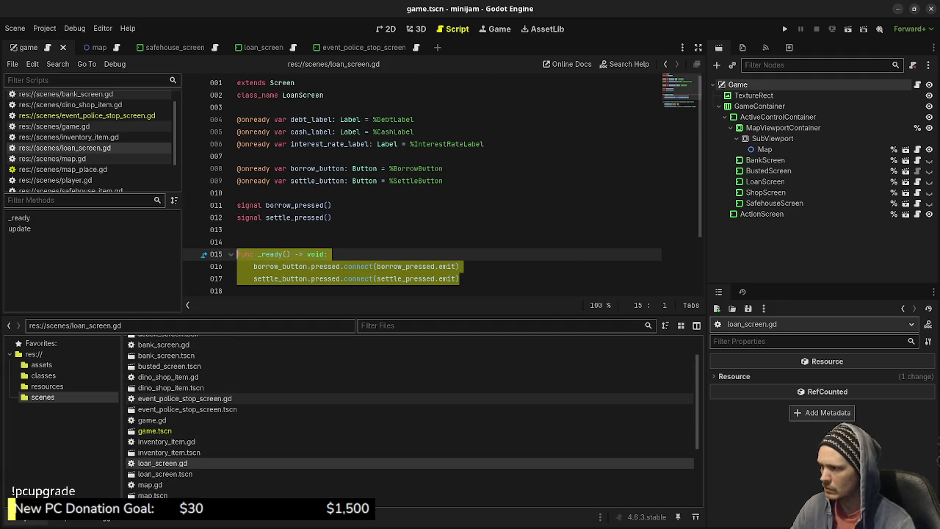
- Add blank lines after class_name in event_police_stop_screen.gd and return to its scene tab
double_click(184, 398)
key("Return")
key("Return")
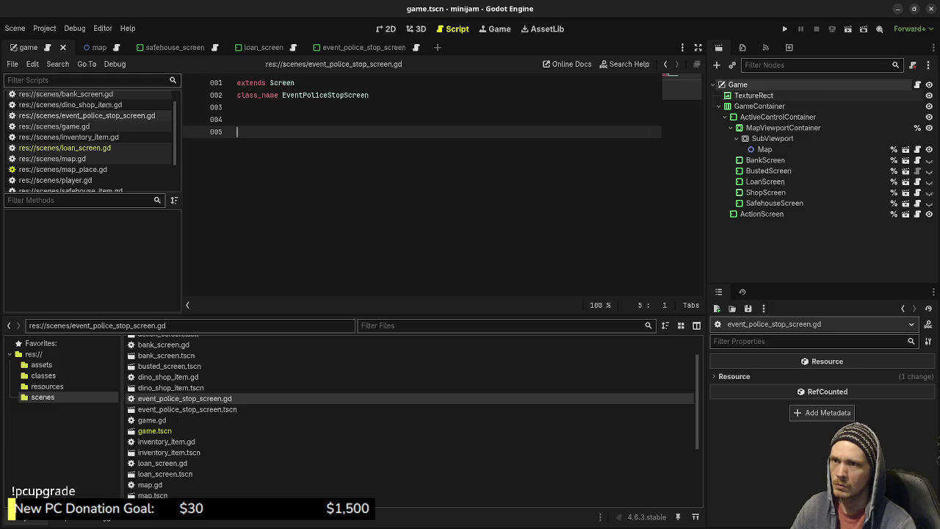
left_click(334, 48)
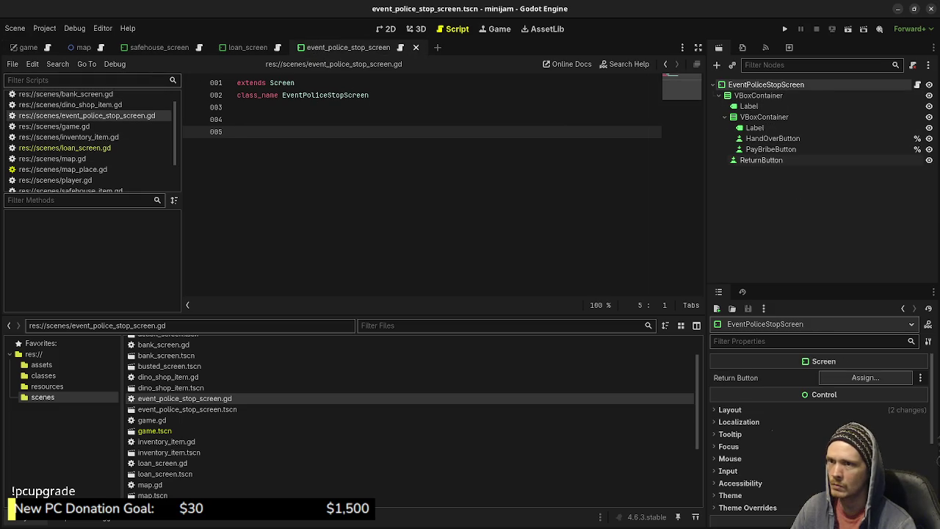
- Paste the copied _ready connection function into the police-stop script and save it
mouse_move(764, 138)
left_mouse_down()
mouse_move(771, 146)
mouse_move(350, 165)
left_mouse_up()
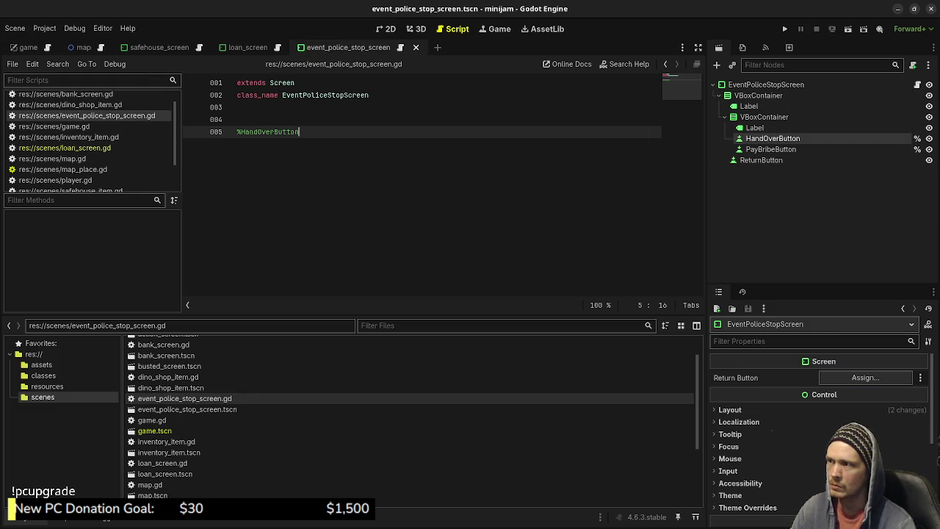
key("ctrl+z")
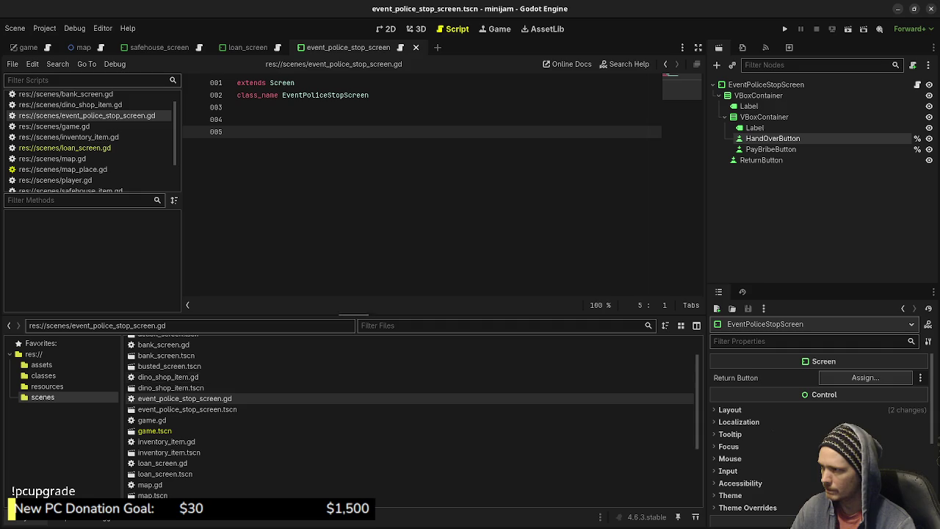
key("ctrl+v")
key("ctrl+s")
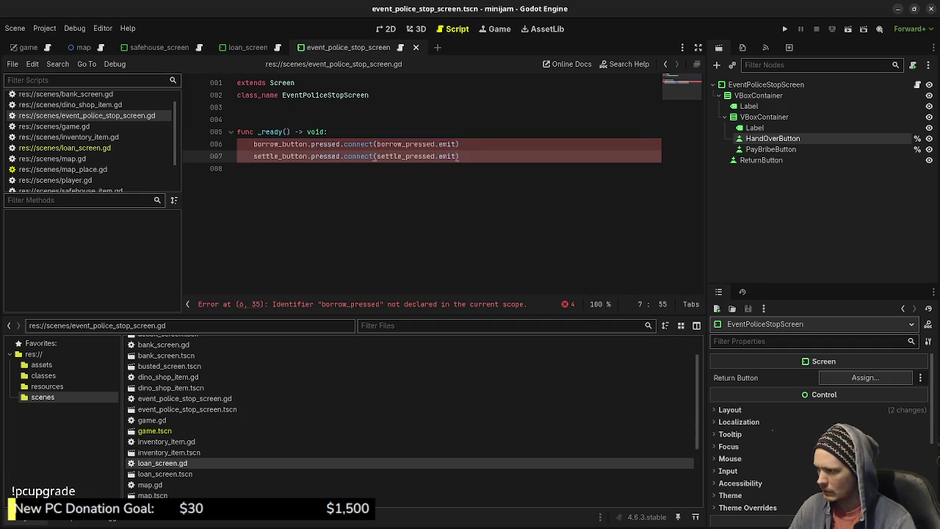
double_click(163, 462)
left_click(444, 180)
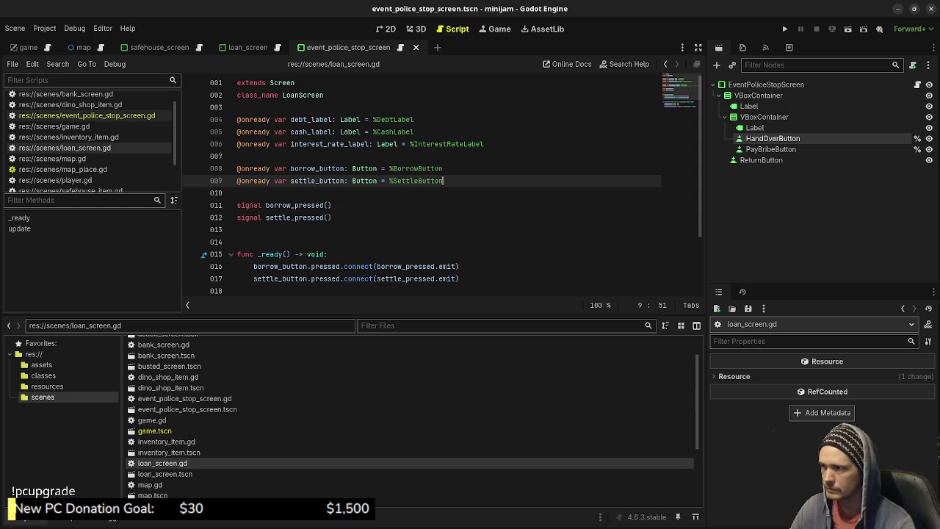
key("shift+Home")
key("shift+Up")
key("ctrl+c")
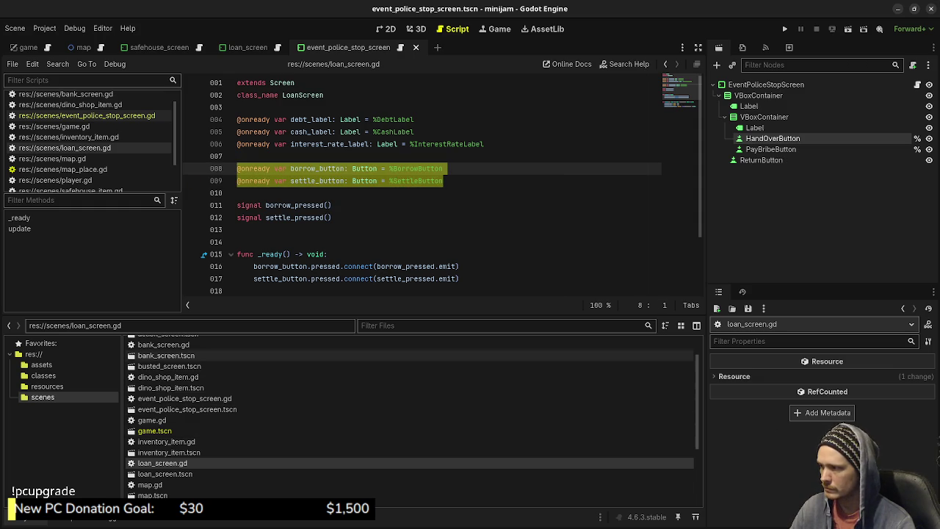
scroll(411, 418, "up", 2)
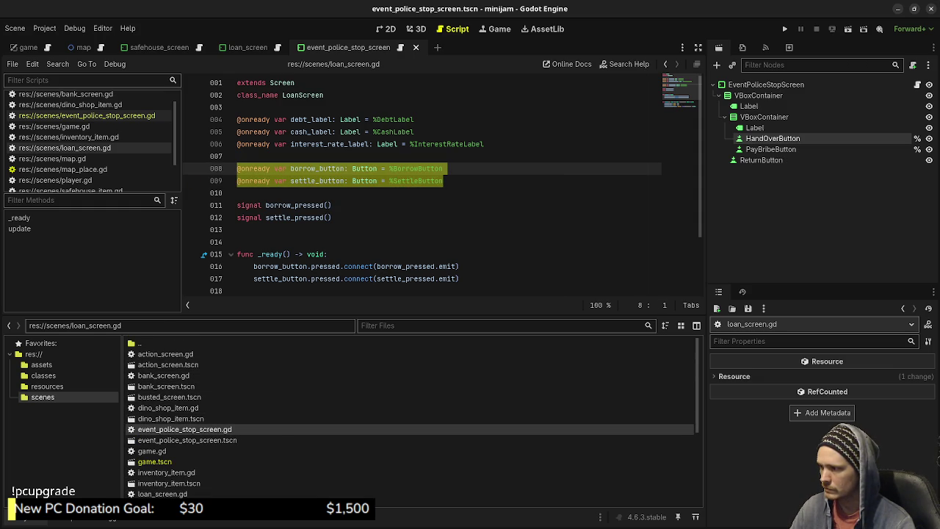
double_click(184, 429)
left_click(237, 106)
key("Return")
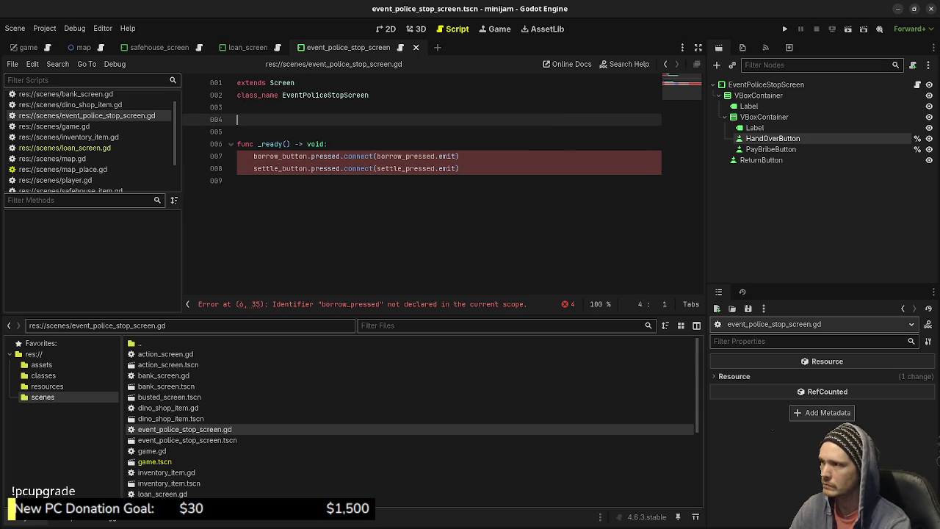
key("Return")
key("Up")
key("ctrl+v")
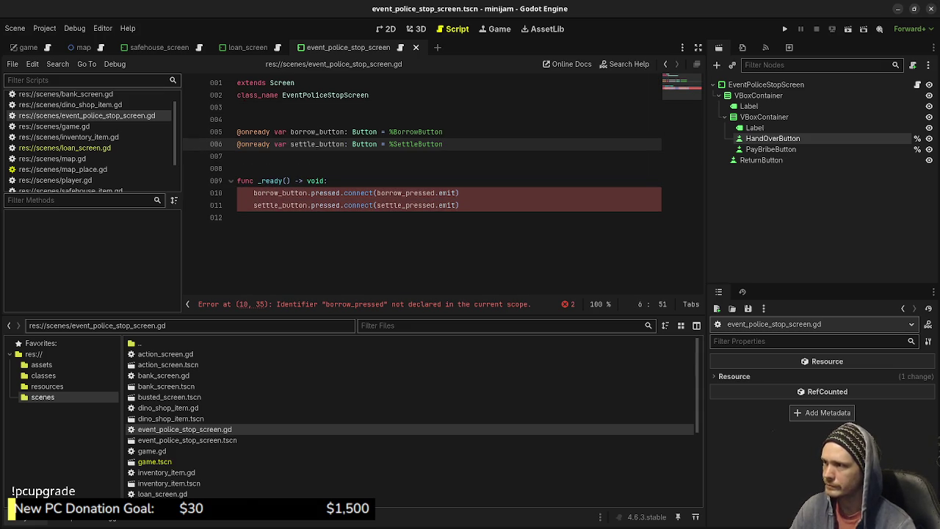
mouse_move(771, 138)
left_mouse_down()
mouse_move(625, 147)
mouse_move(624, 133)
left_mouse_up()
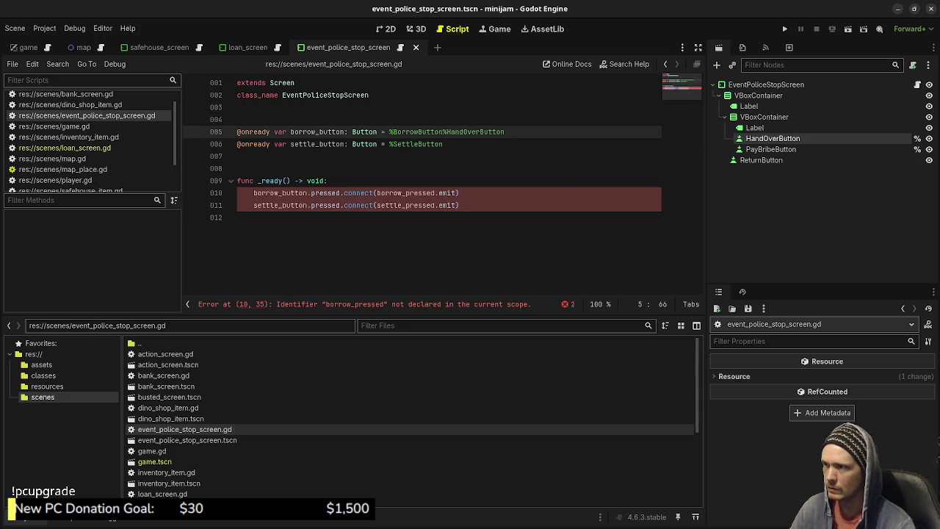
left_click(445, 132)
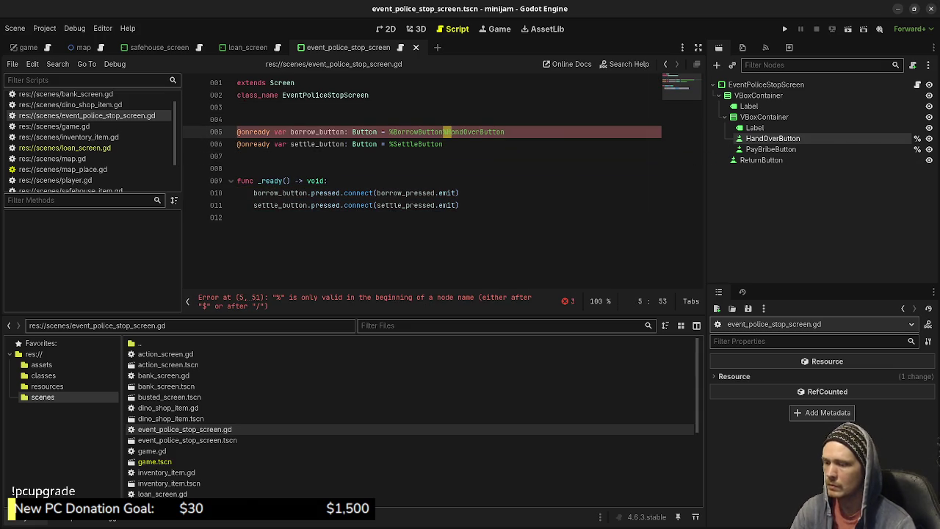
key("BackSpace")
key("BackSpace")
key("BackSpace")
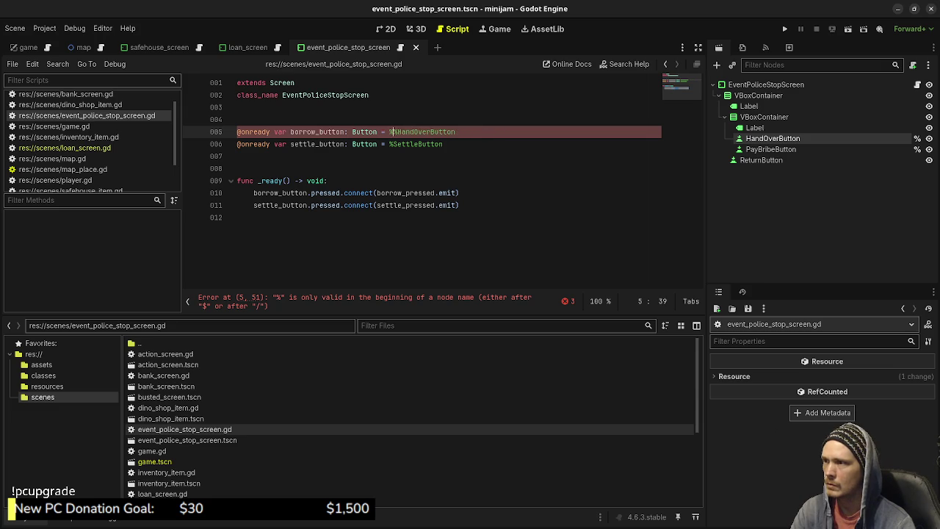
key("BackSpace")
key("Down")
key("shift+End")
key("Delete")
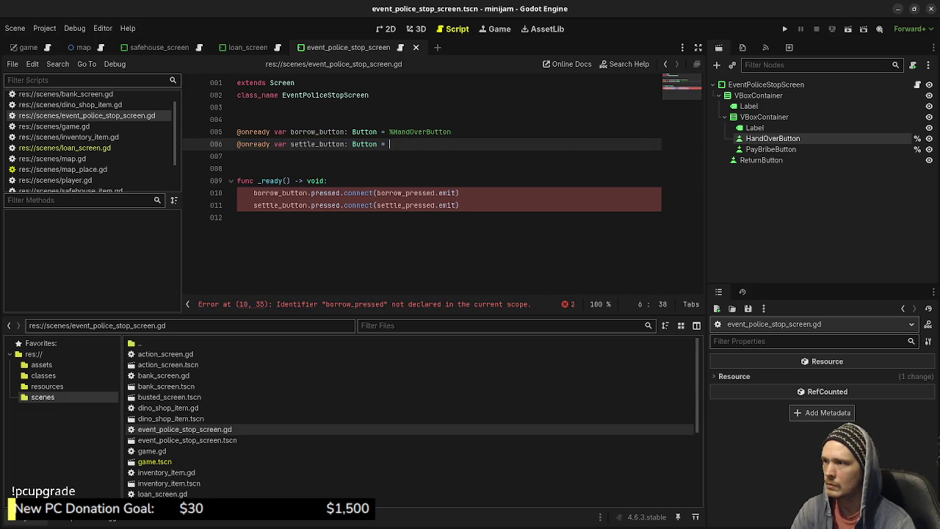
mouse_move(770, 149)
left_mouse_down()
mouse_move(631, 180)
mouse_move(412, 144)
left_mouse_up()
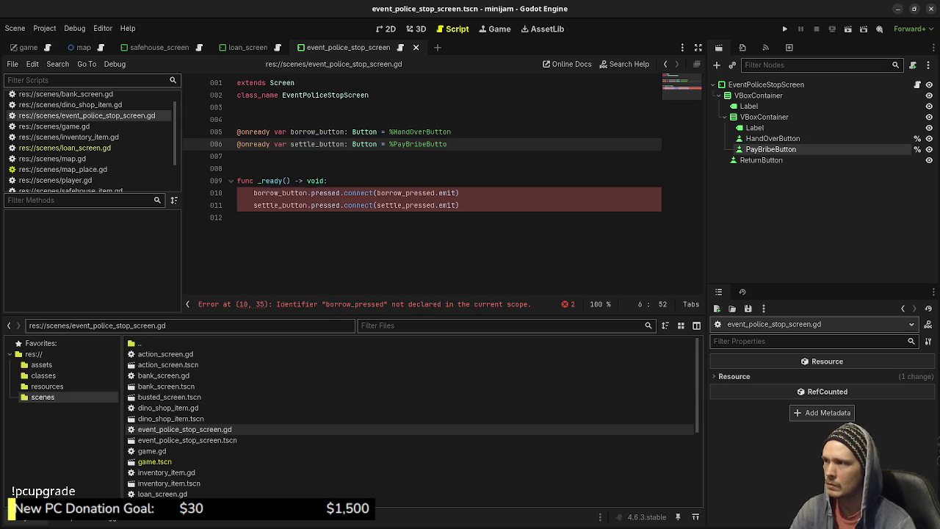
- Rename the variables to hand_over_button and pay_bribe_button
left_click(316, 132)
left_click_drag(290, 131, 318, 131)
type("hand_ov")
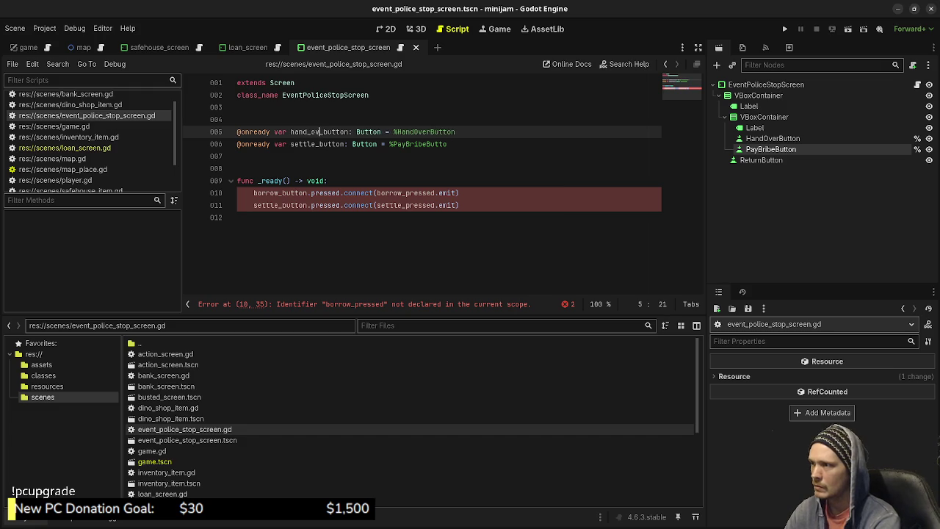
type("er")
left_click(320, 144)
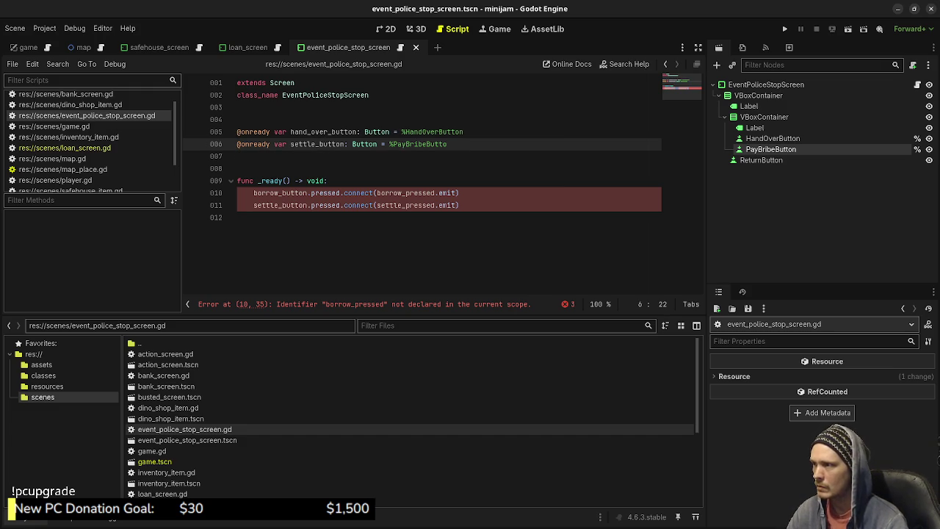
key("Left")
key("Left")
key("BackSpace")
key("BackSpace")
key("BackSpace")
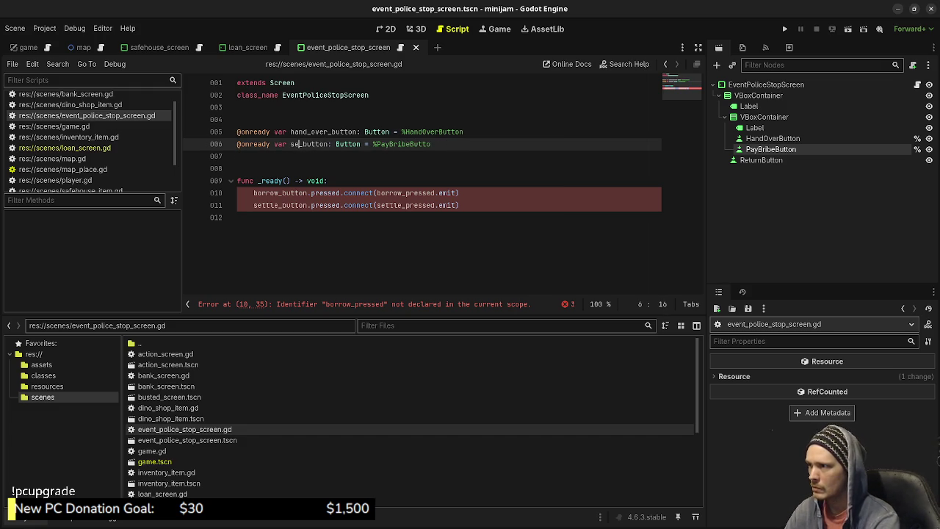
key("BackSpace")
key("BackSpace")
type("pay")
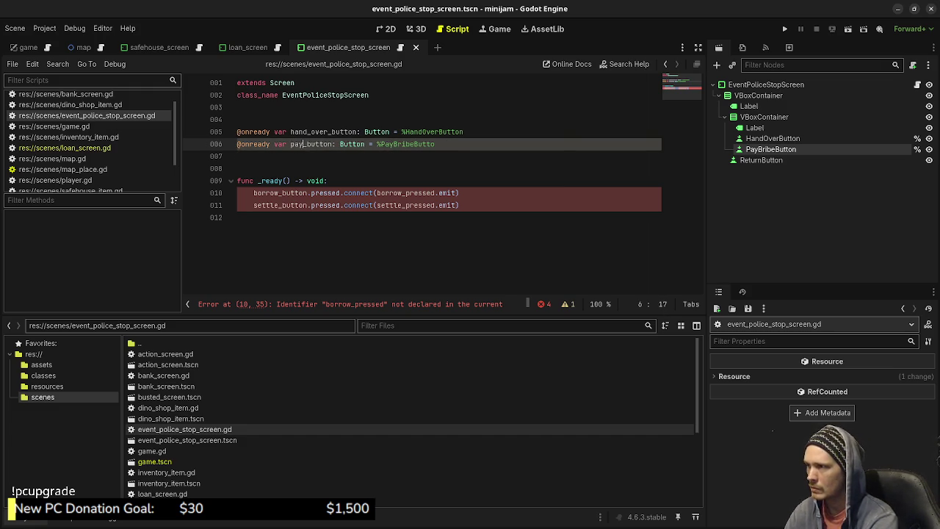
type("_bribe")
left_click(237, 156)
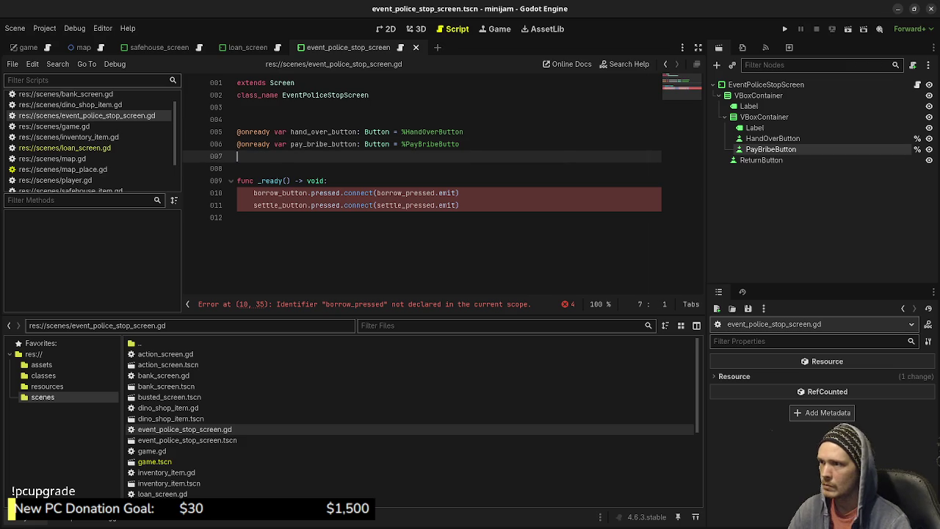
- Replace borrow_button and settle_button in _ready with hand_over_button and pay_bribe_button
double_click(323, 132)
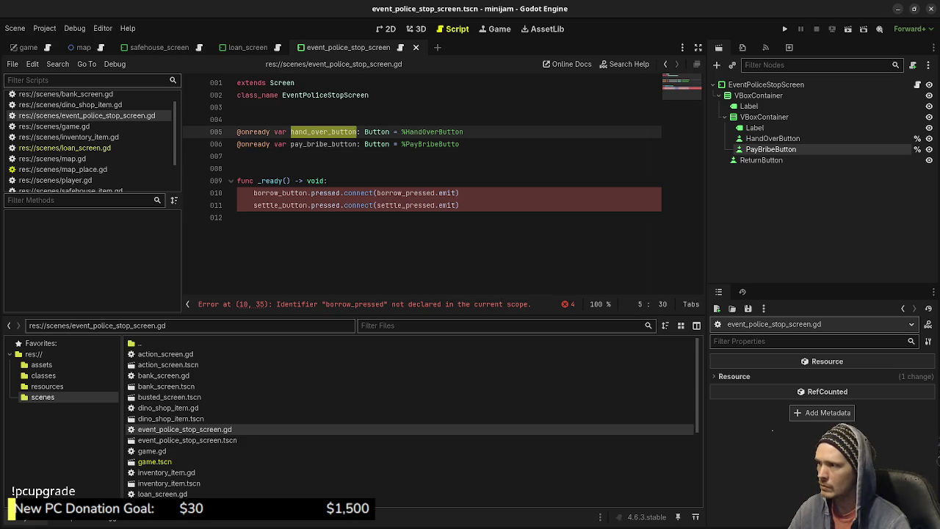
key("ctrl+c")
double_click(280, 192)
key("ctrl+v")
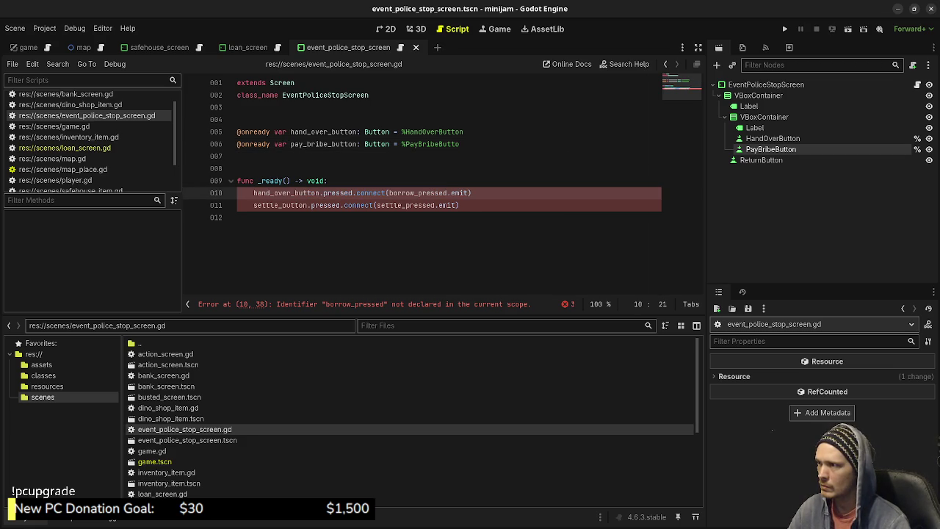
double_click(323, 144)
key("ctrl+c")
double_click(279, 205)
key("ctrl+v")
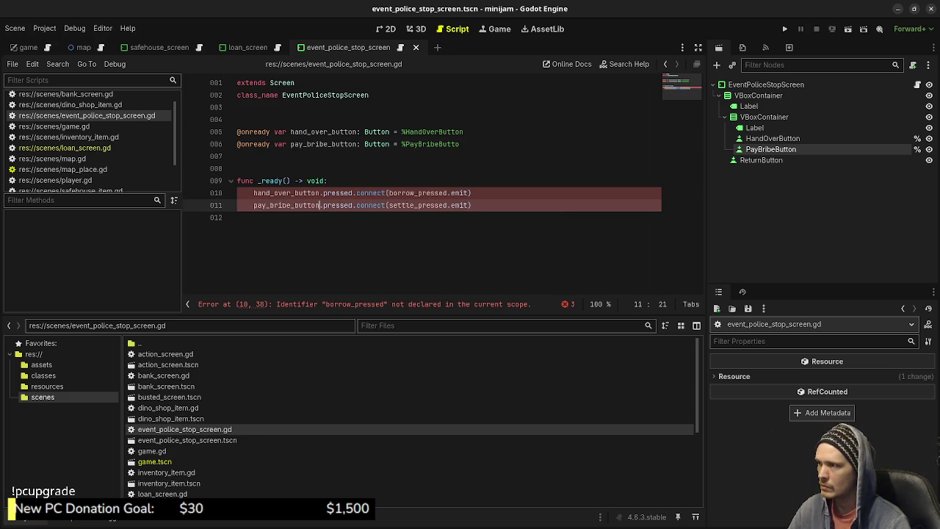
- Copy the two signal declarations from loan_screen.gd into the police-stop script above _ready
double_click(162, 493)
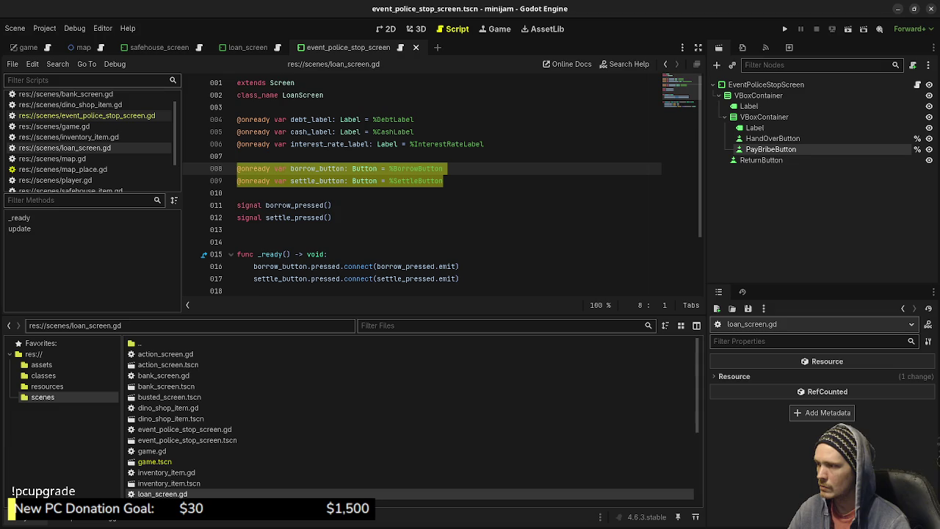
left_click(332, 217)
key("shift+Home")
key("shift+Up")
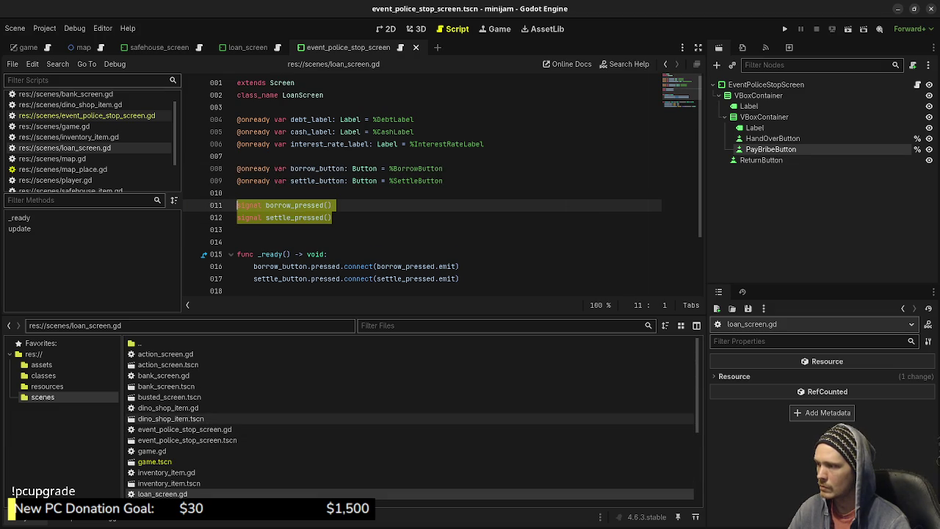
double_click(184, 429)
left_click(242, 156)
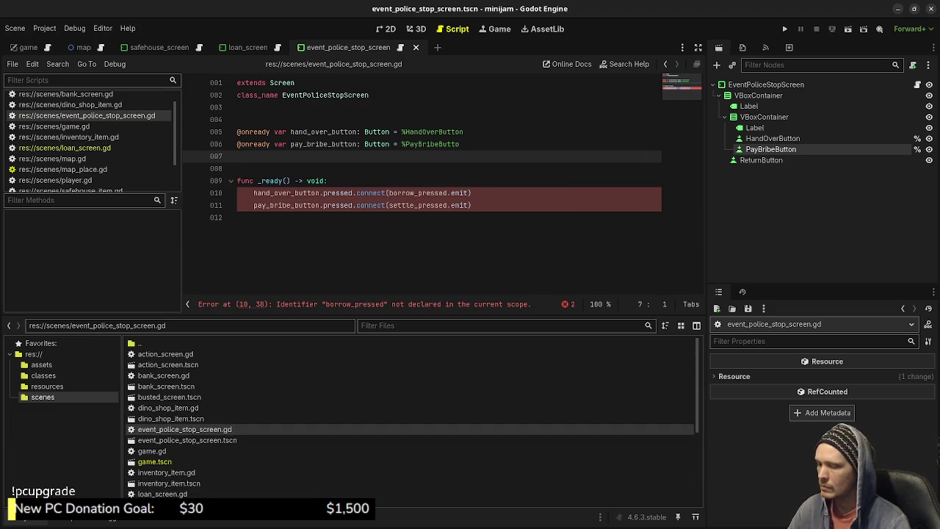
key("Return")
key("ctrl+v")
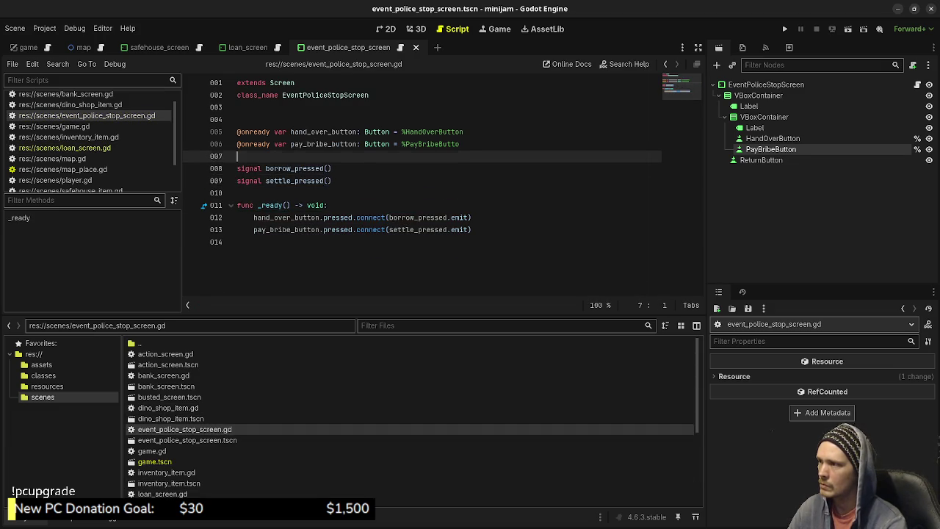
key("Return")
key("Return")
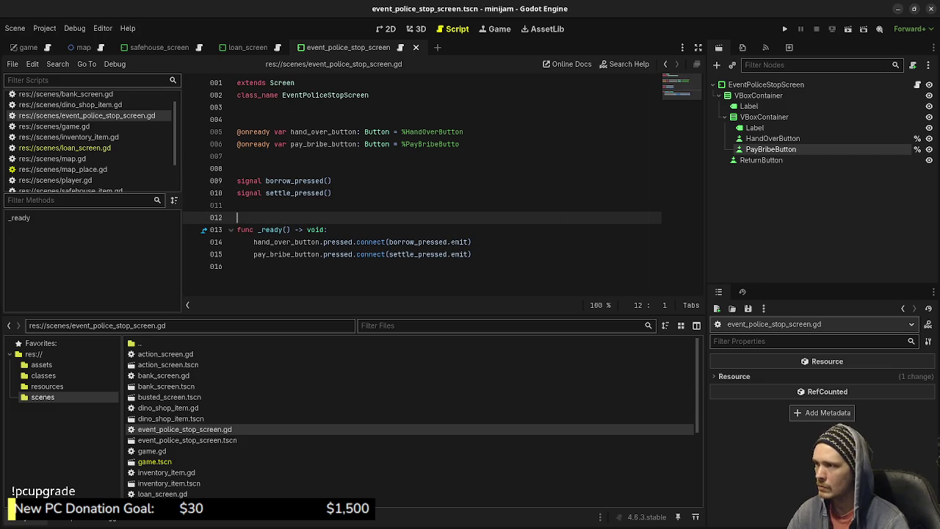
- Rename the pasted signals to hand_over_pressed and pay_bribe_pressed
left_click(287, 181)
key("Delete")
key("BackSpace")
key("BackSpace")
key("BackSpace")
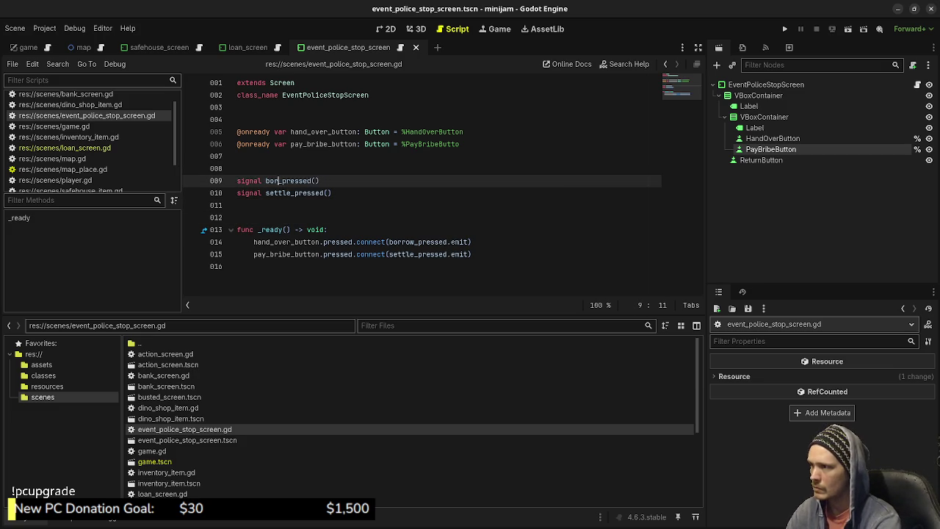
type("hand_over")
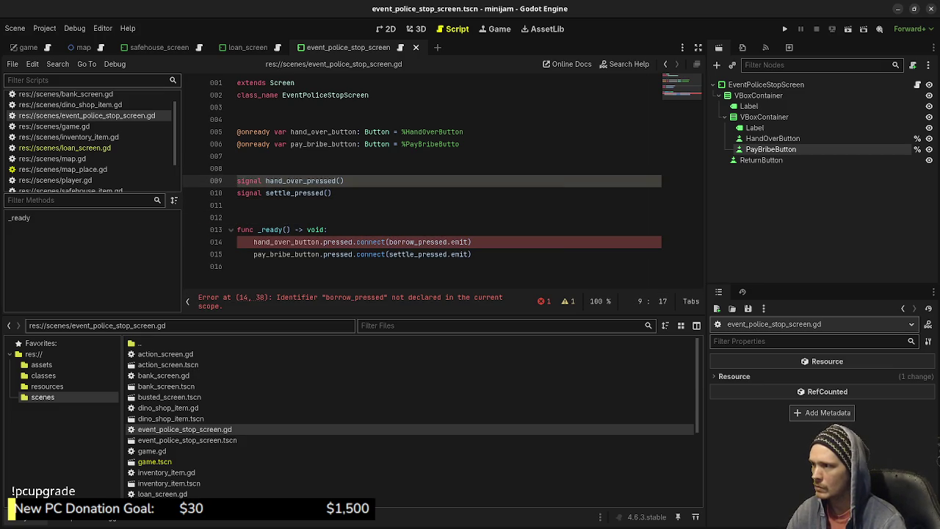
left_click(290, 192)
key("BackSpace")
key("BackSpace")
key("BackSpace")
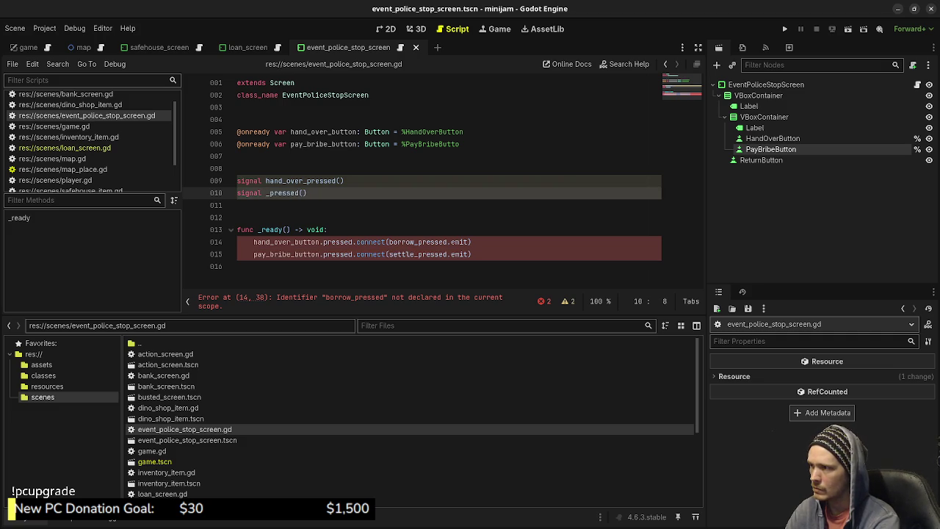
type("pay_bri")
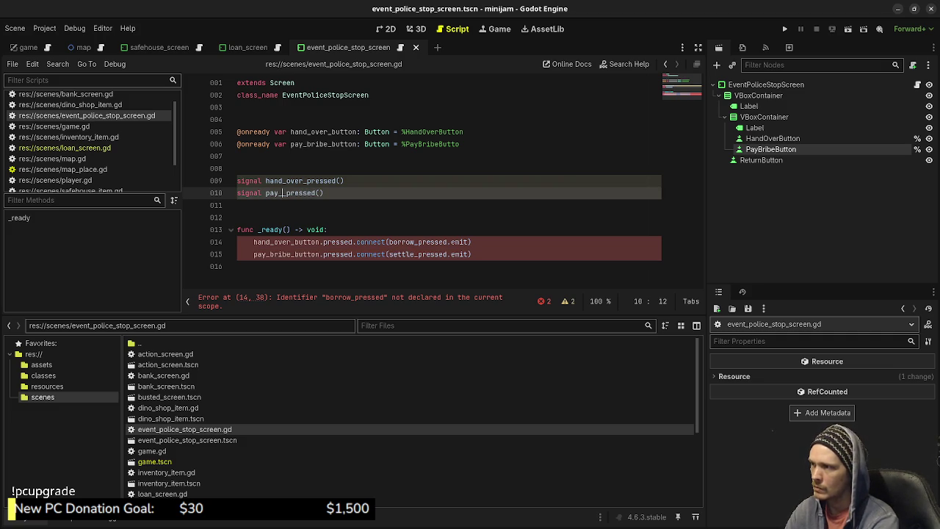
type("be_")
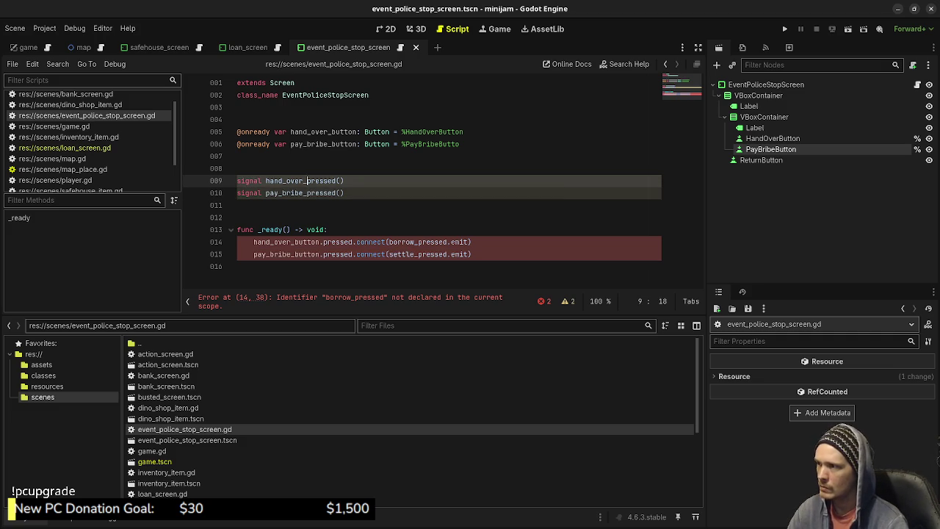
- Make _ready emit hand_over_pressed and pay_bribe_pressed instead of borrow_pressed and settle_pressed, then save
double_click(301, 180)
double_click(411, 242)
key("ctrl+v")
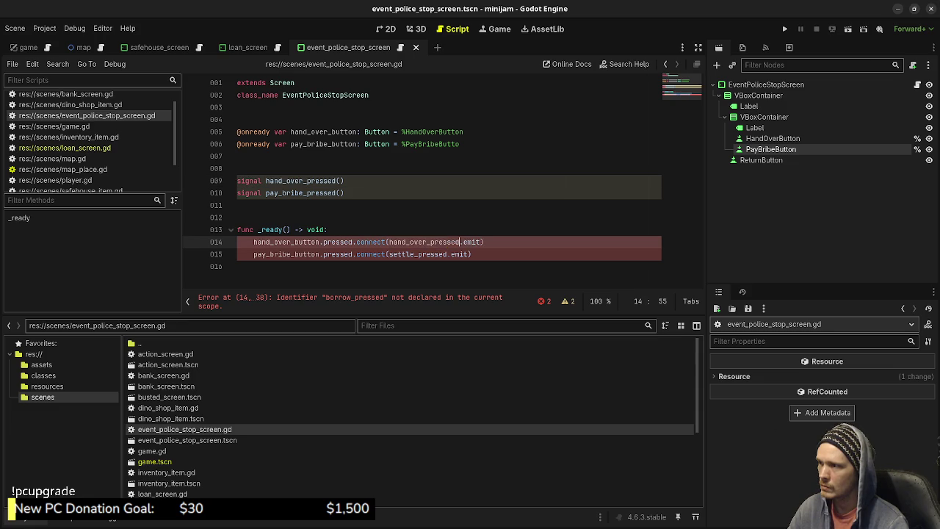
double_click(301, 193)
double_click(407, 254)
key("ctrl+v")
key("ctrl+s")
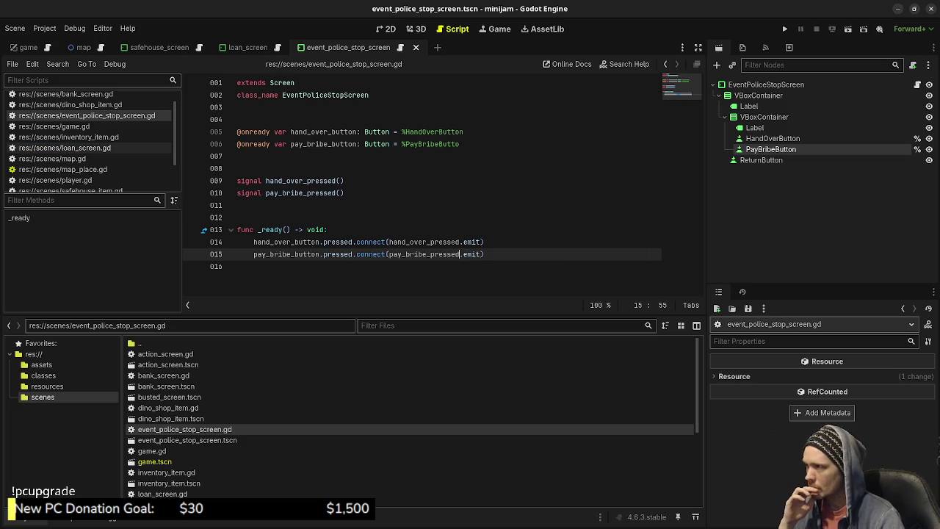
- In game.gd, jump from the hide_game(loan_screen) call on line 230 to hide_game's definition
scroll(88, 148, "down", 2)
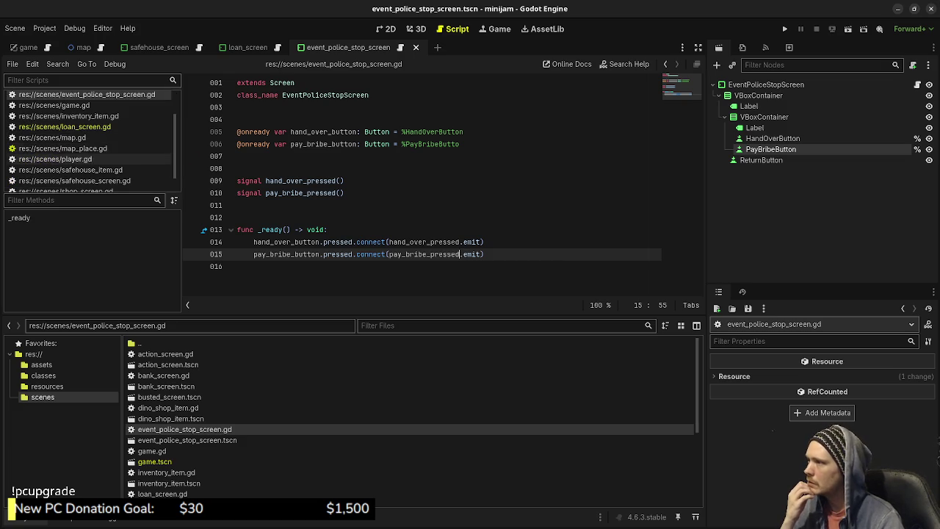
scroll(88, 147, "up", 2)
left_click(55, 140)
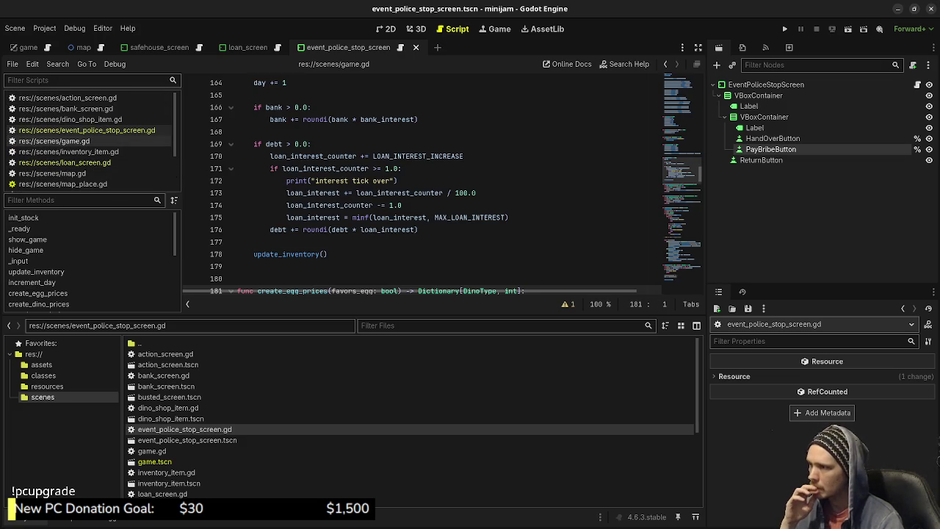
scroll(422, 183, "up", 6)
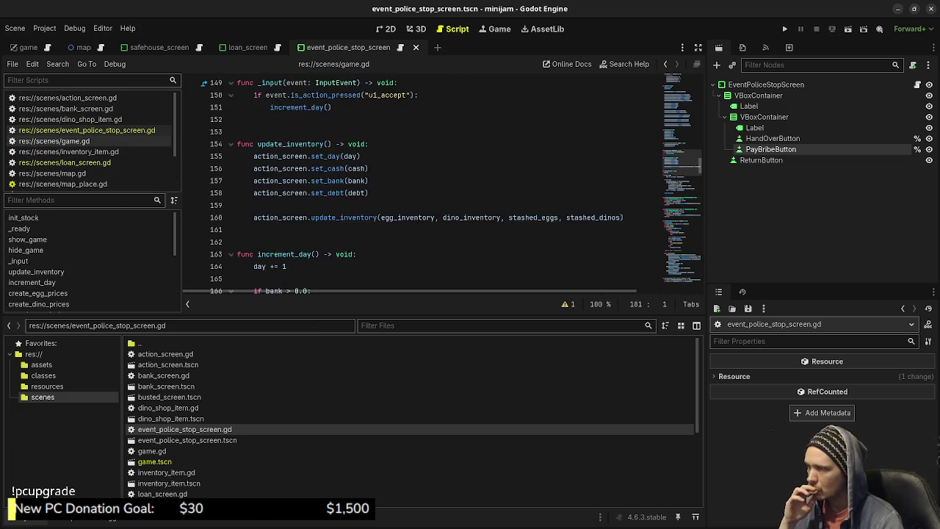
scroll(422, 184, "down", 12)
scroll(422, 183, "down", 11)
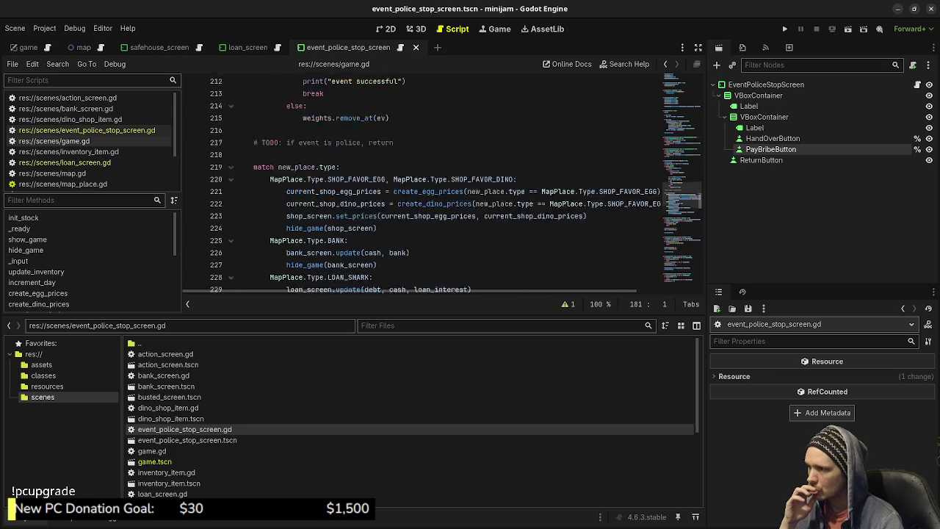
scroll(441, 184, "up", 1)
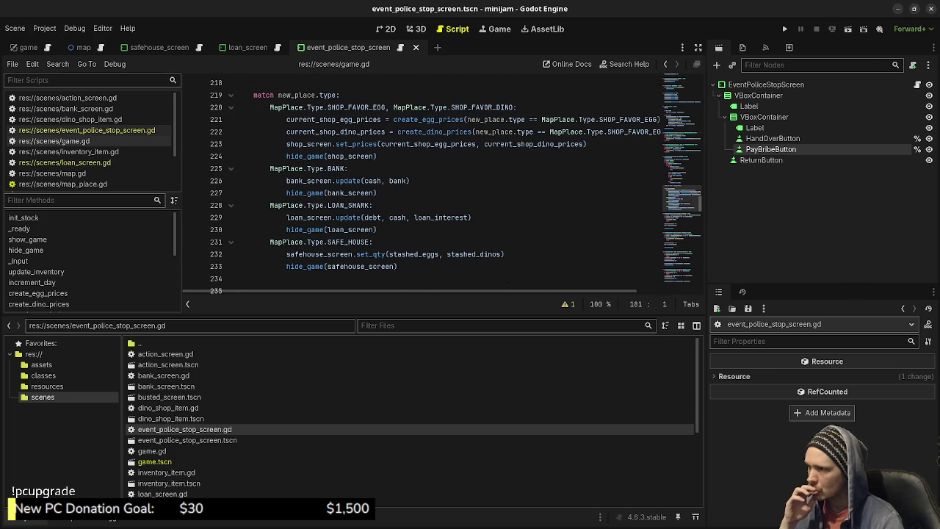
double_click(308, 229)
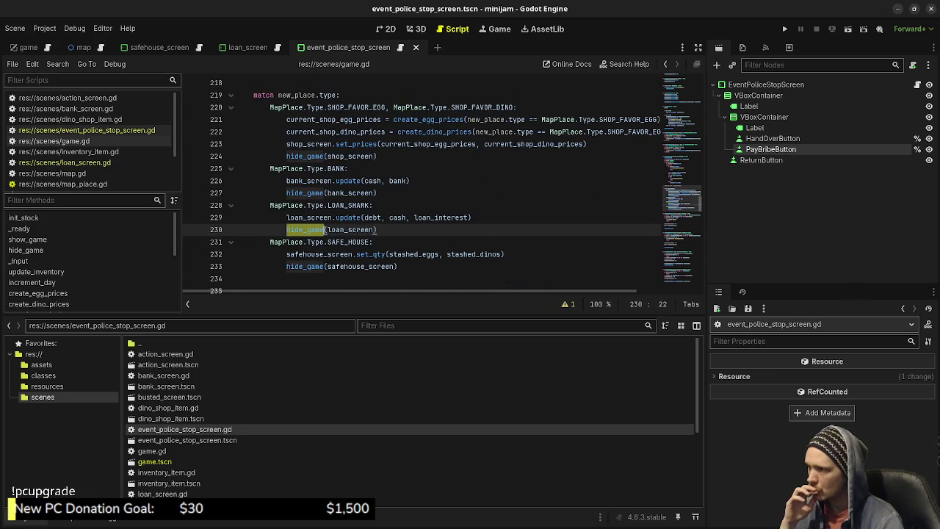
left_click(371, 230)
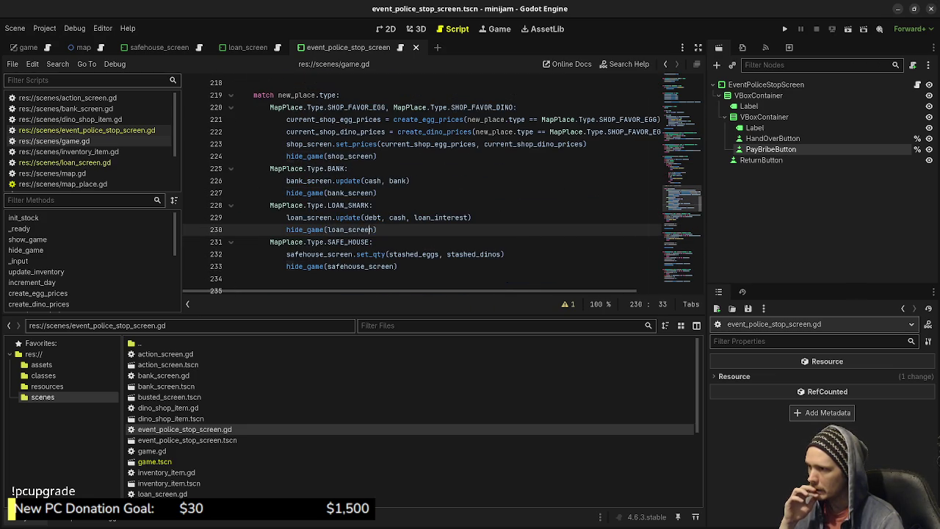
mouse_move(323, 229)
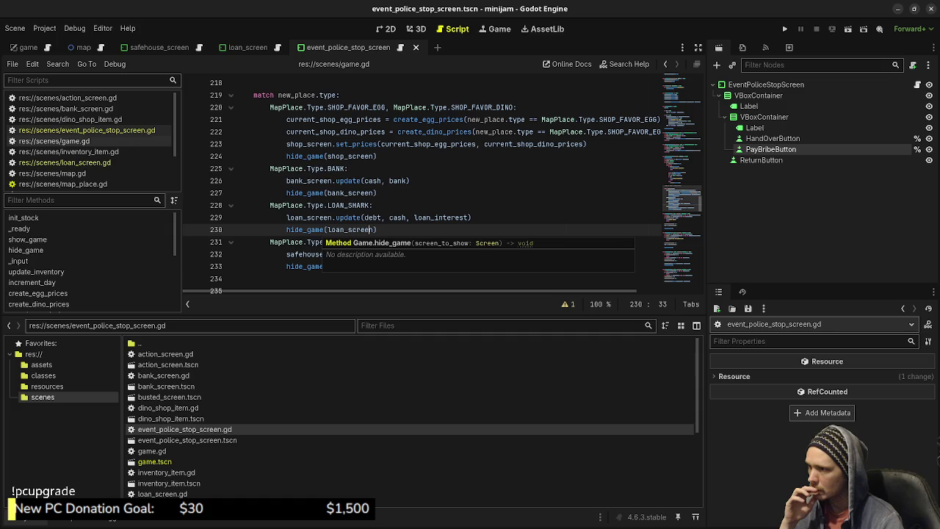
left_click(308, 229, "ctrl")
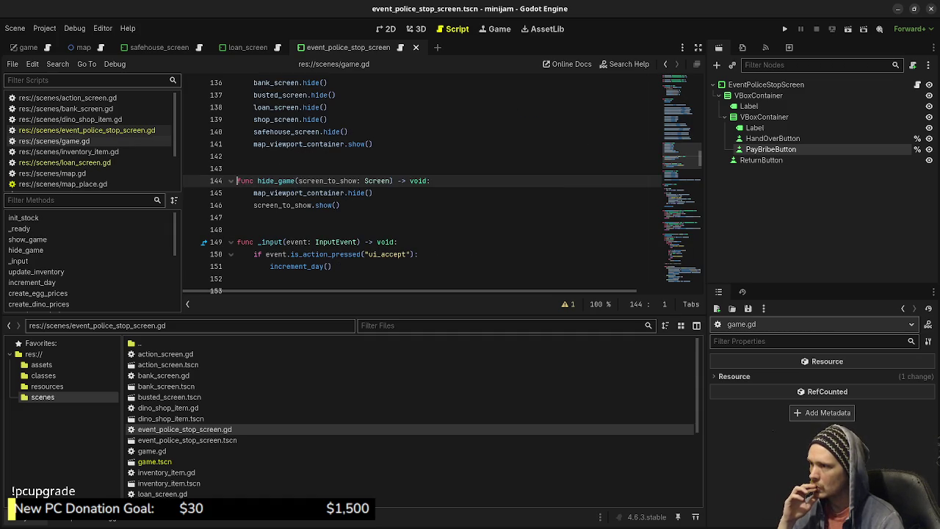
- Check loan_screen.gd, return to game.gd line 70, and switch to the game scene
mouse_move(308, 193)
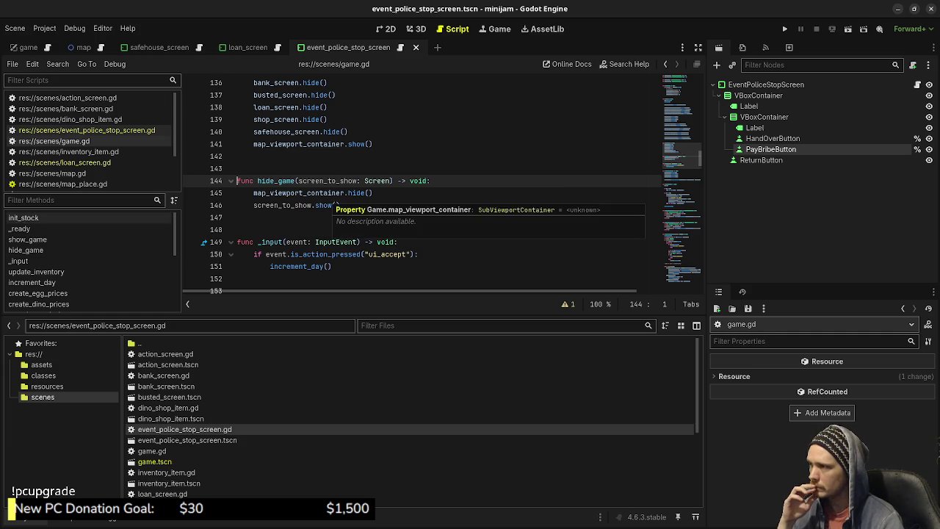
left_click(65, 163)
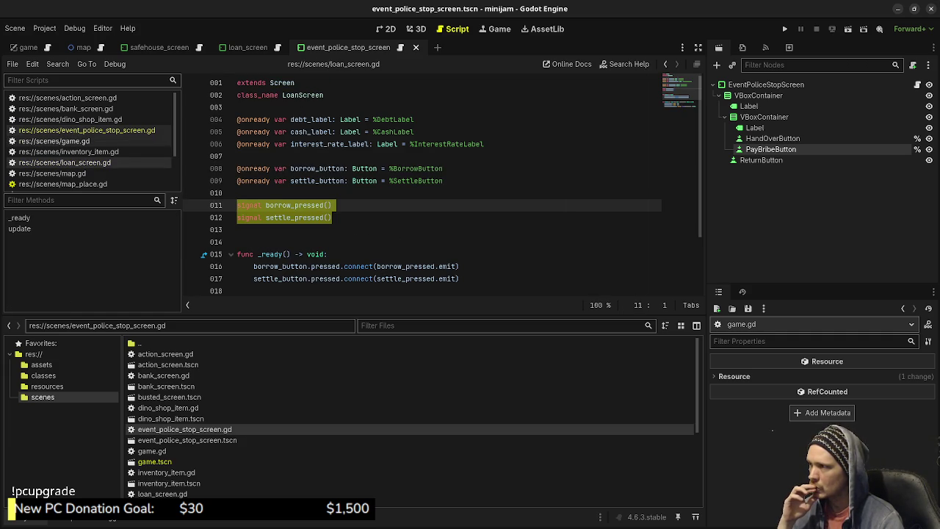
left_click(87, 130)
left_click(55, 141)
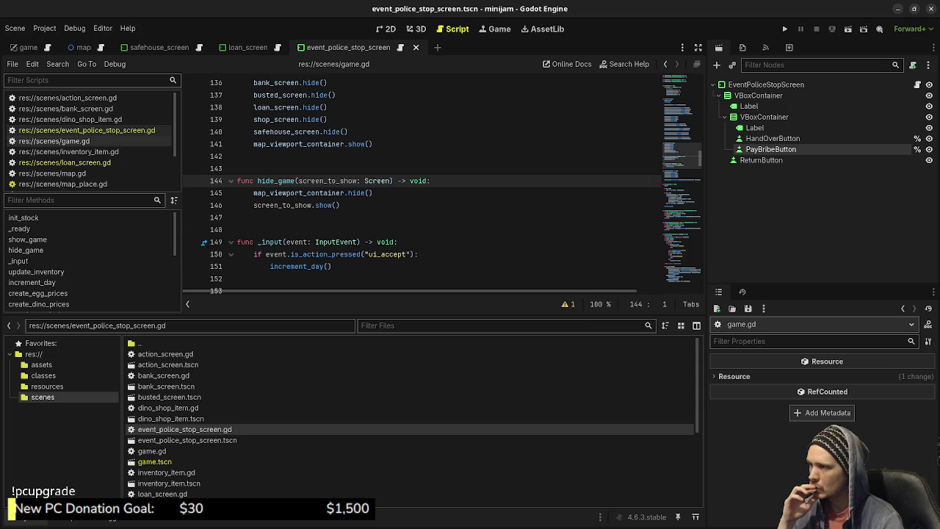
scroll(422, 184, "down", 2)
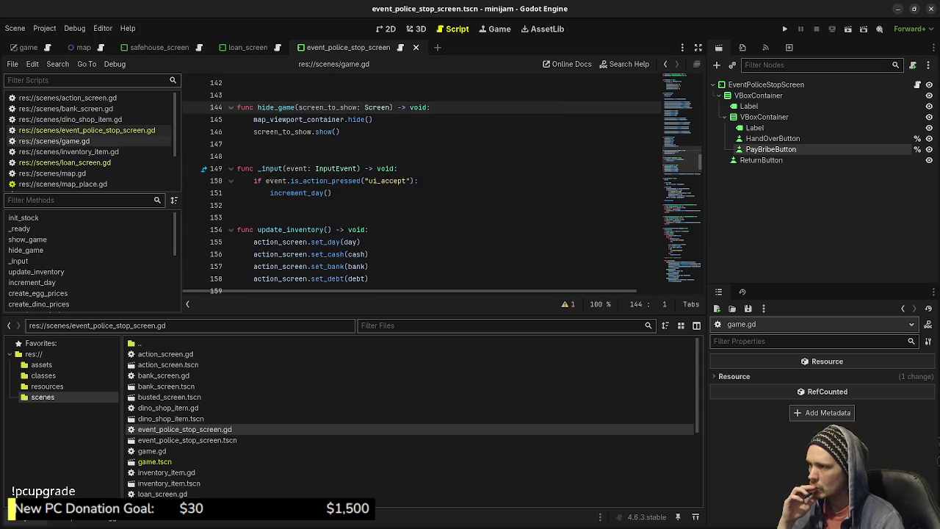
scroll(422, 184, "up", 5)
scroll(422, 184, "up", 4)
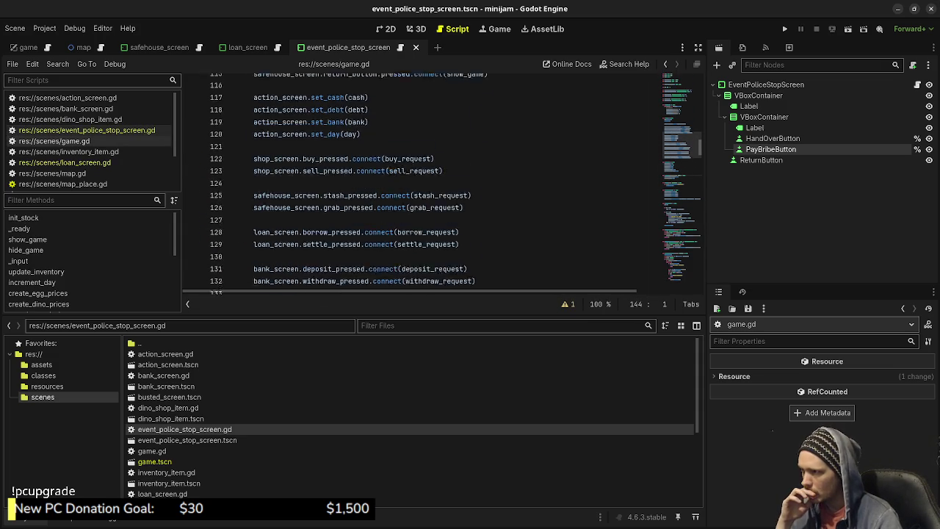
scroll(422, 184, "up", 9)
scroll(423, 184, "up", 10)
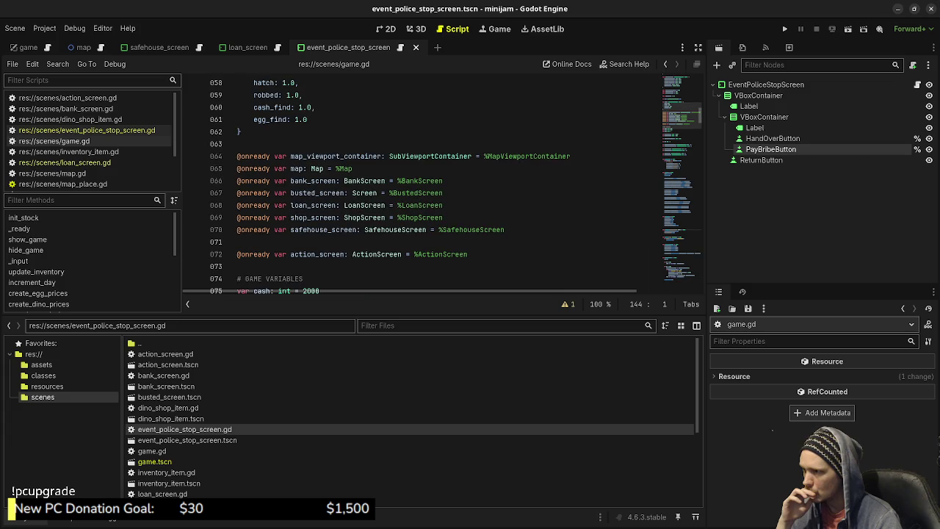
left_click(504, 229)
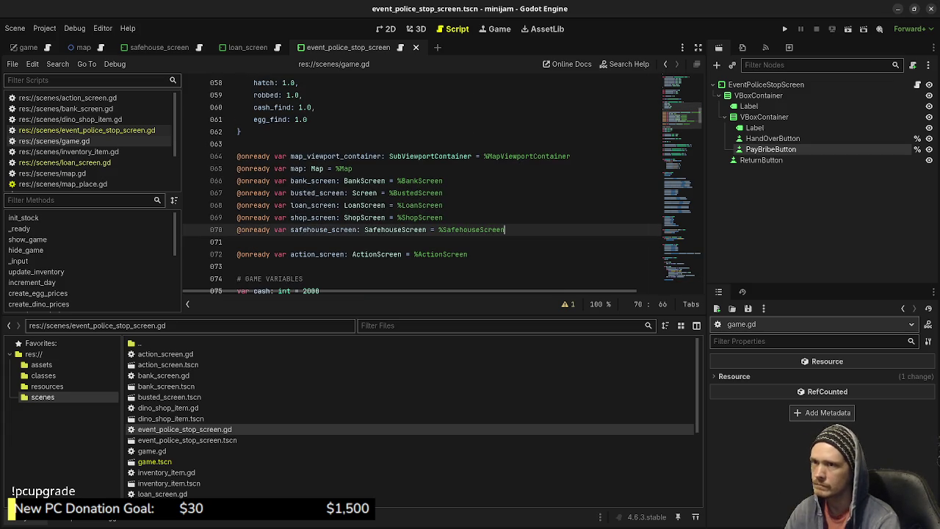
left_click(28, 47)
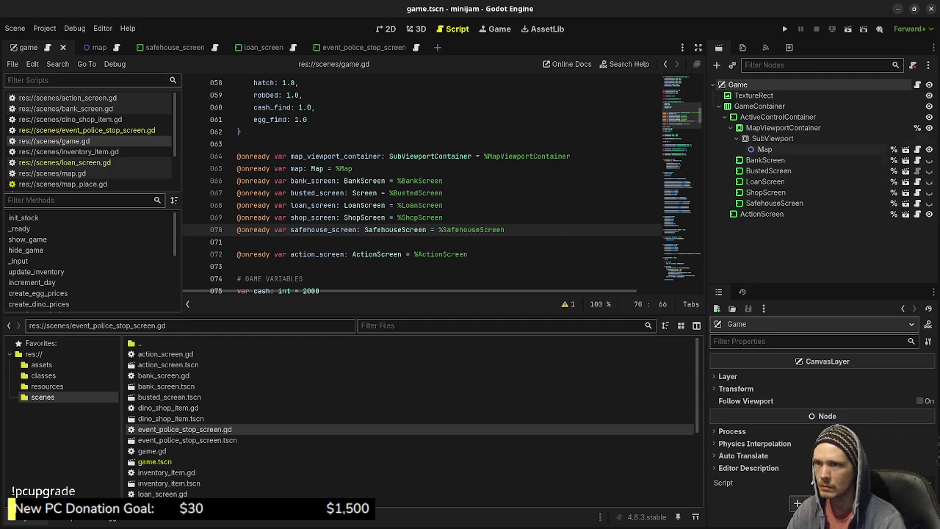
- Collapse the MapViewportContainer branch and select ActiveControlContainer in the game scene tree
left_click(783, 128)
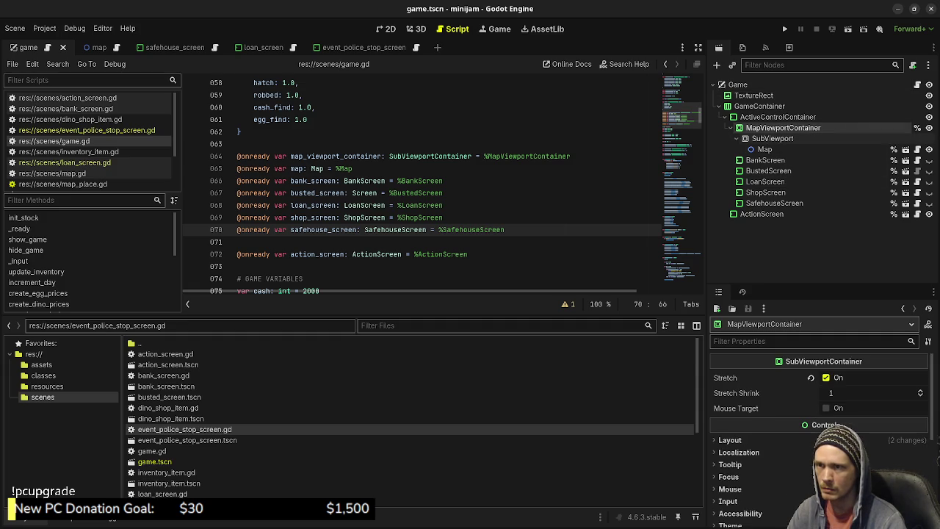
left_click(739, 138)
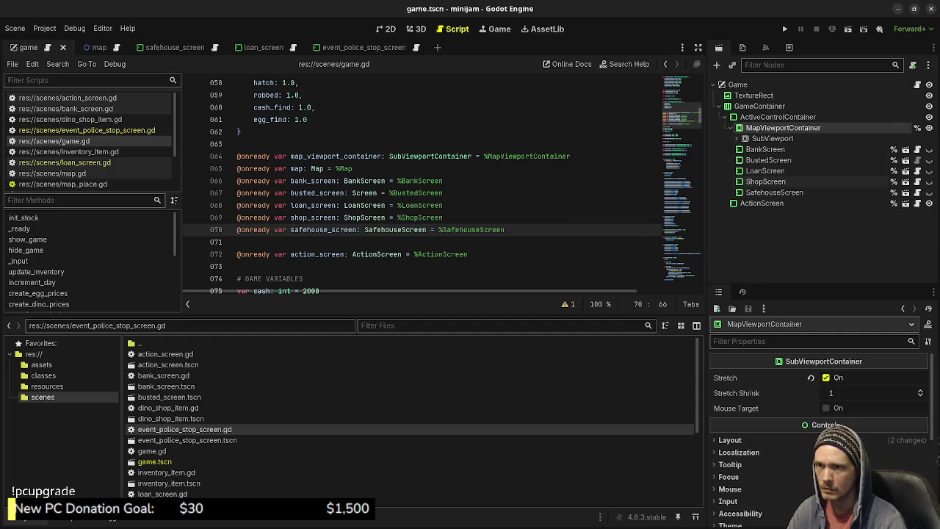
left_click(778, 117)
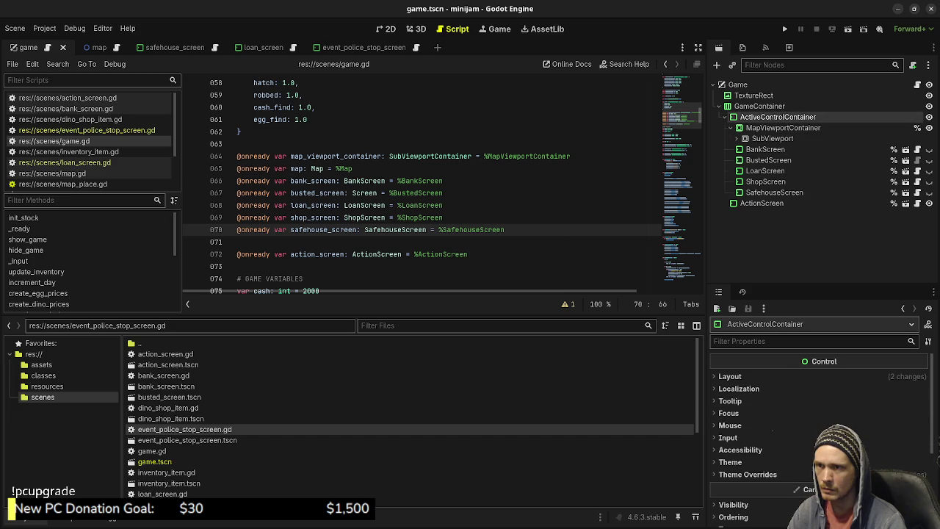
left_click(730, 128)
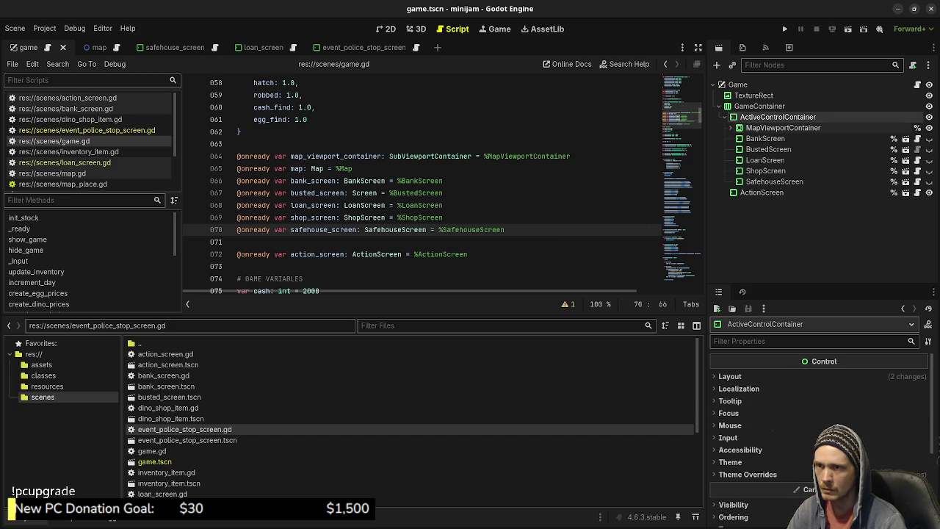
key("F2")
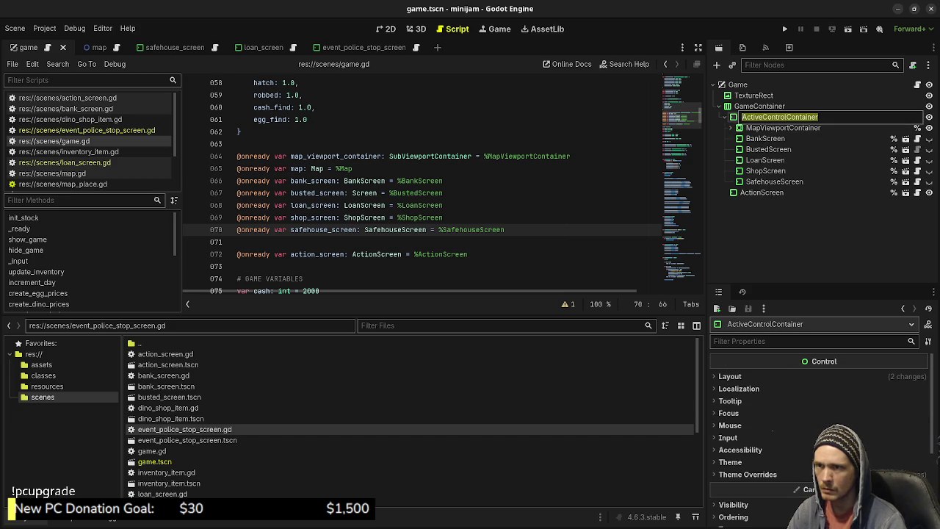
key("Escape")
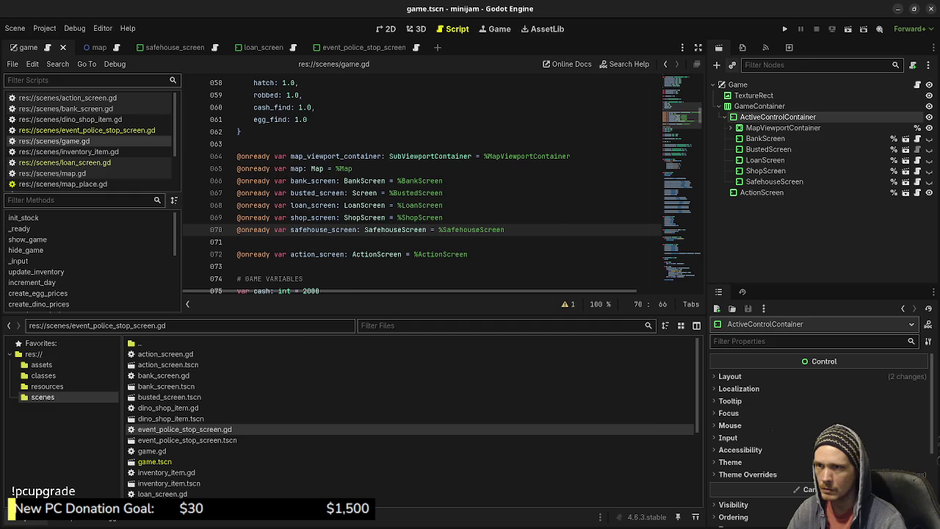
- Instance event_police_stop_screen.tscn under ActiveControlContainer, set Access as Unique Name, and save game.tscn
key("ctrl+shift+o")
type("event")
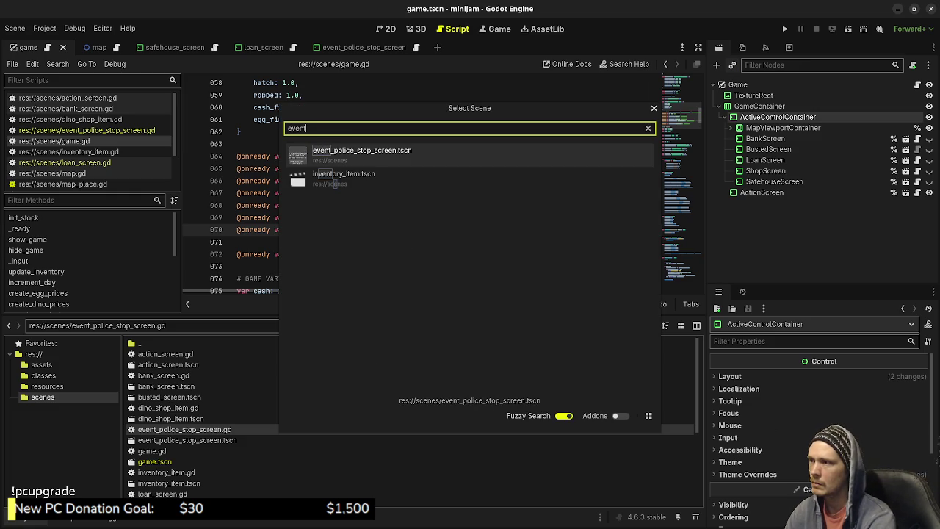
key("Return")
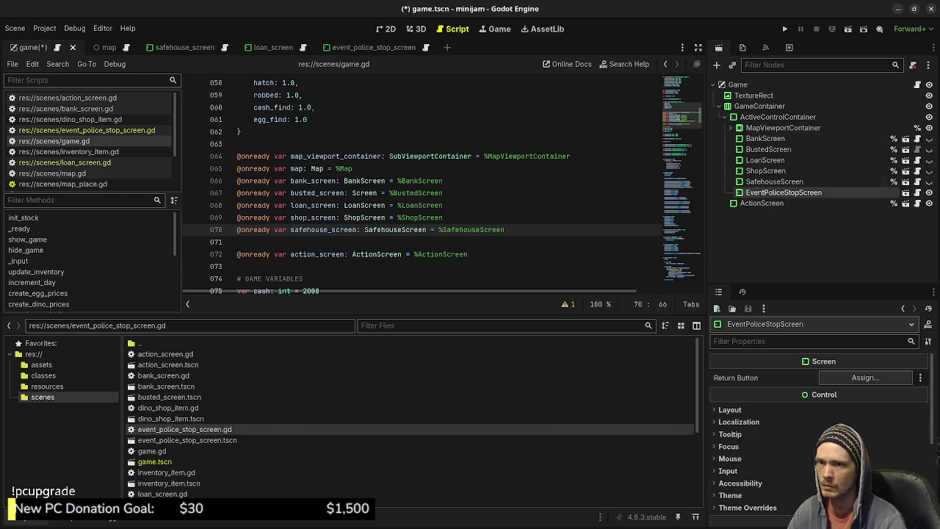
right_click(767, 192)
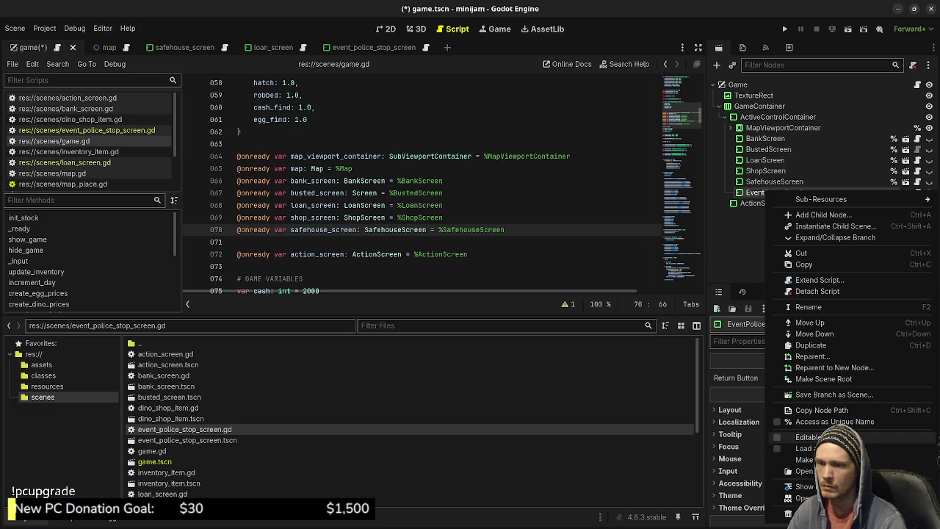
left_click(834, 422)
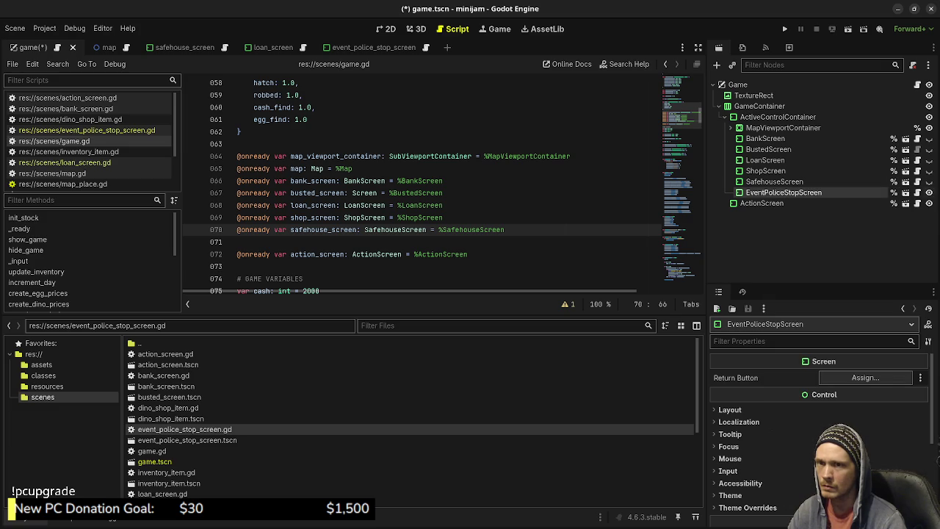
key("ctrl+s")
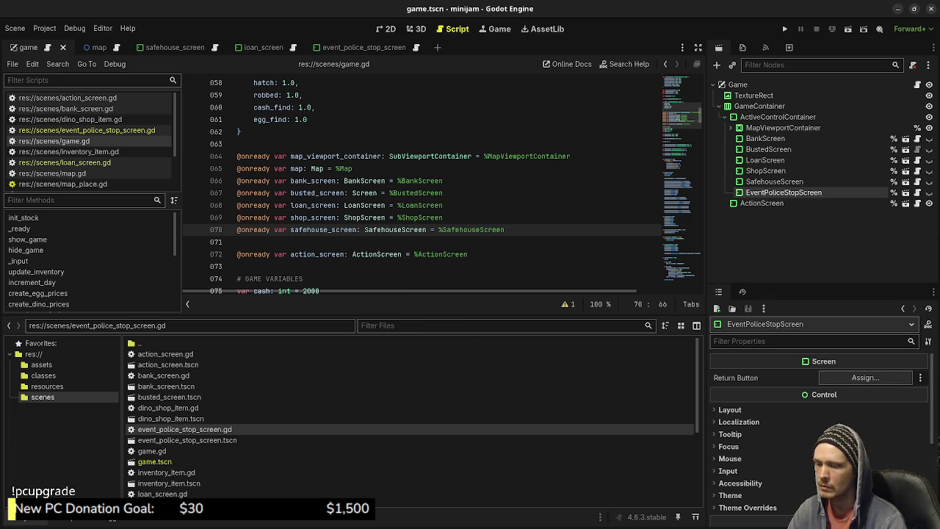
key("Return")
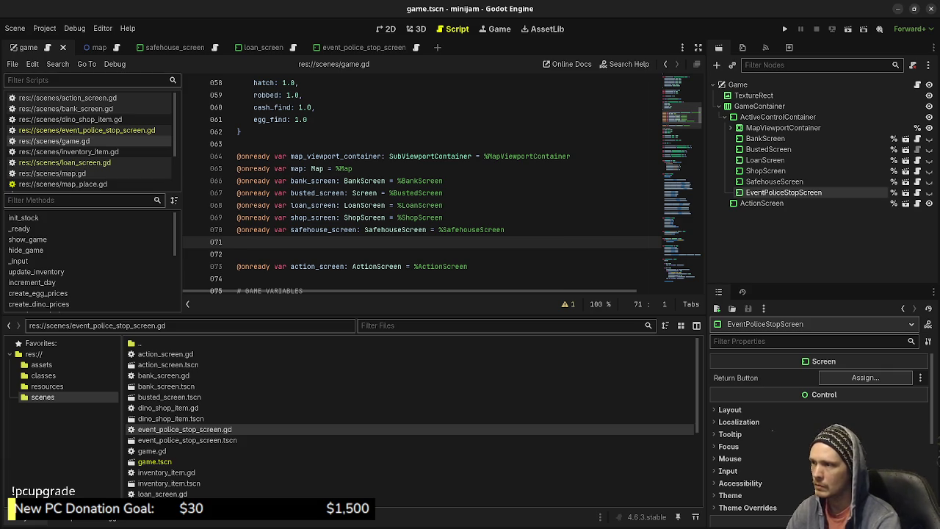
key("Return")
mouse_move(779, 193)
left_mouse_down()
mouse_move(764, 203)
mouse_move(389, 255)
left_mouse_up()
key("ctrl+s")
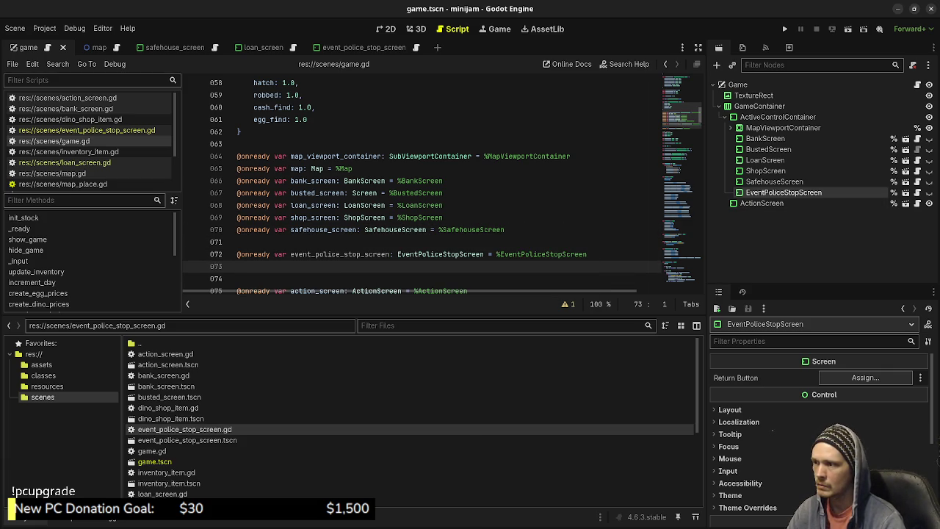
double_click(340, 254)
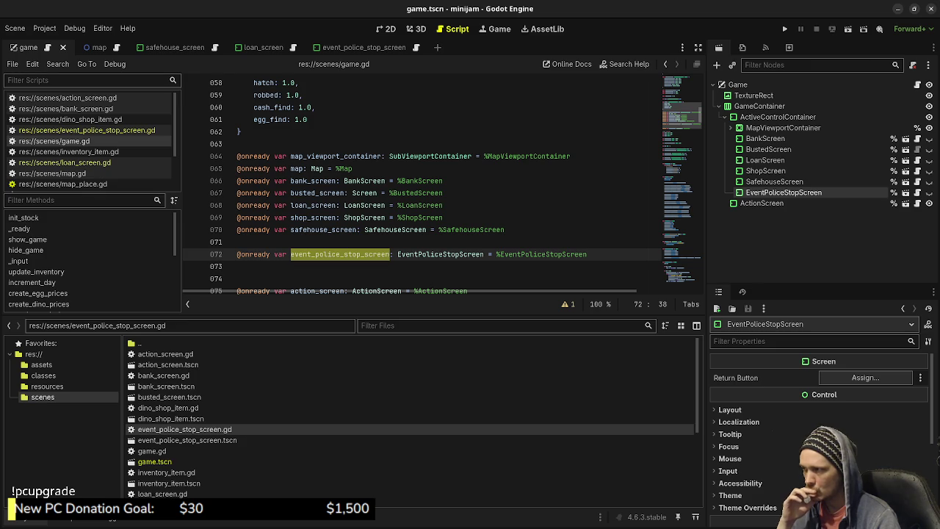
left_click(87, 130)
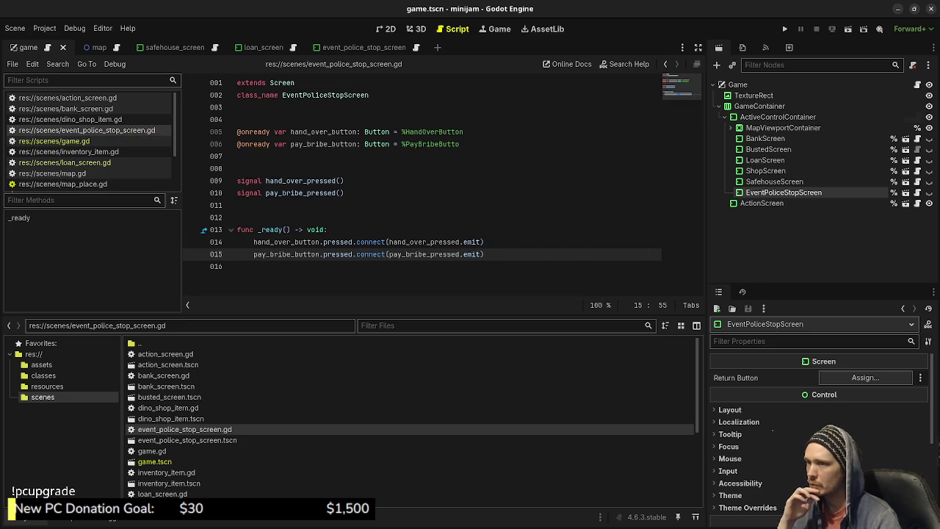
- Open the police-stop screen scene in the 2D workspace and select its BACK TO MAP button
left_click(416, 29)
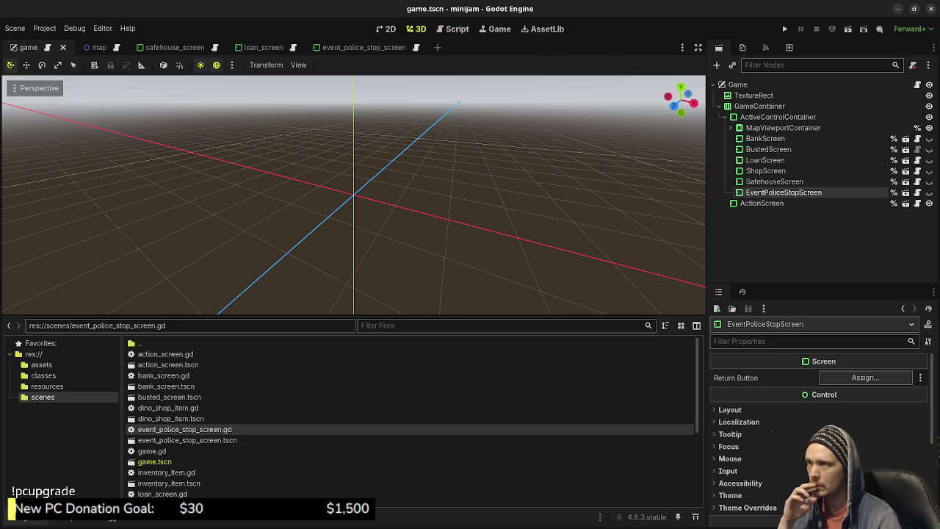
left_click(387, 29)
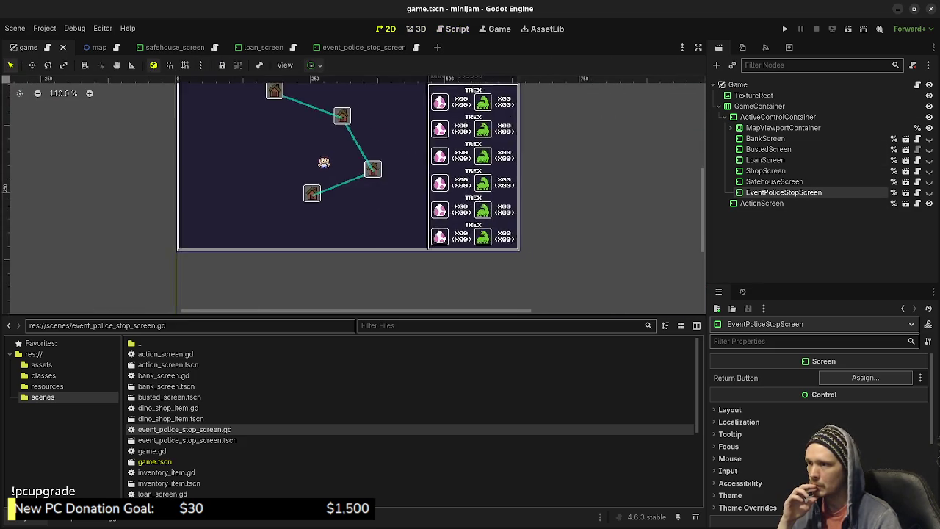
left_click(360, 47)
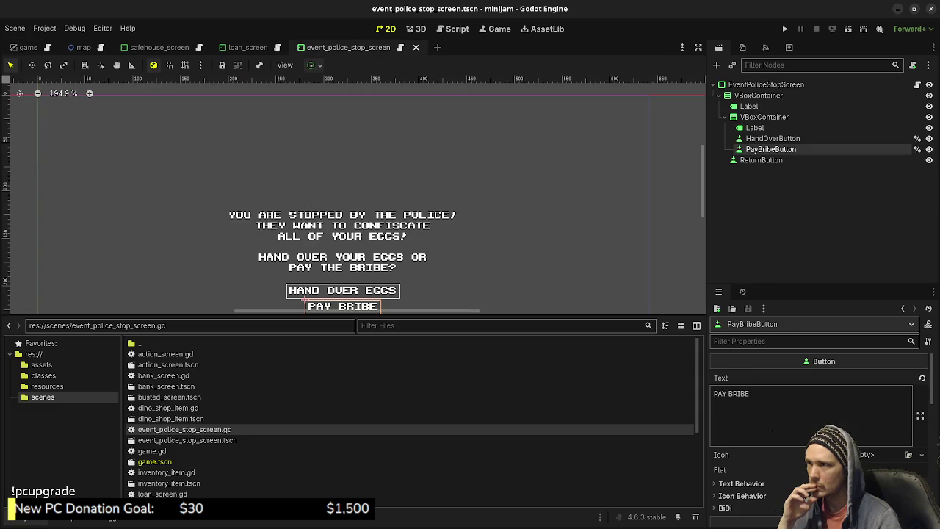
scroll(352, 195, "down", 5)
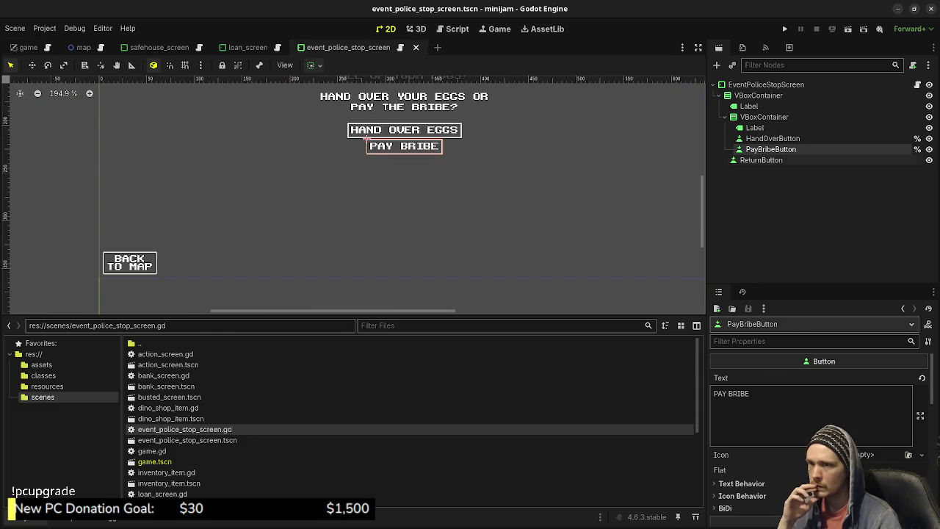
left_click(103, 252)
left_click_drag(104, 253, 110, 312)
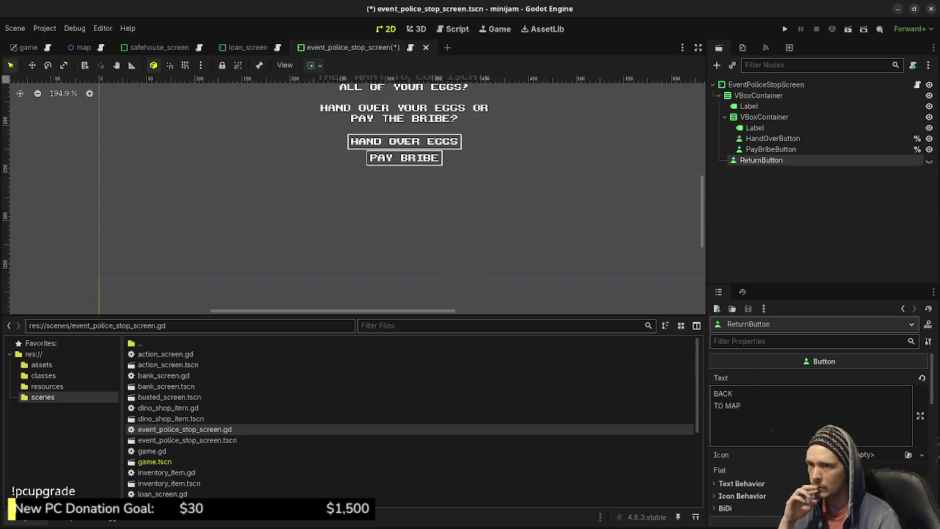
- Delete the ReturnButton node and save event_police_stop_screen.tscn
left_click(771, 149)
right_click(760, 160)
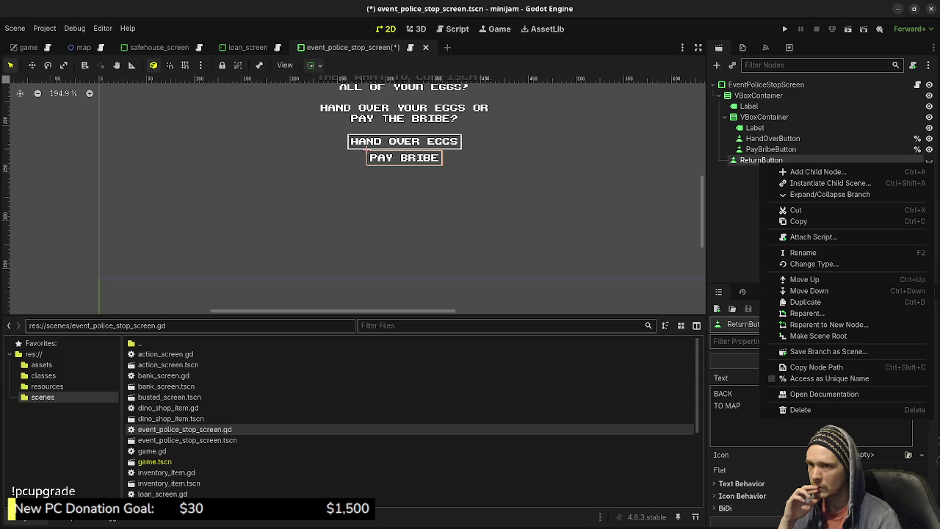
left_click(800, 409)
key("Return")
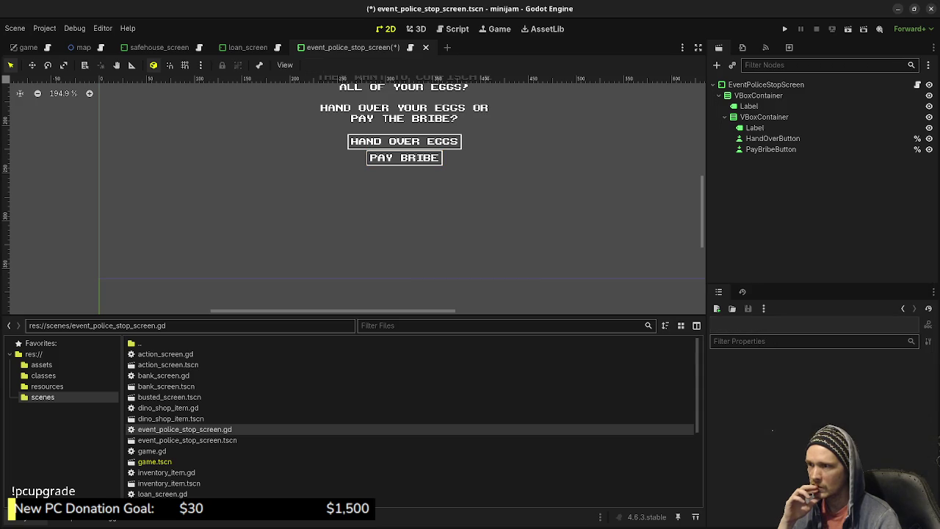
key("ctrl+s")
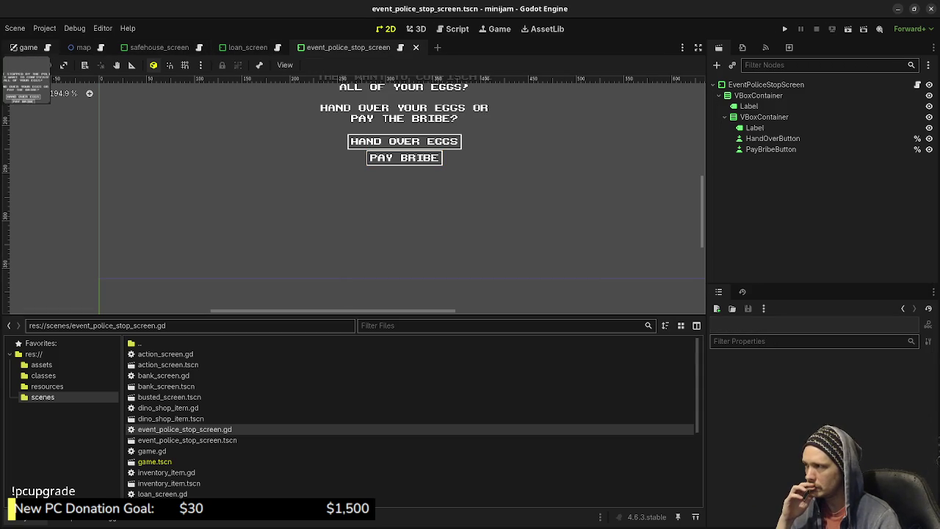
- In game.gd, search for loan_screen to locate the end of the bank_screen connections
left_click(47, 47)
left_click(360, 181)
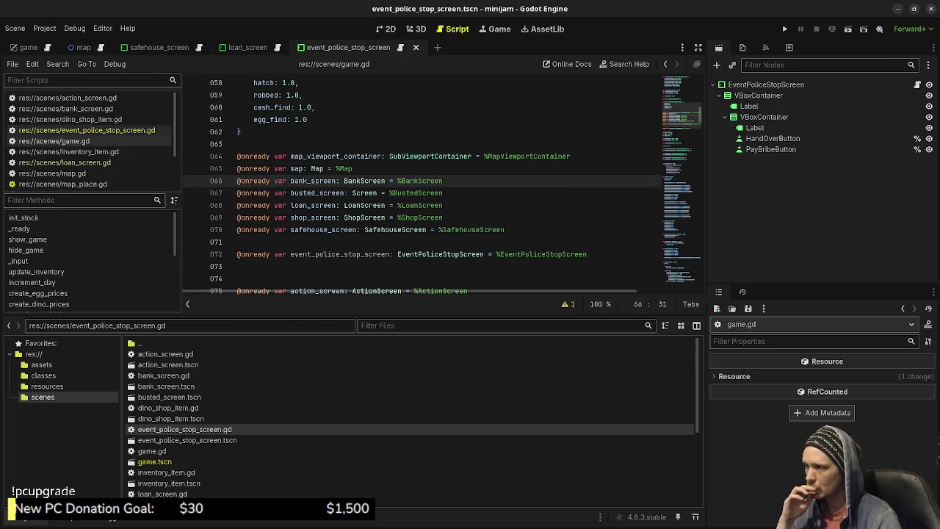
double_click(313, 205)
key("ctrl+f")
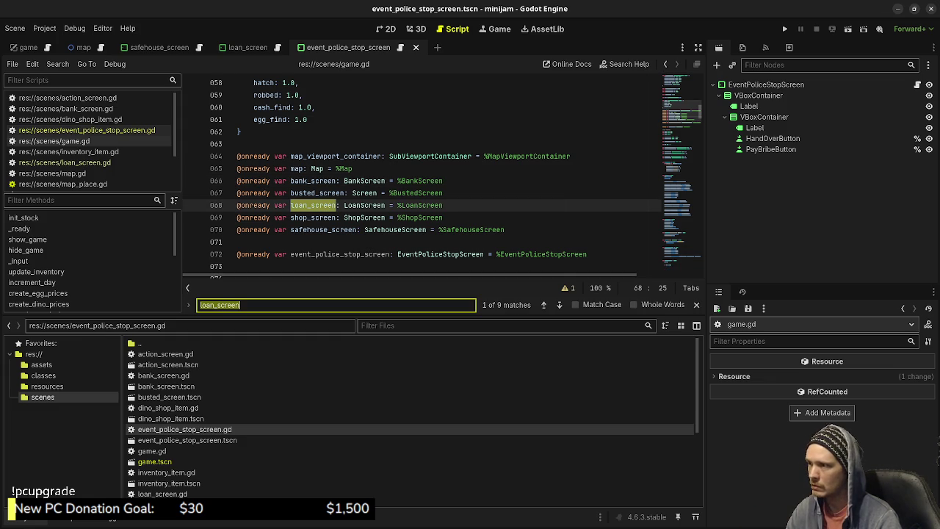
key("Return")
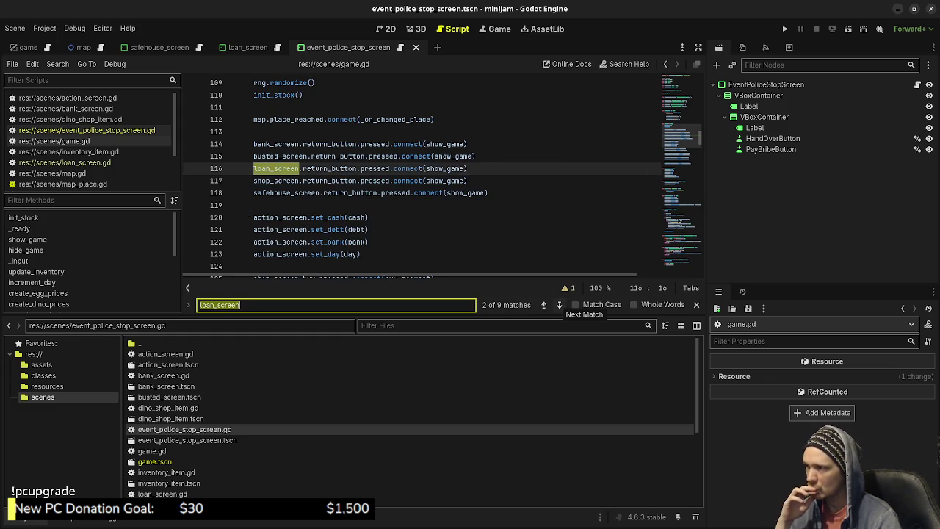
left_click(559, 305)
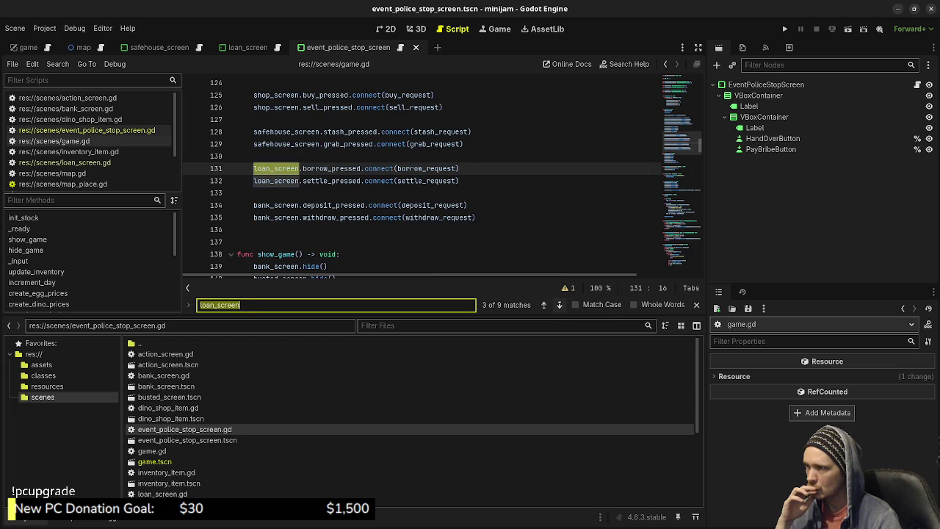
left_click(476, 217)
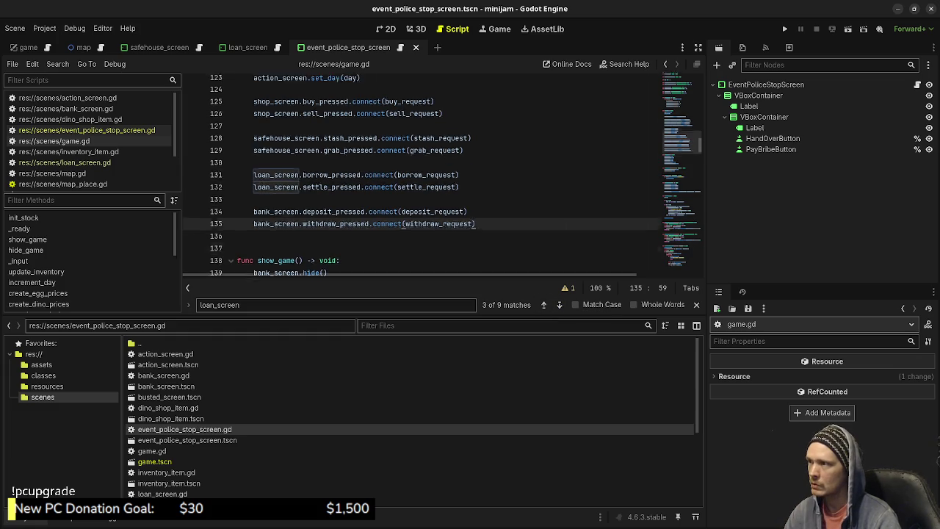
scroll(441, 176, "up", 8)
scroll(441, 176, "down", 10)
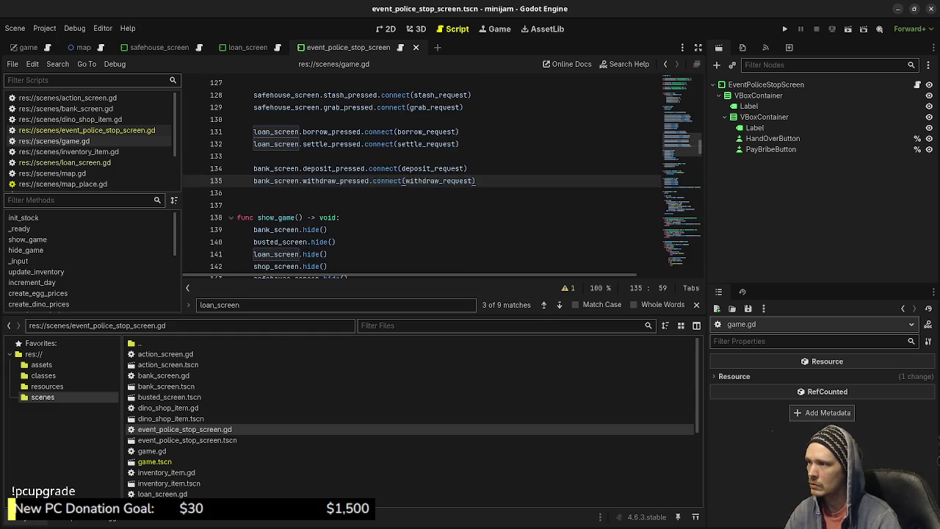
scroll(440, 176, "up", 2)
- Add an event_police_stop_screen hand-over .connect() line below the bank connections
key("Return")
key("Return")
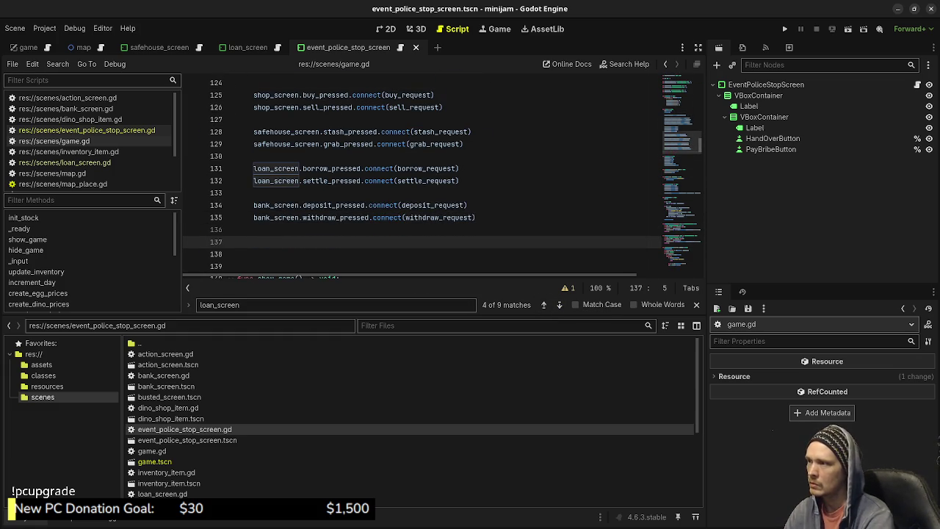
type("event")
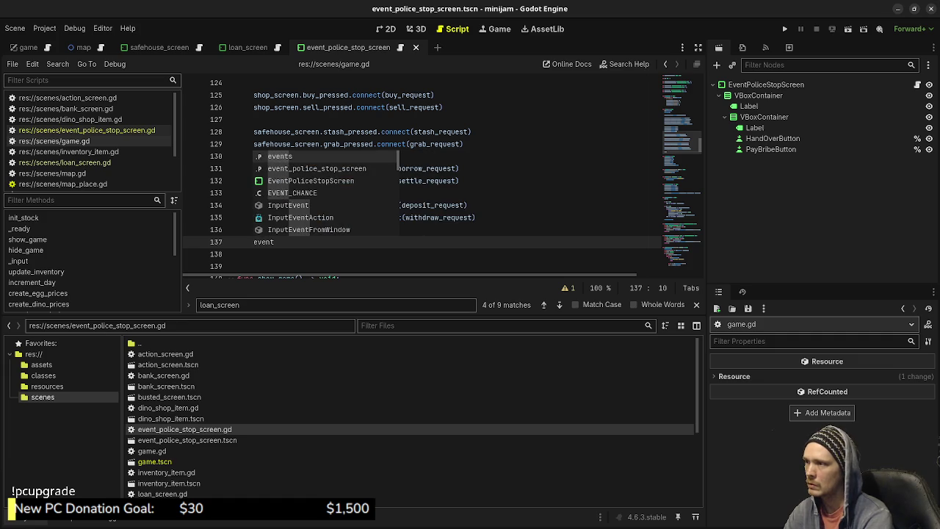
key("Down")
key("Return")
type(".hand")
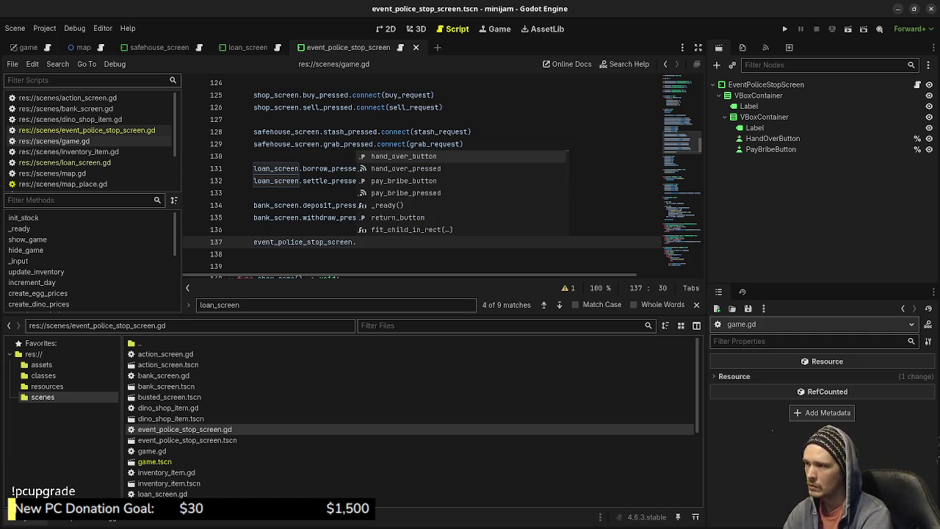
key("Return")
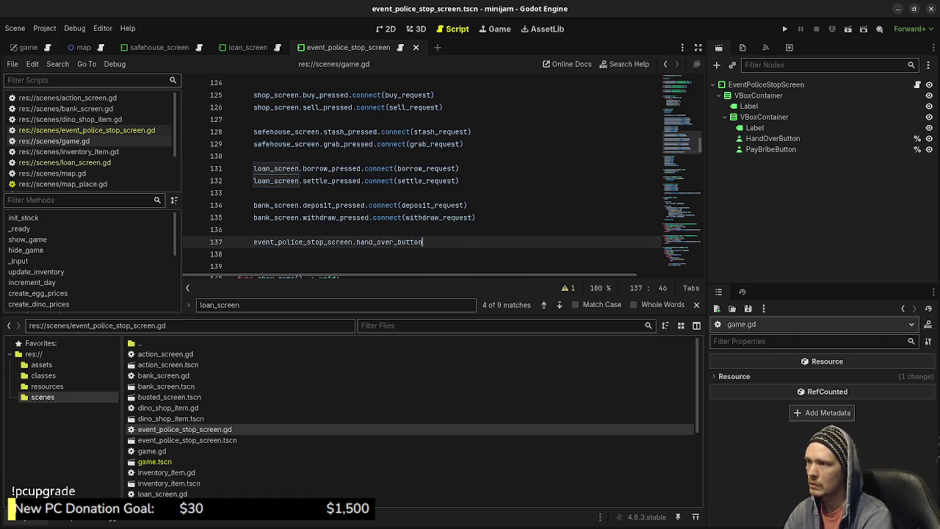
type(".connect(")
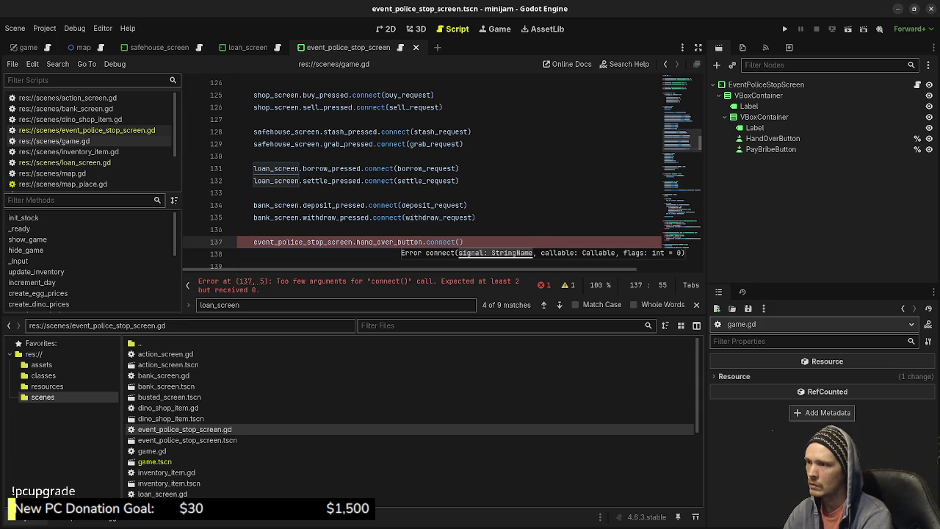
type(")")
- Add event_police_stop_screen.pay_bribe_pressed.connect() and correct the first line's signal to hand_over_pressed
key("Return")
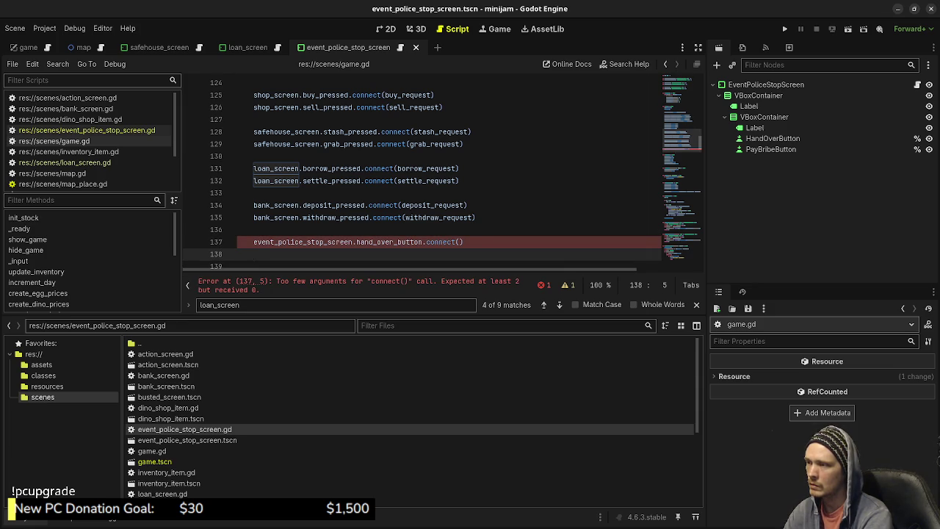
type("event_pol")
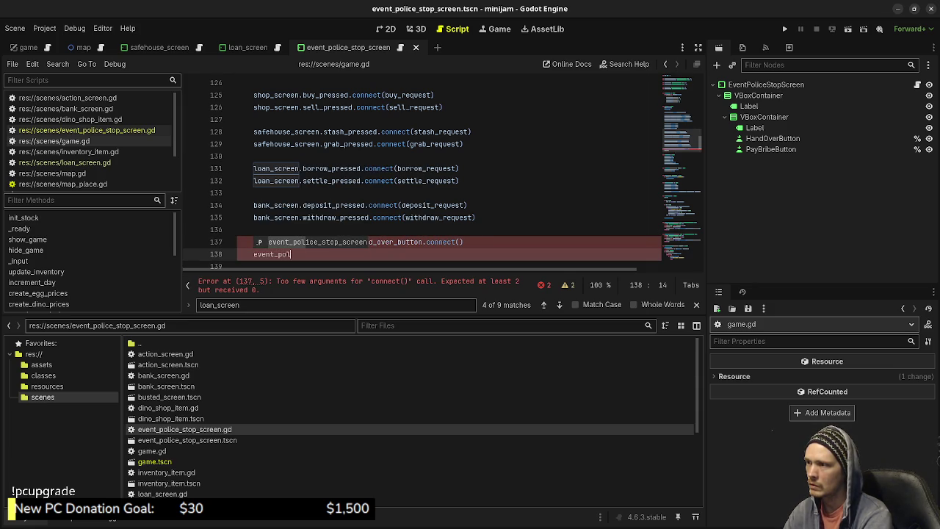
type("ice_")
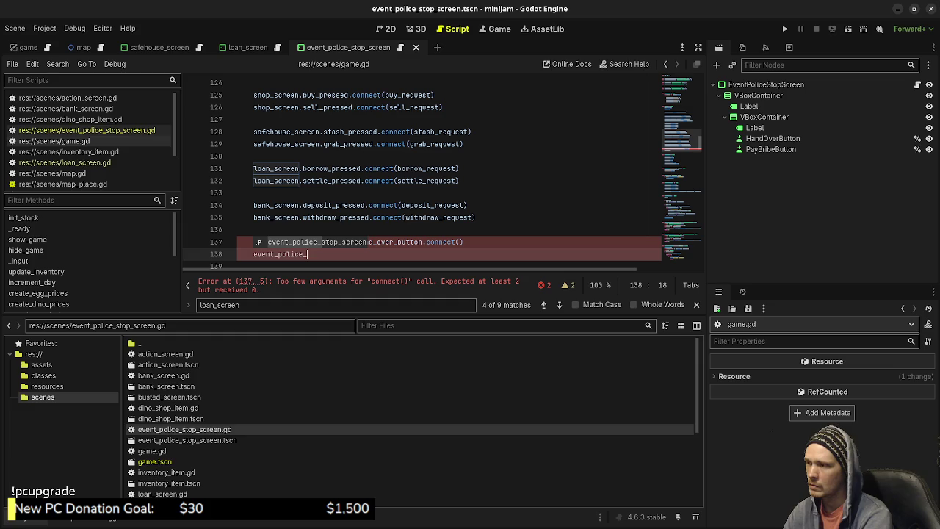
key("Return")
type(".")
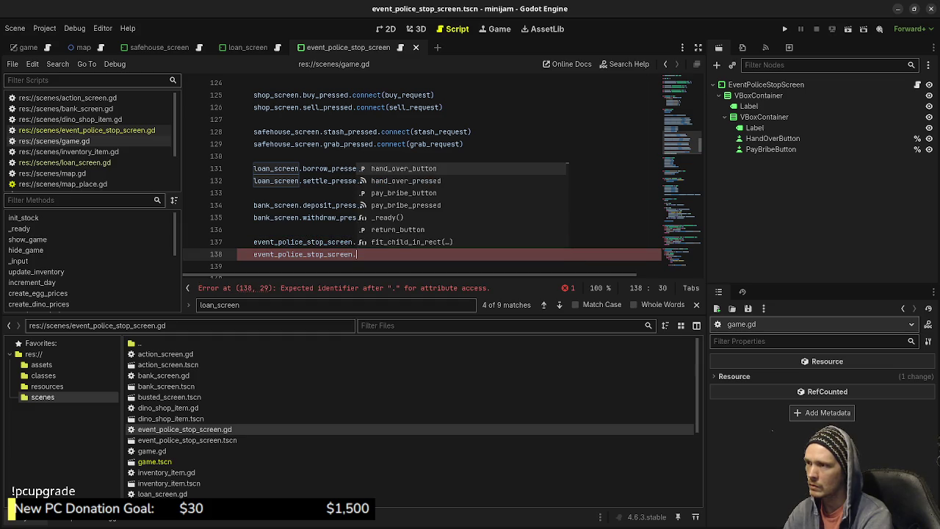
type("pay")
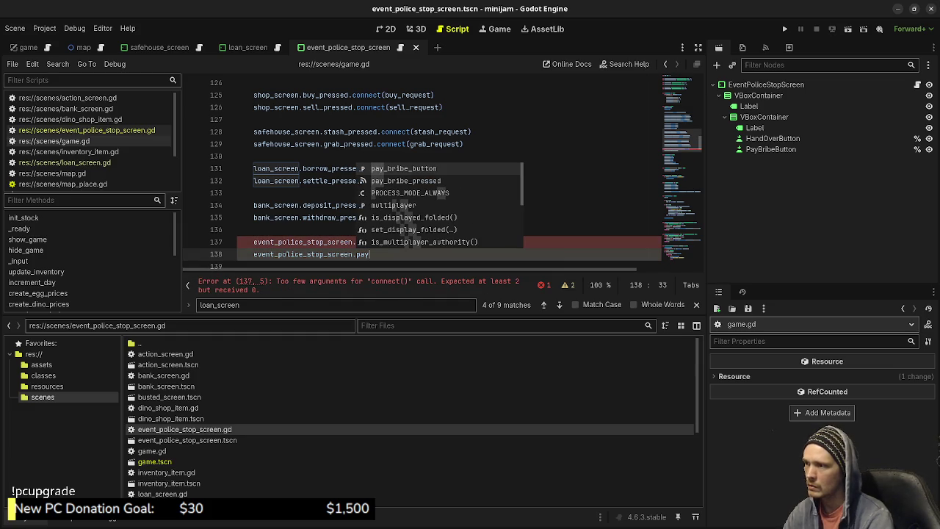
key("Down")
key("Return")
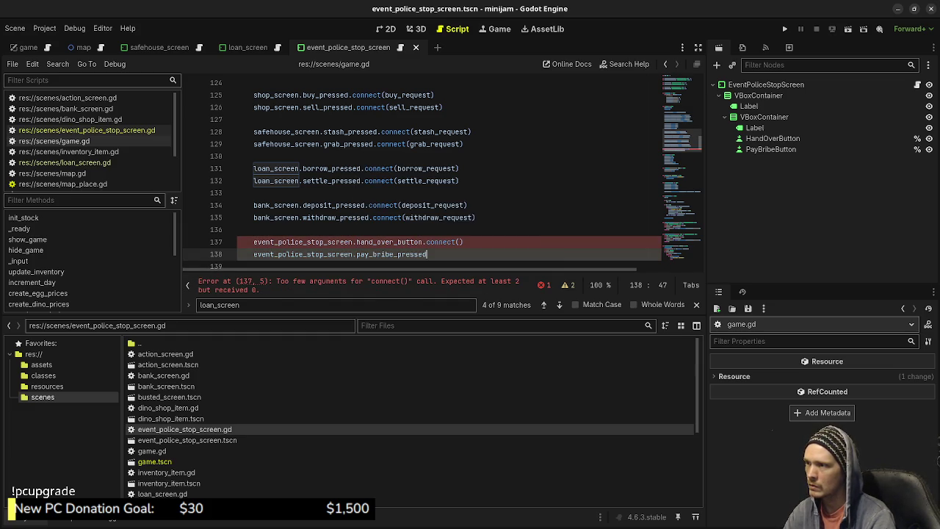
key("Up")
key("Left")
key("shift+Left")
key("shift+Left")
key("shift+Left")
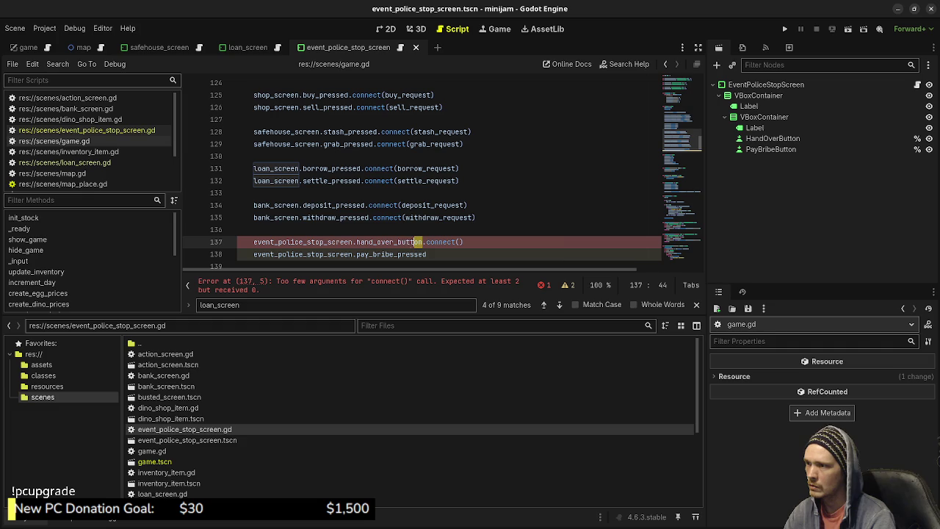
type("pressed")
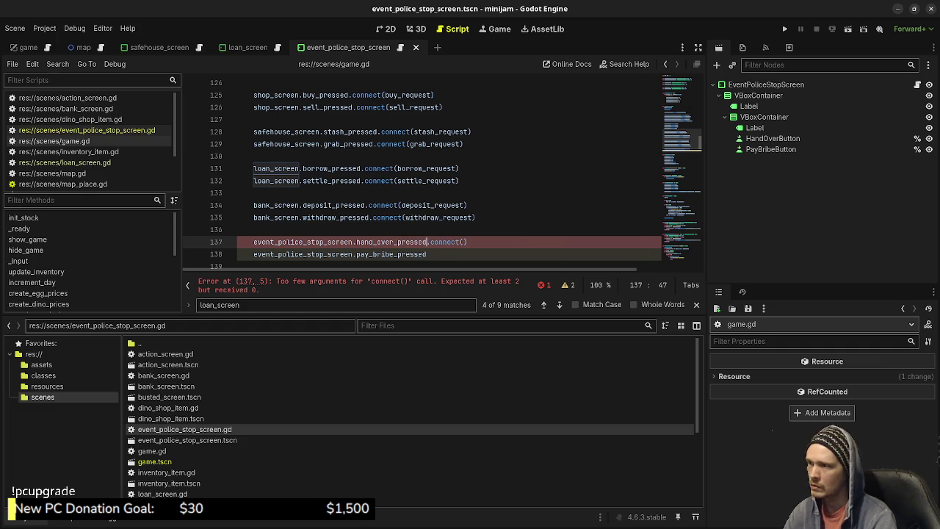
key("Down")
type(".")
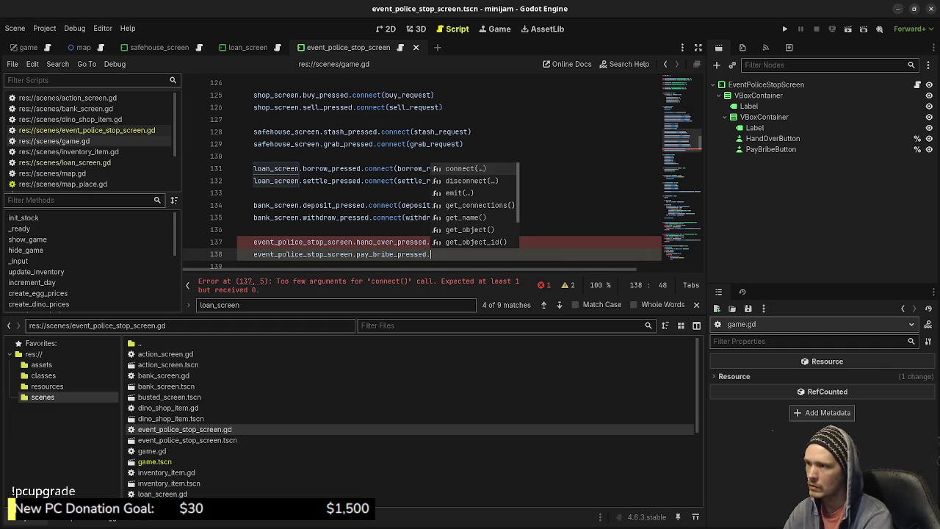
type("connect()")
key("ctrl+s")
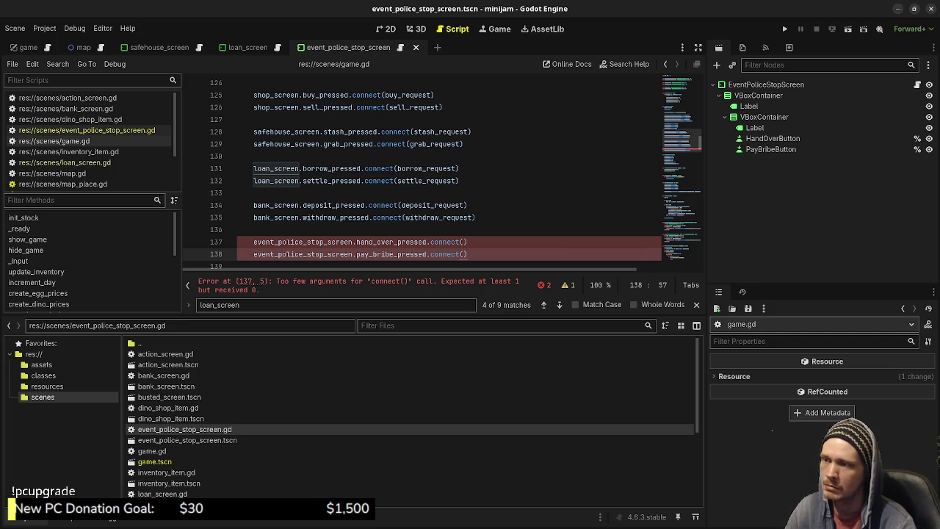
left_click(463, 242)
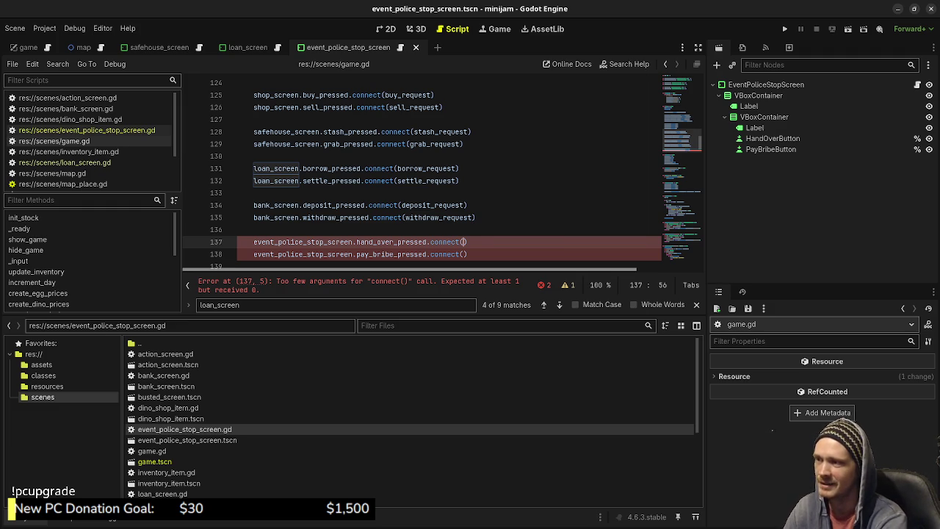
- Pass police_stop_hand_over_request and police_stop_pay_bribe_request into the two connect() calls and save
type("police_")
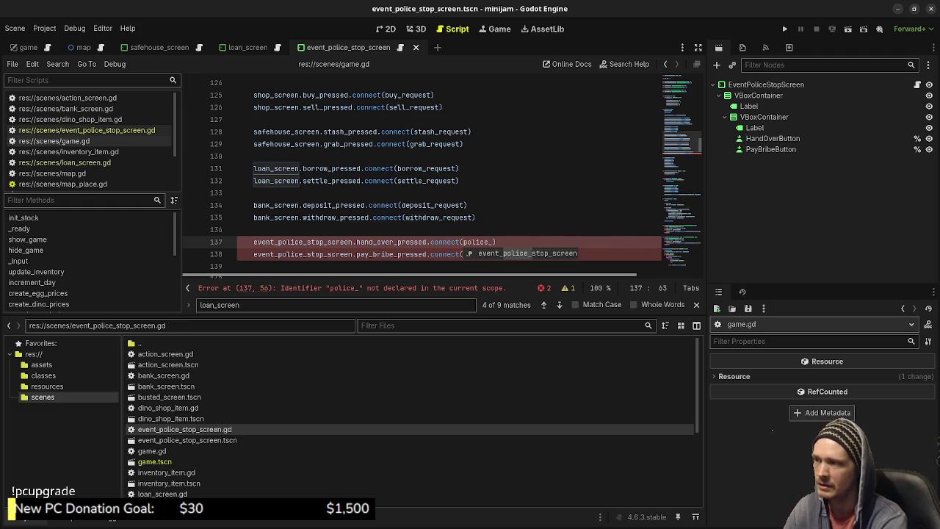
type("stop_")
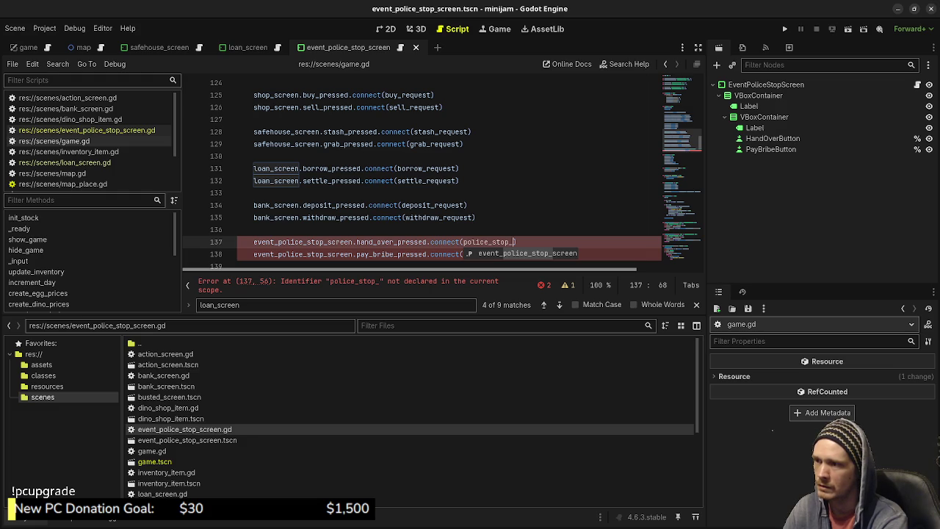
type("hand_over_")
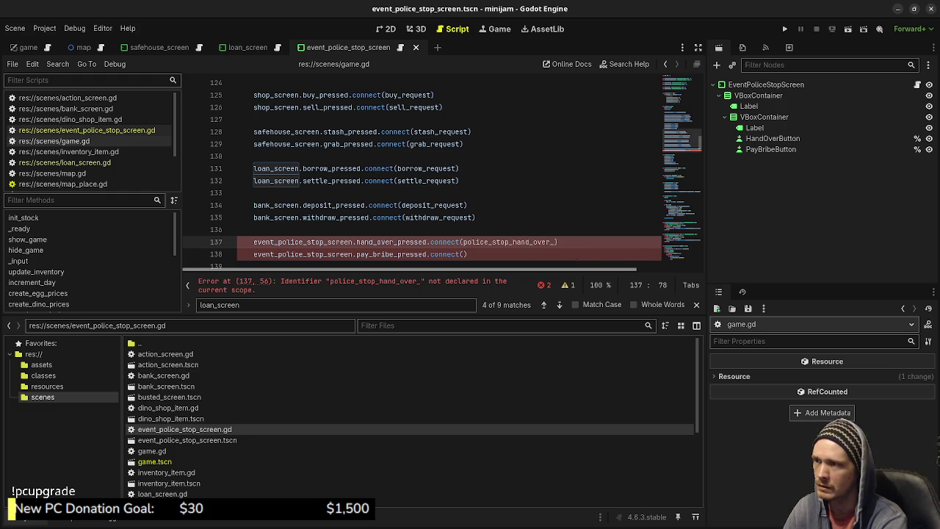
type("request)")
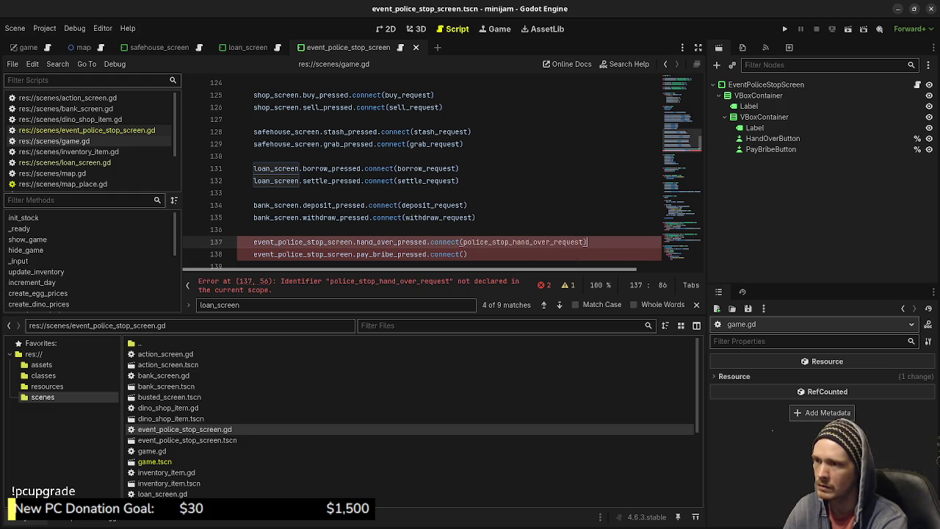
left_click(462, 254)
type("police_stop_")
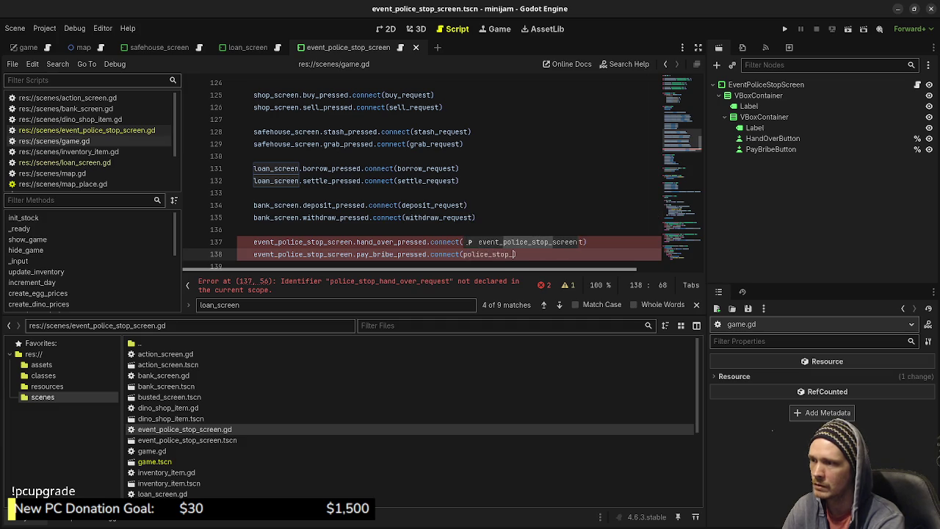
type("pay_bribe_request)")
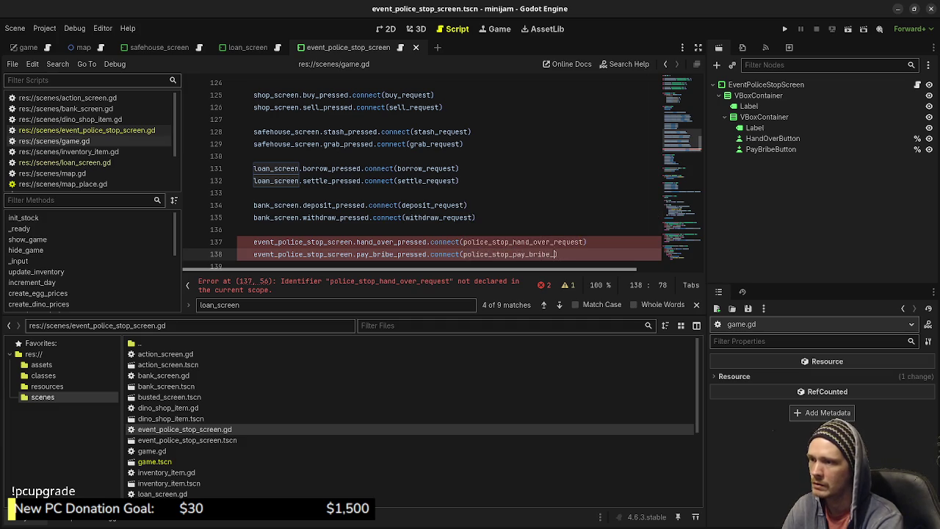
key("ctrl+s")
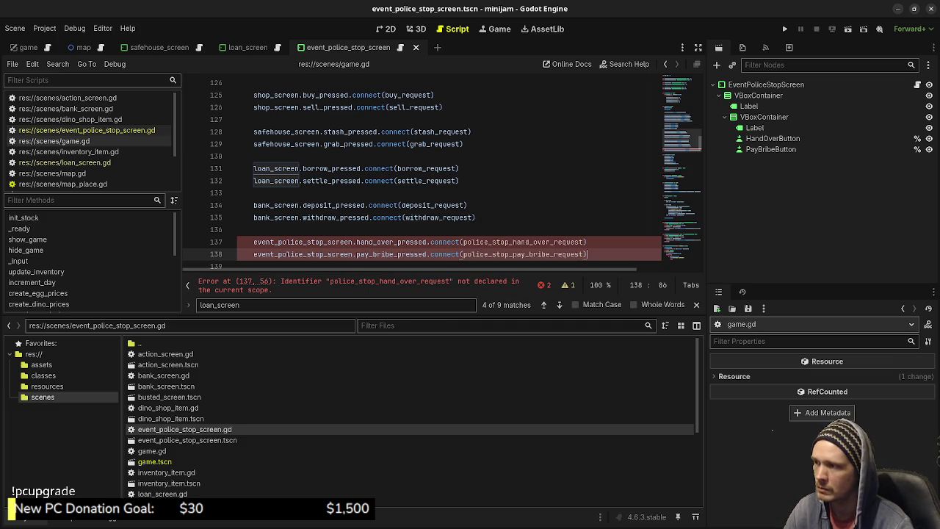
double_click(523, 241)
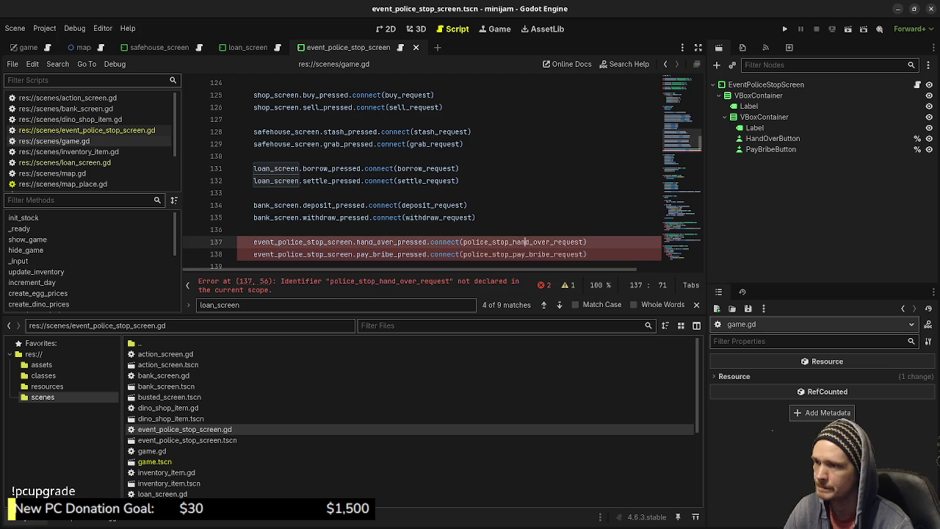
- Search game.gd for borrow_request to view its func definition, then find the spot above the events region
scroll(523, 242, "down", 2)
scroll(440, 176, "down", 4)
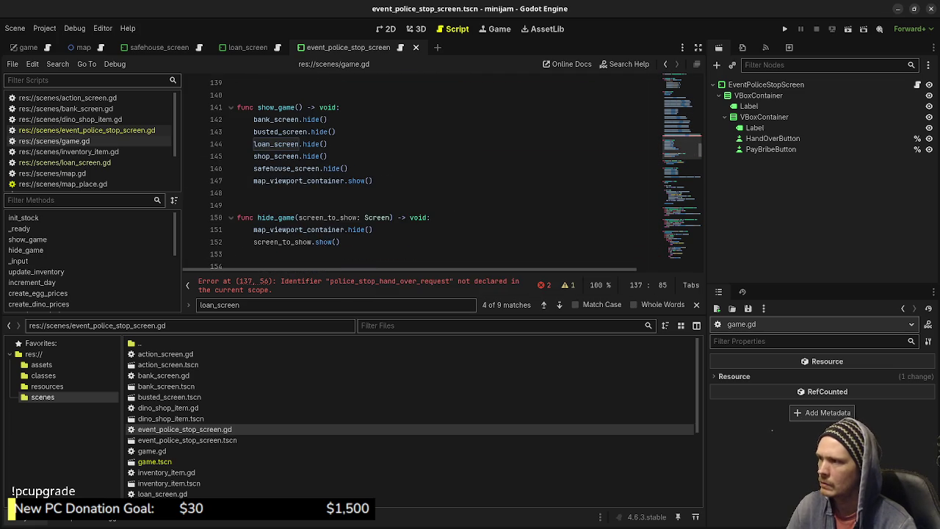
scroll(426, 168, "down", 3)
scroll(426, 168, "up", 8)
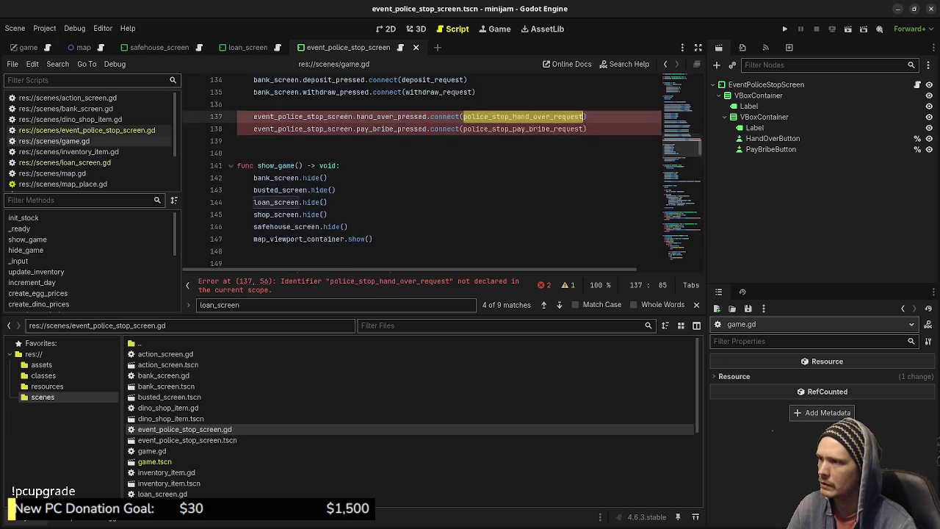
double_click(426, 169)
key("ctrl+f")
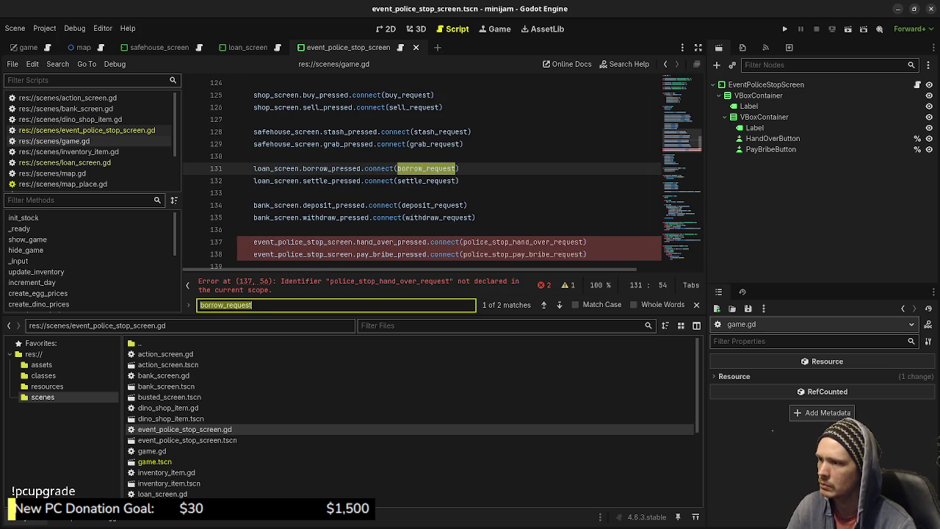
left_click(558, 304)
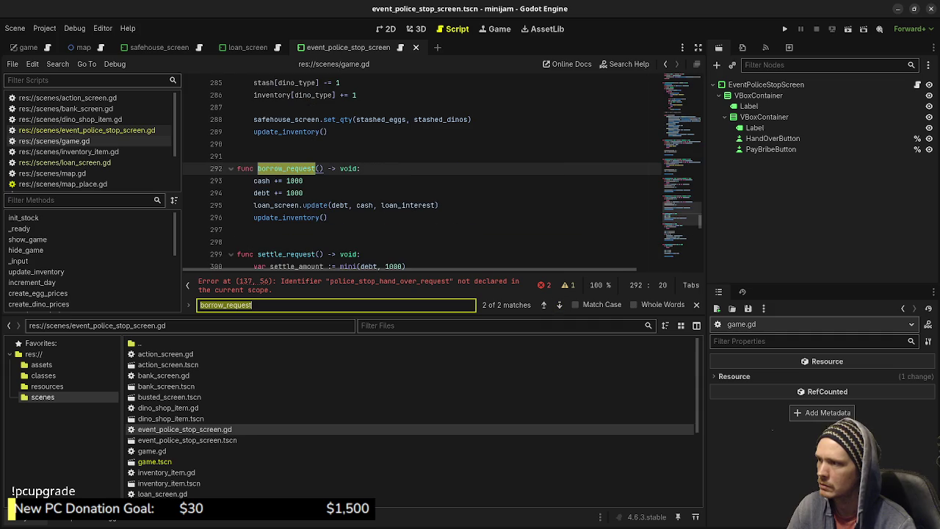
scroll(441, 173, "down", 6)
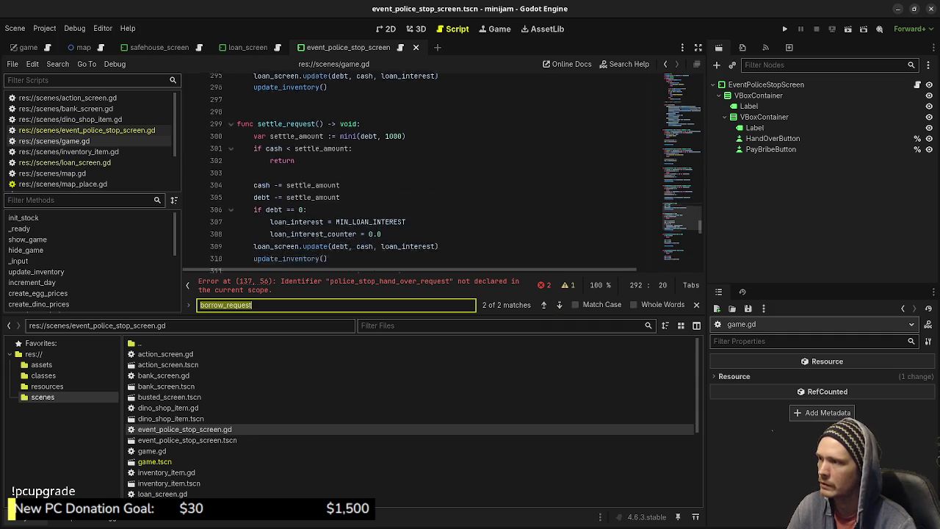
scroll(441, 173, "up", 5)
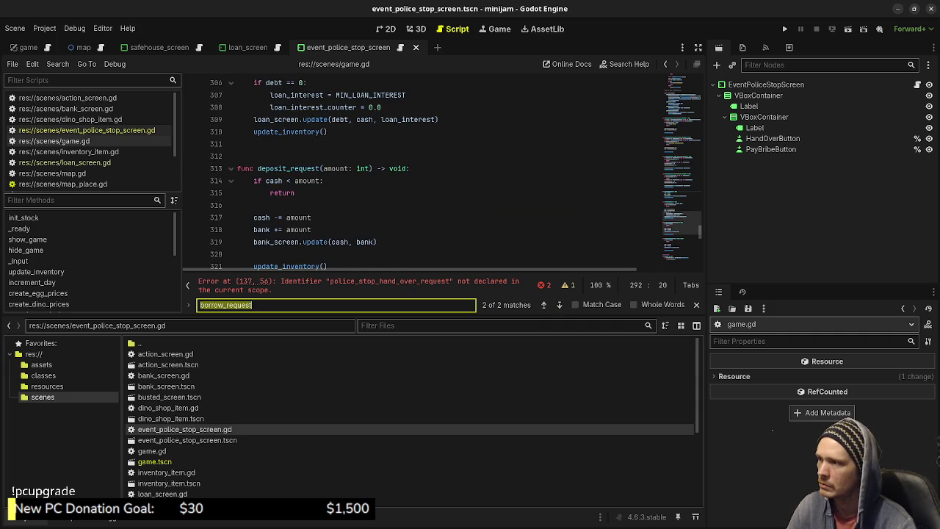
scroll(440, 173, "up", 2)
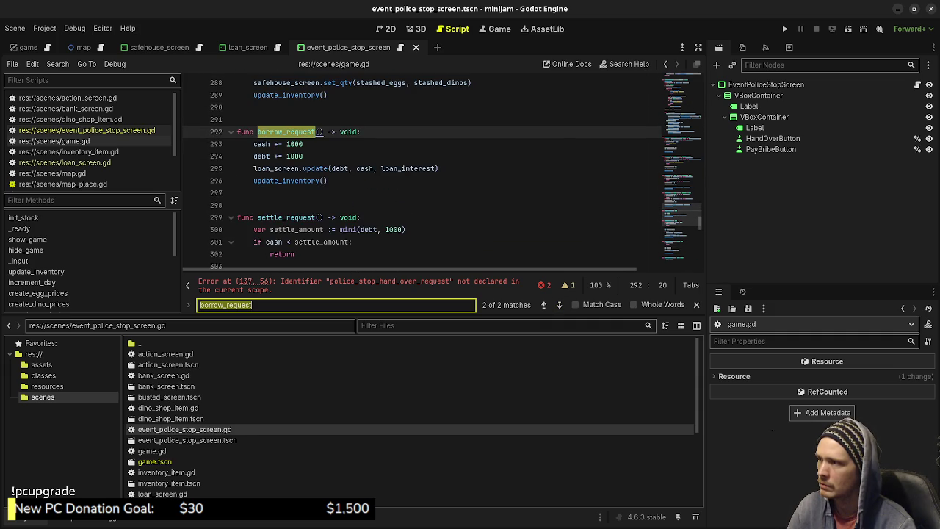
scroll(441, 173, "up", 3)
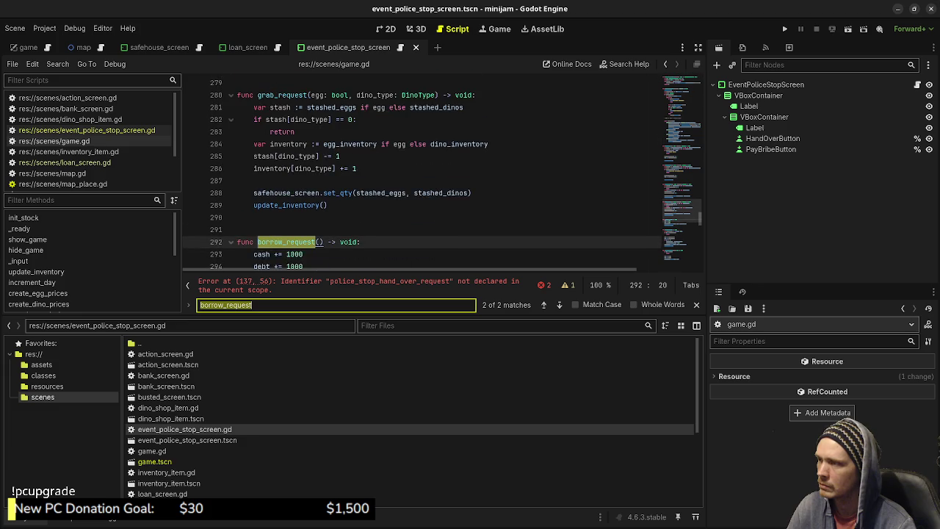
scroll(440, 173, "down", 12)
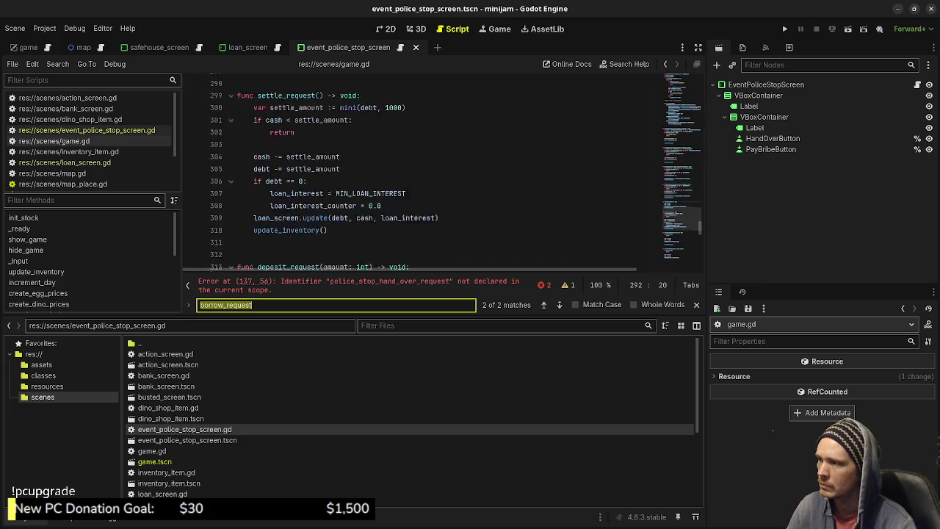
scroll(441, 173, "down", 4)
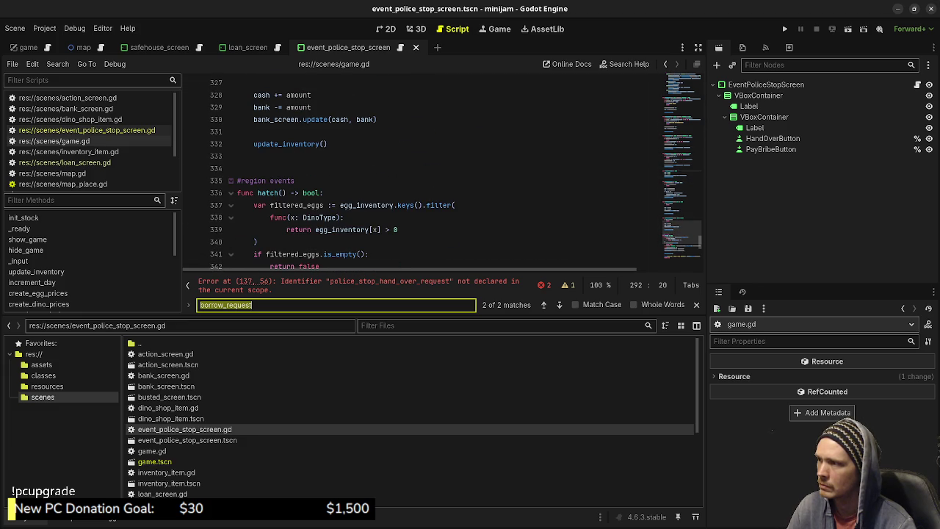
scroll(441, 173, "up", 1)
- Add a func police_stop_hand_over_request() -> void: stub containing pass
left_click(242, 204)
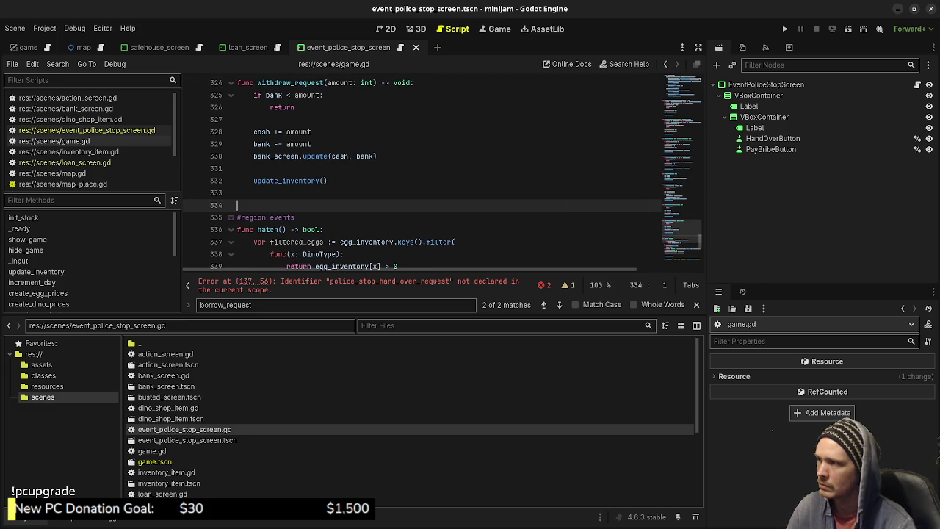
key("Return")
type("func police_stop_")
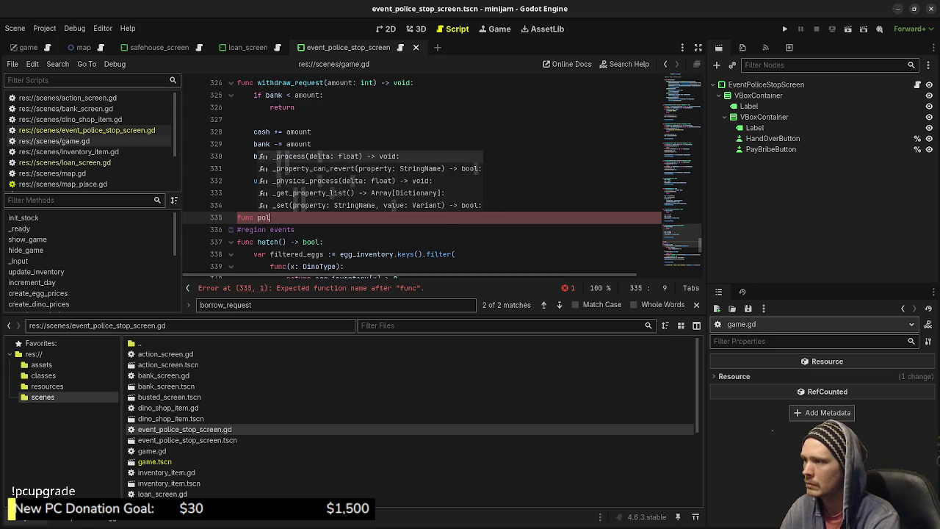
type("ha")
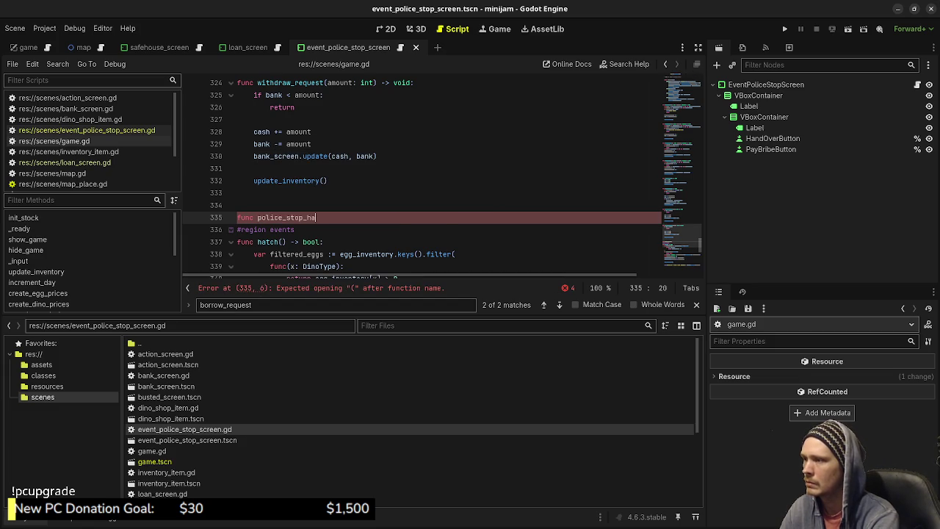
type("nd_over_req")
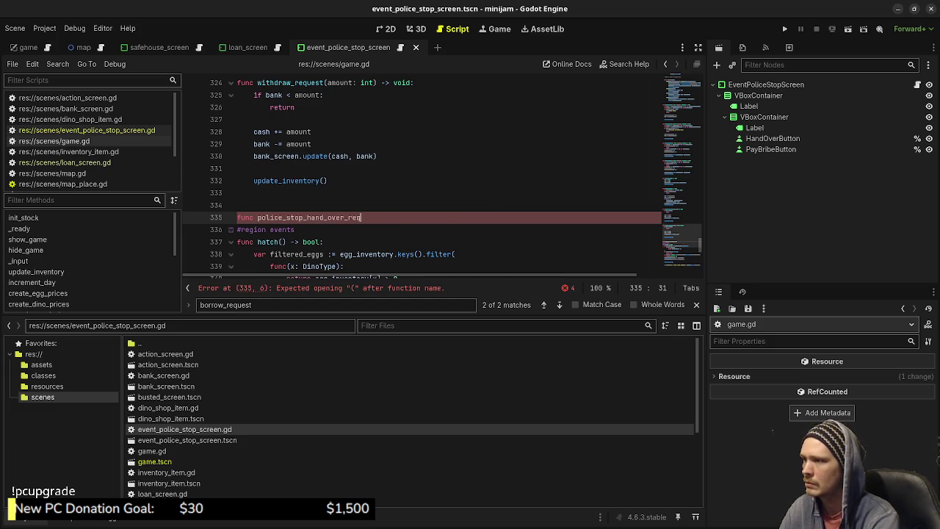
type("uest()")
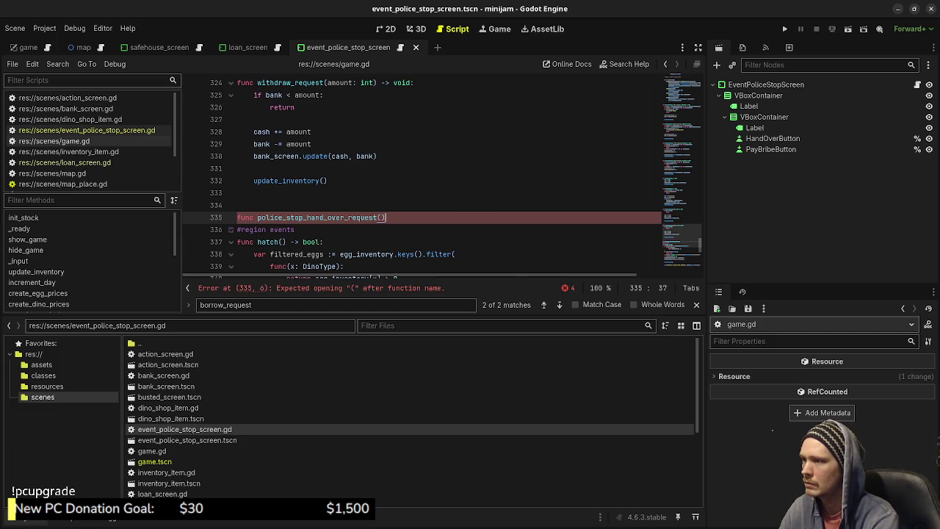
type(" -> void:")
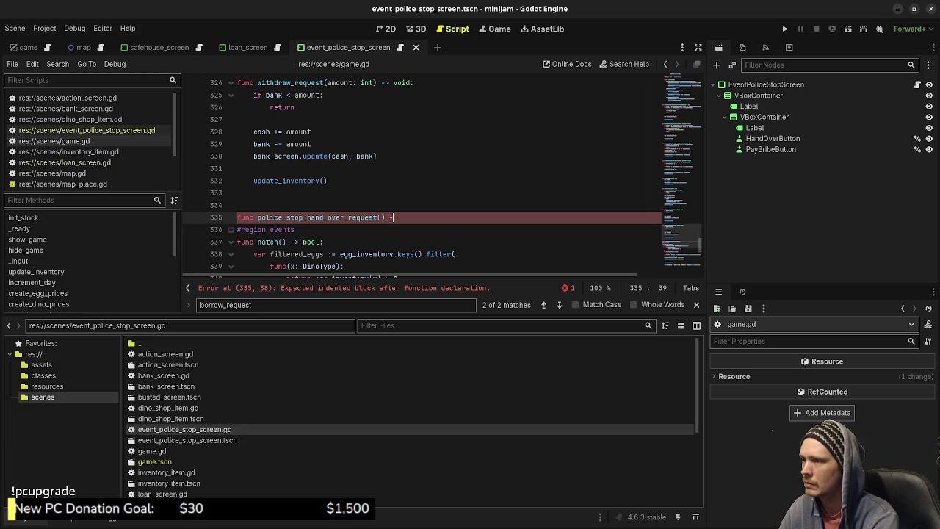
key("Return")
type("pass")
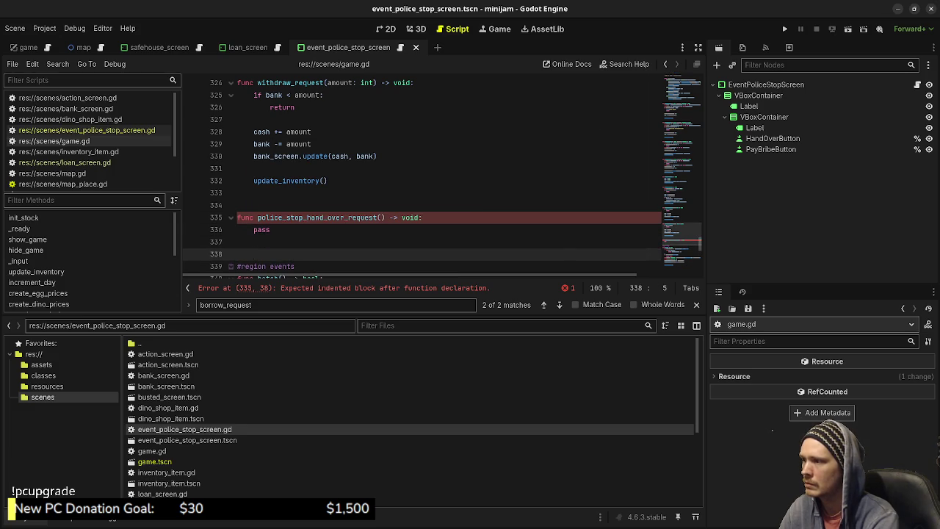
key("Return")
key("Return")
key("Return")
- Add a func police_stop_pay_bribe_request(amount: int) -> void: stub with pass, and save game.gd
type("func police_")
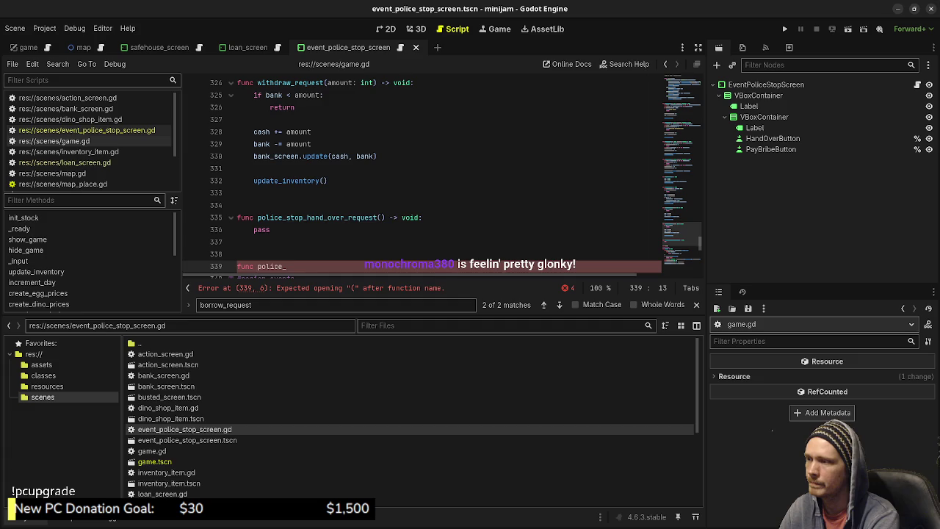
type("stop_")
key("BackSpace")
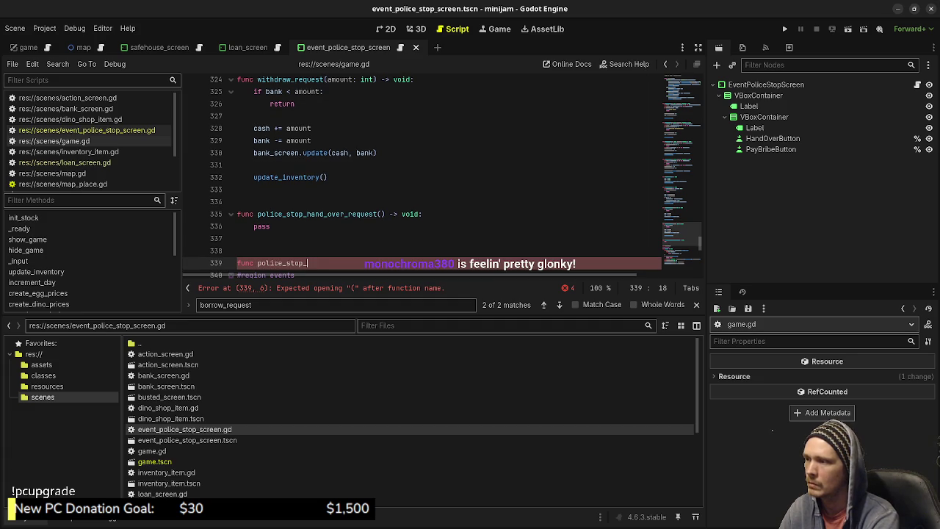
type("pay_bribe_request(amo")
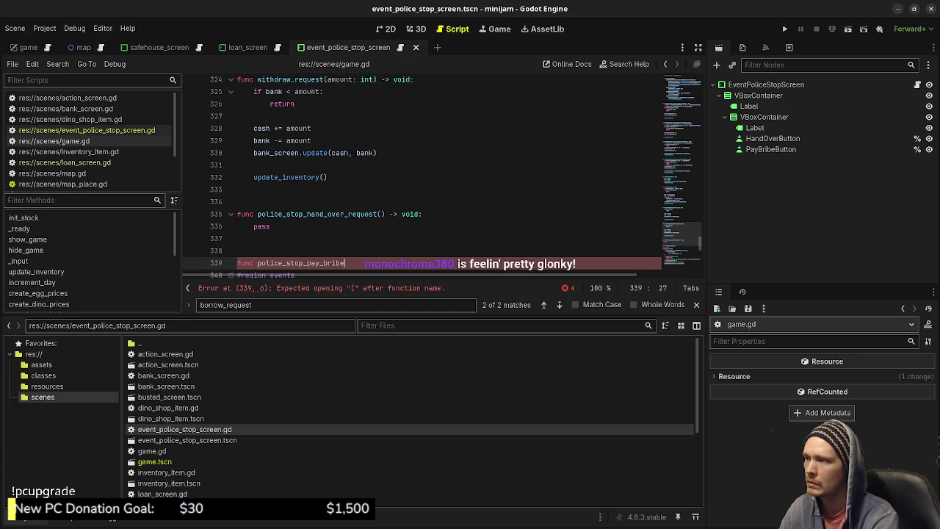
type("unt: ")
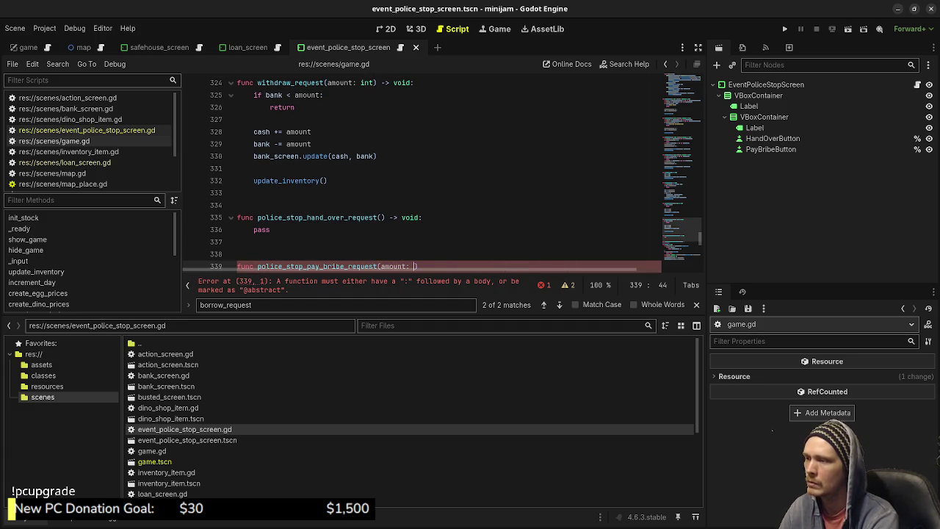
type("int) -")
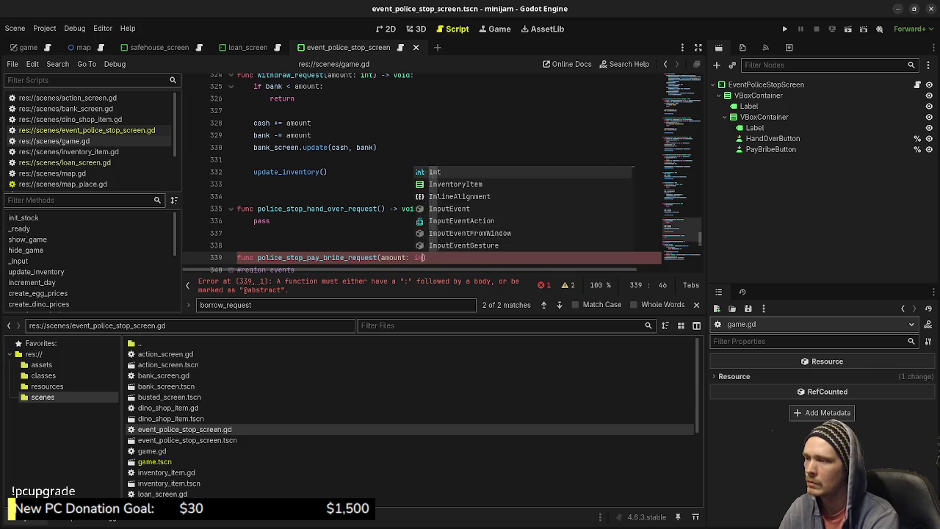
type("> void:")
key("Return")
type("pass")
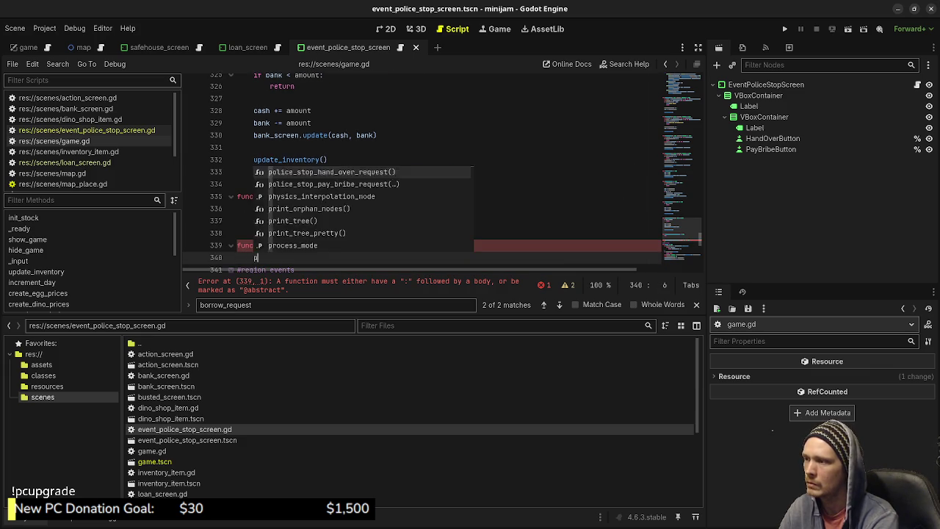
key("Return")
key("Return")
key("ctrl+s")
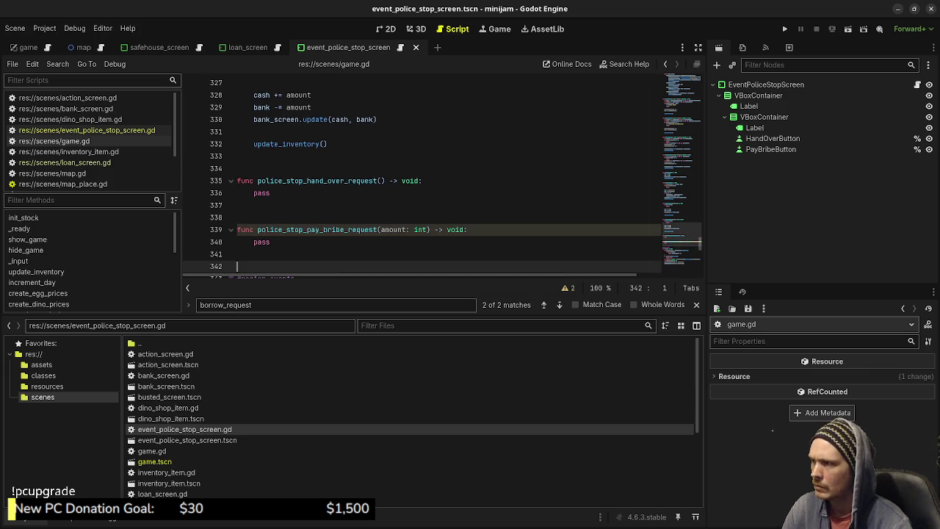
- Scroll game.gd back up to the police-stop connect() lines 137–138 to confirm no errors
scroll(440, 172, "up", 20)
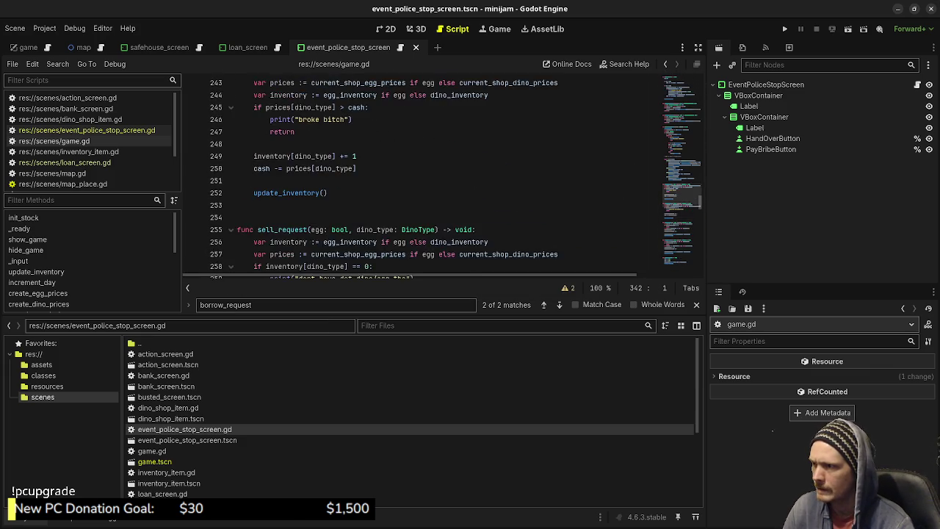
scroll(440, 173, "up", 5)
scroll(440, 173, "down", 4)
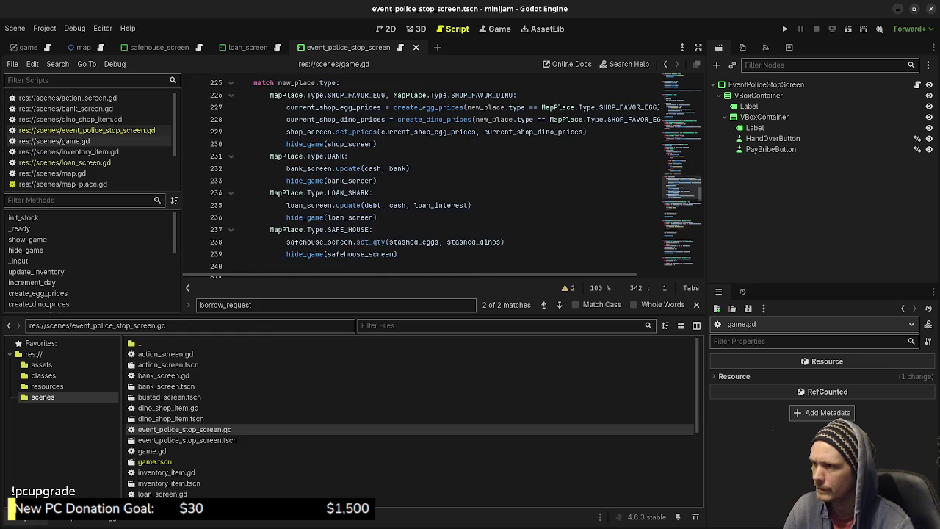
scroll(440, 173, "up", 14)
scroll(441, 172, "up", 16)
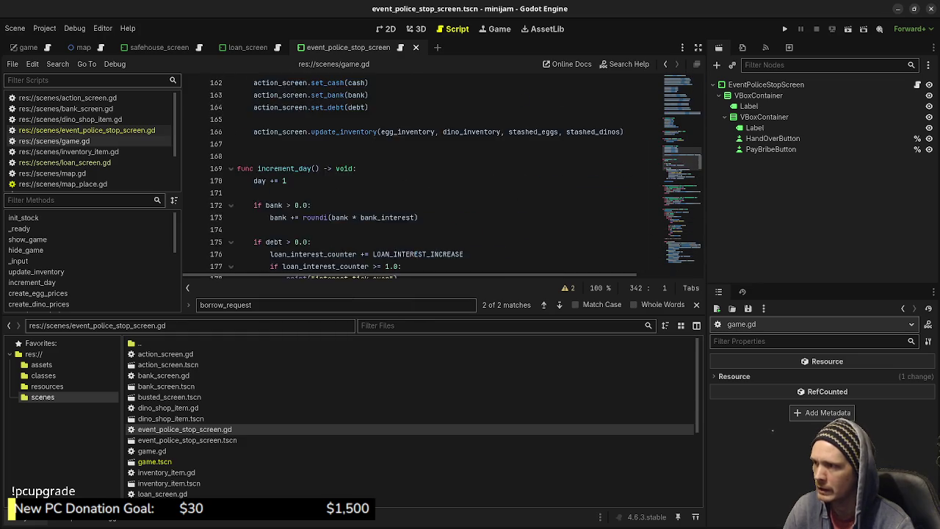
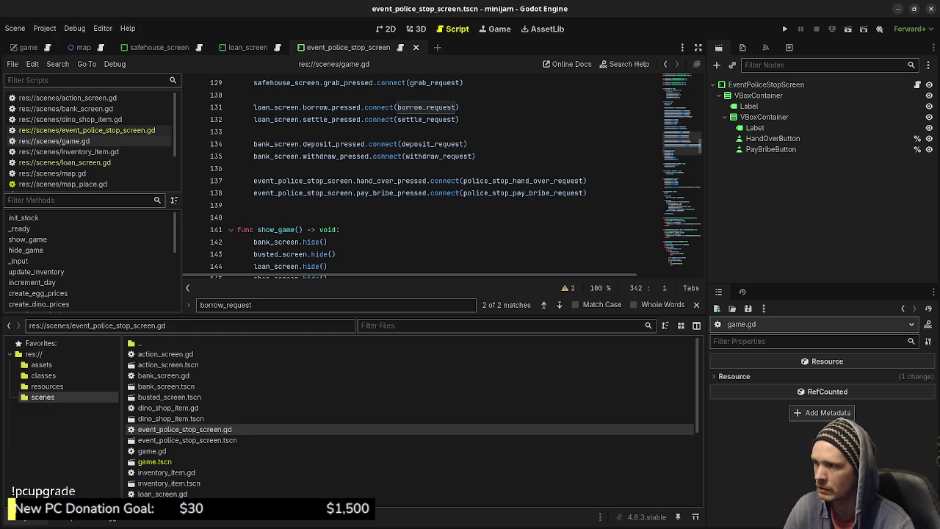
- Scroll up through game.gd to the return_button.pressed.connect(show_game) lines near line 114
left_click(587, 193)
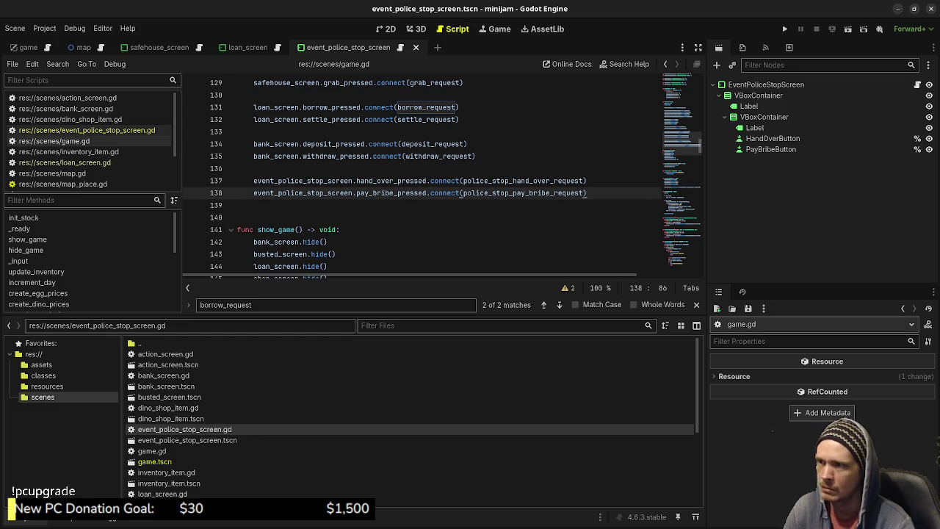
scroll(441, 176, "up", 2)
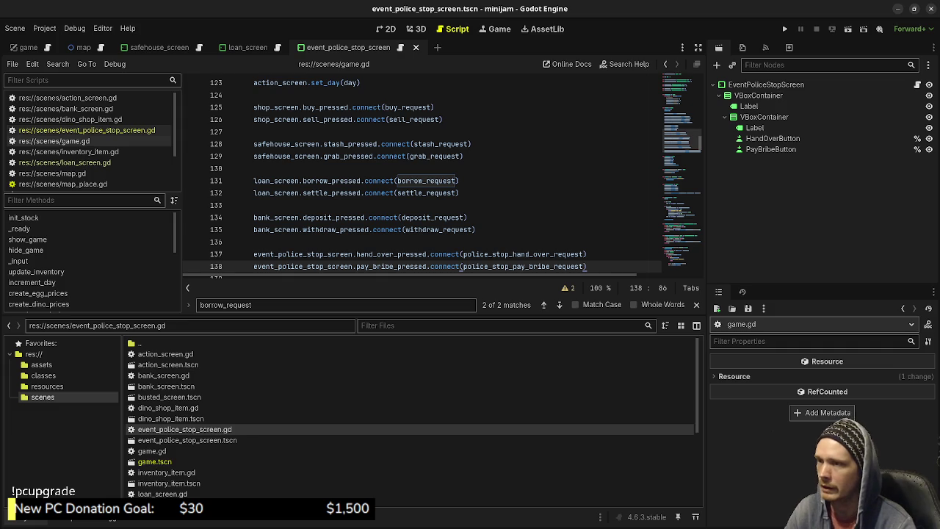
scroll(441, 177, "up", 12)
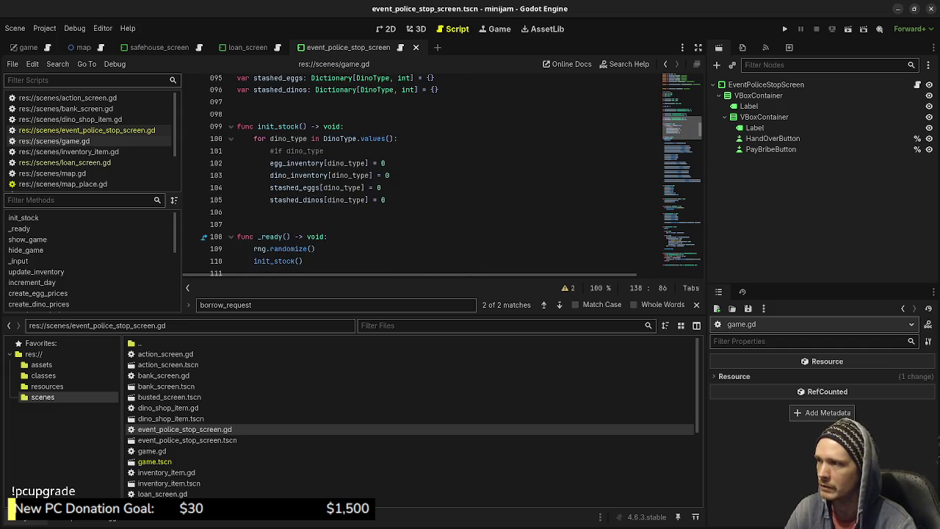
scroll(441, 176, "up", 2)
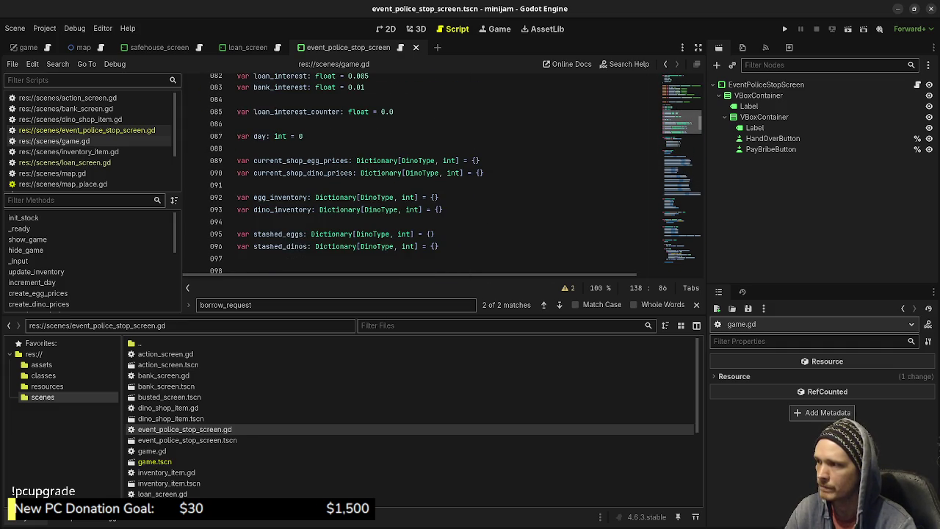
scroll(441, 176, "up", 4)
scroll(441, 176, "down", 7)
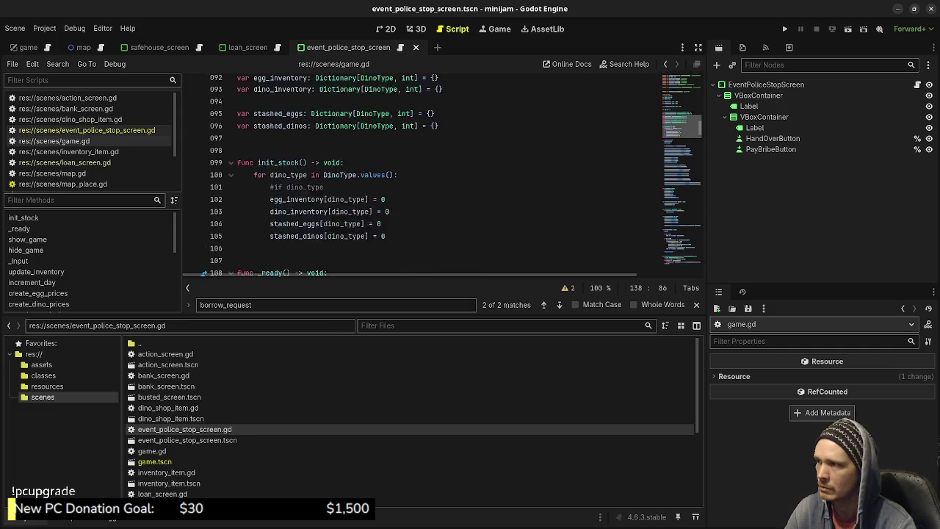
scroll(440, 177, "down", 20)
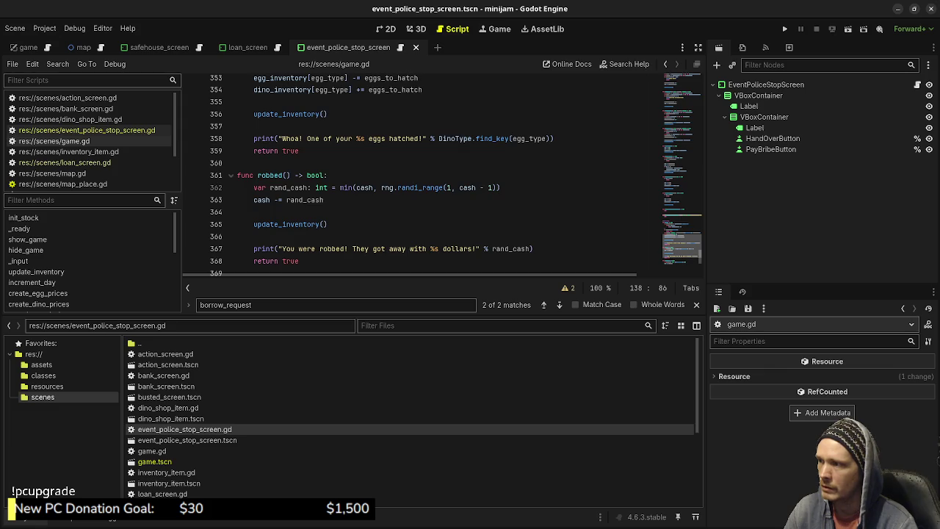
scroll(441, 176, "down", 7)
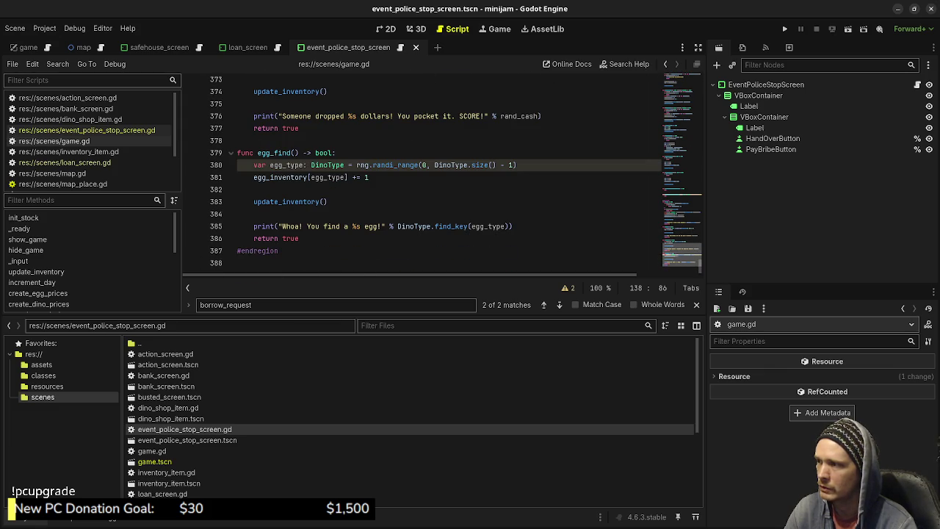
scroll(440, 176, "up", 15)
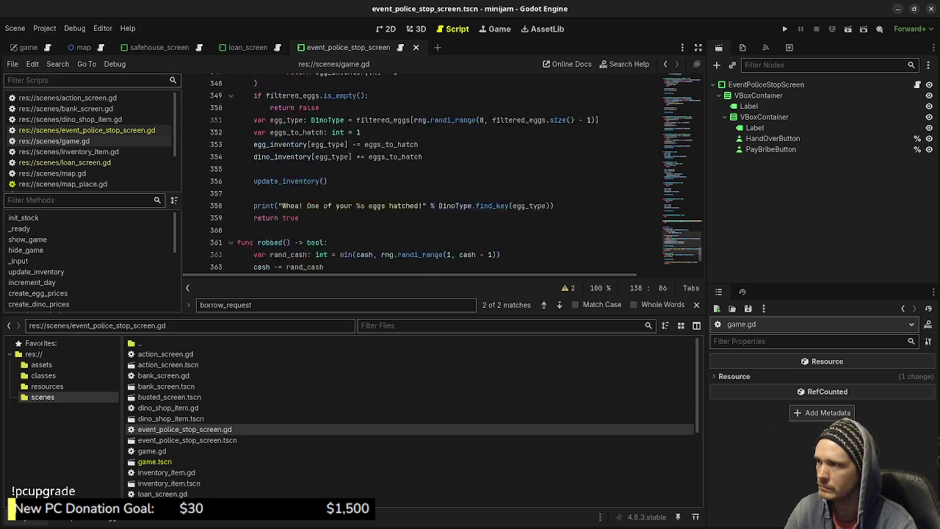
scroll(440, 176, "up", 2)
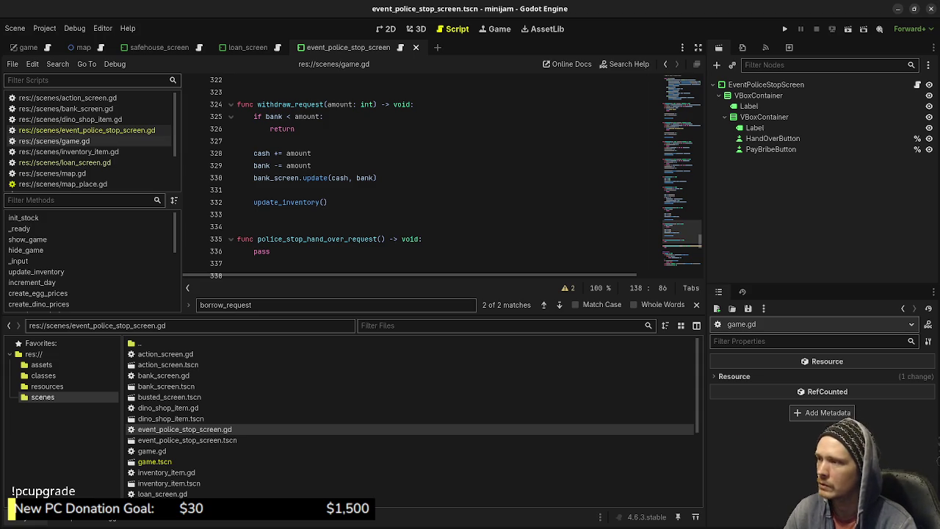
left_click(327, 202)
scroll(440, 176, "up", 2)
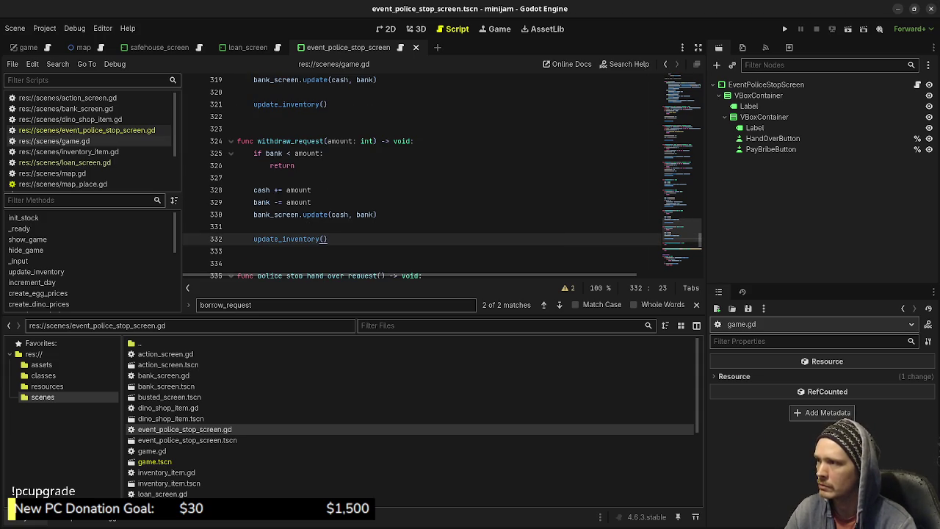
scroll(440, 177, "up", 2)
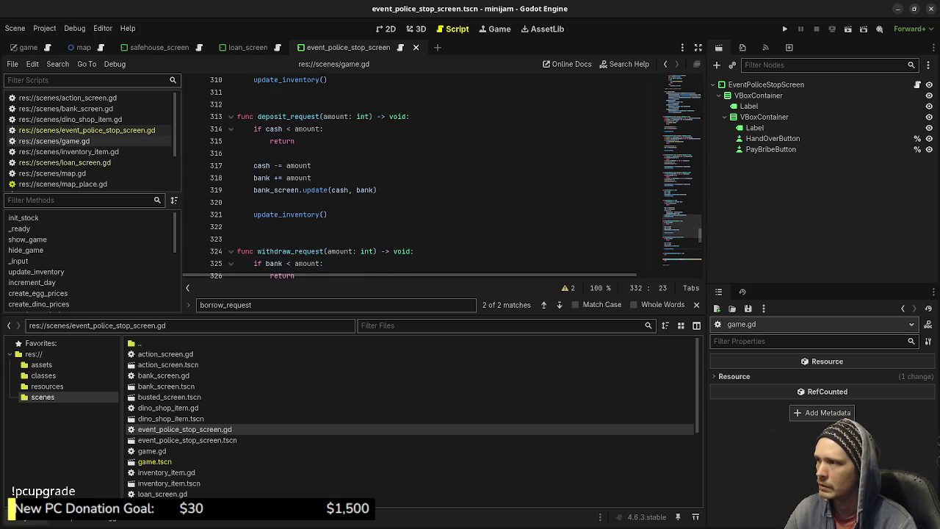
scroll(440, 176, "up", 8)
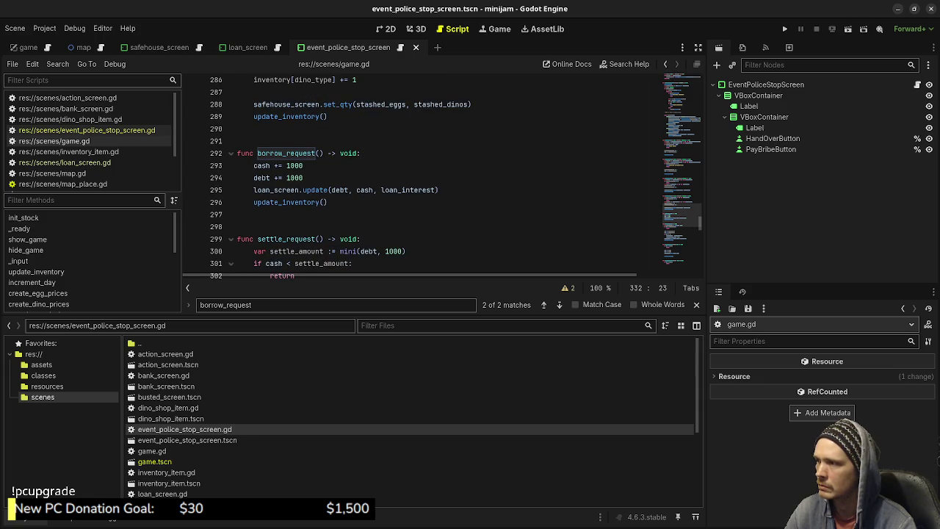
scroll(441, 176, "up", 2)
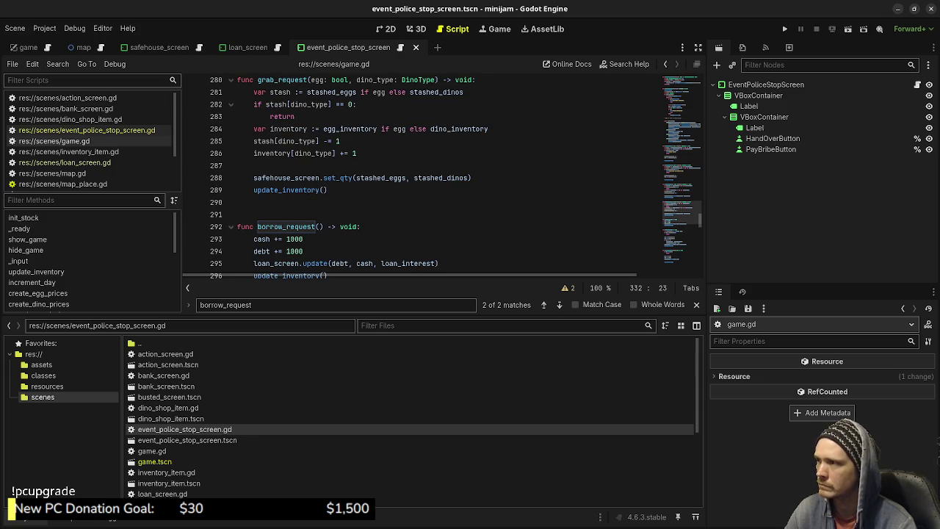
scroll(440, 177, "up", 1)
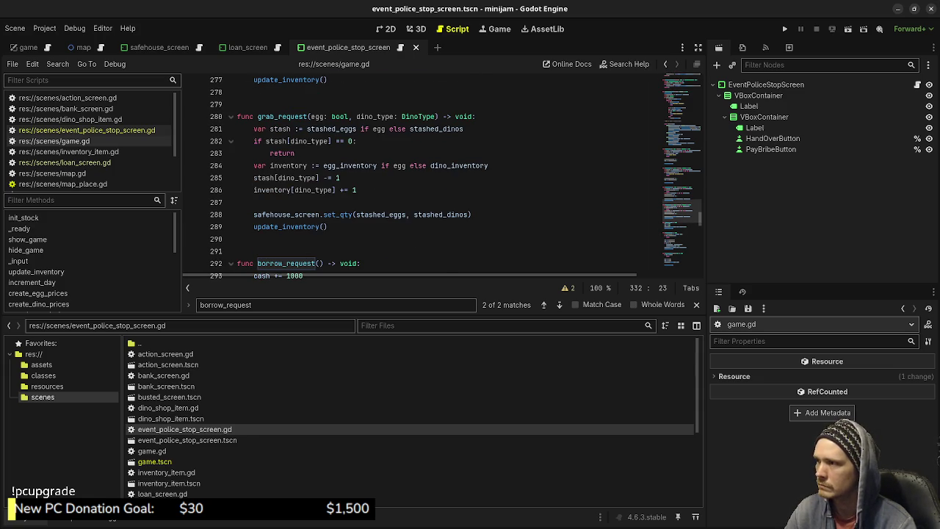
scroll(441, 176, "down", 20)
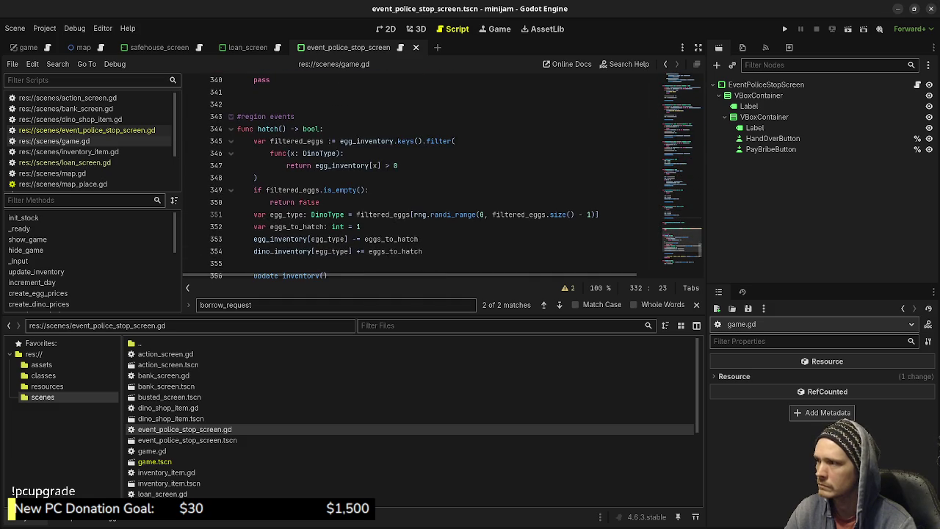
scroll(440, 176, "up", 11)
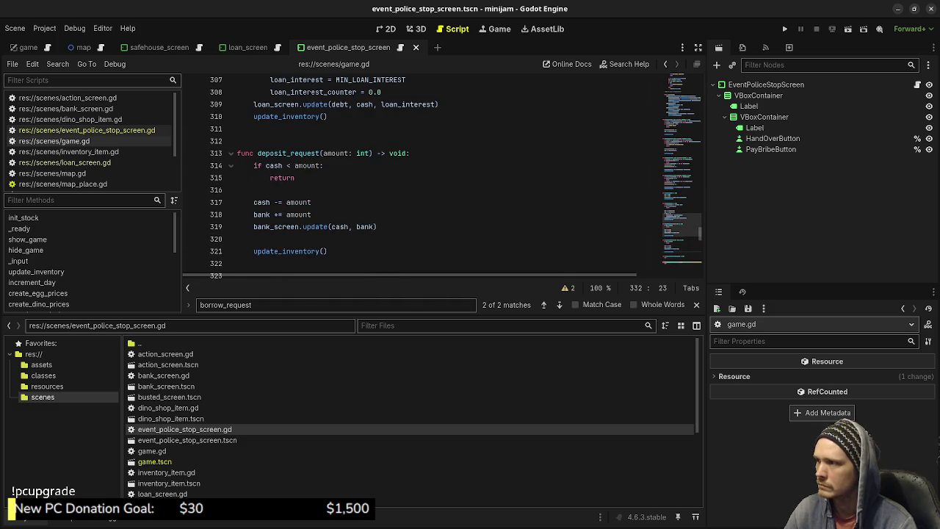
scroll(441, 177, "up", 9)
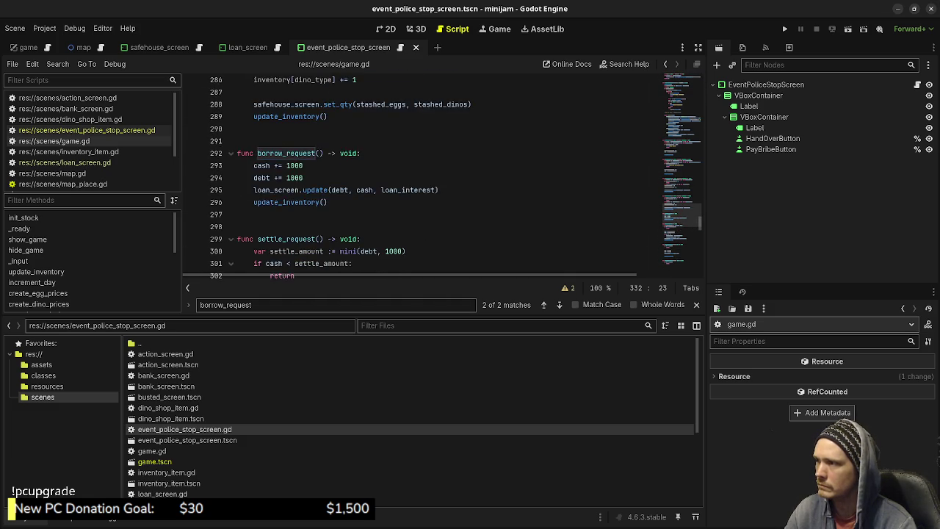
scroll(441, 177, "up", 5)
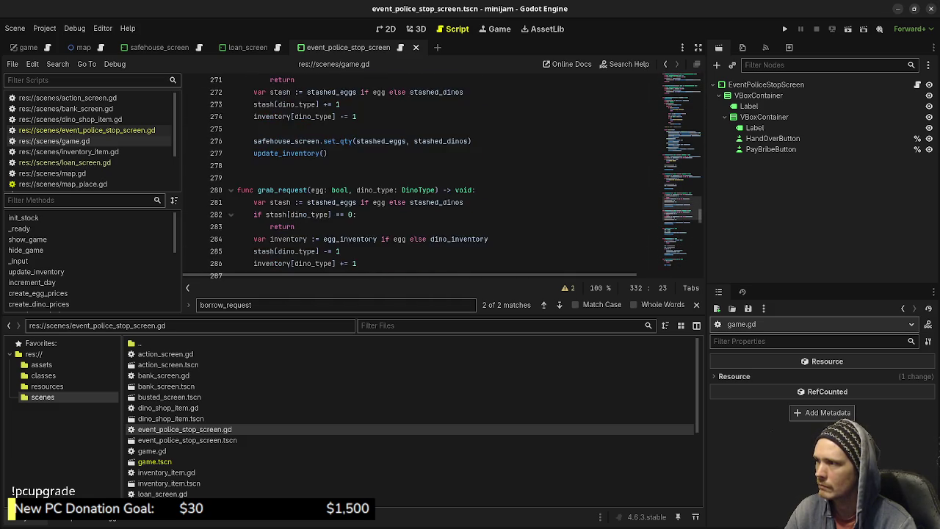
scroll(440, 176, "up", 4)
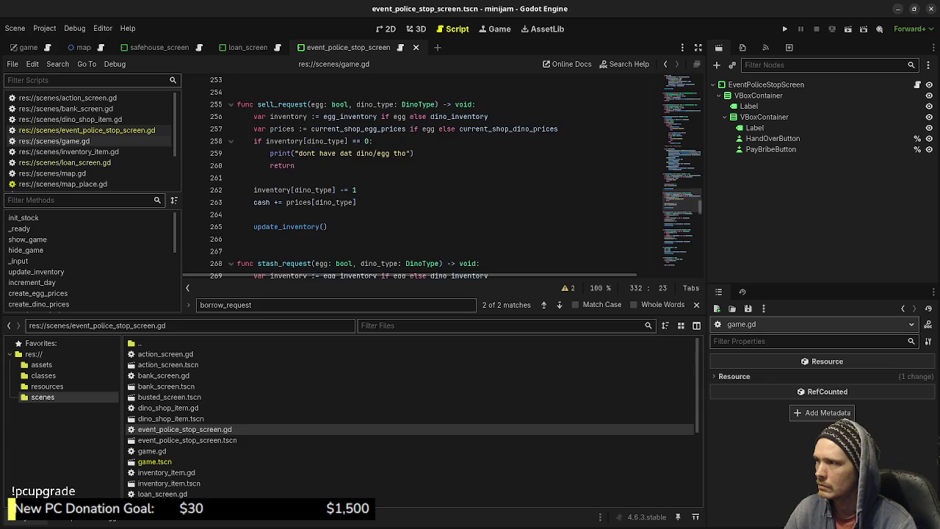
scroll(441, 176, "up", 4)
scroll(440, 176, "up", 12)
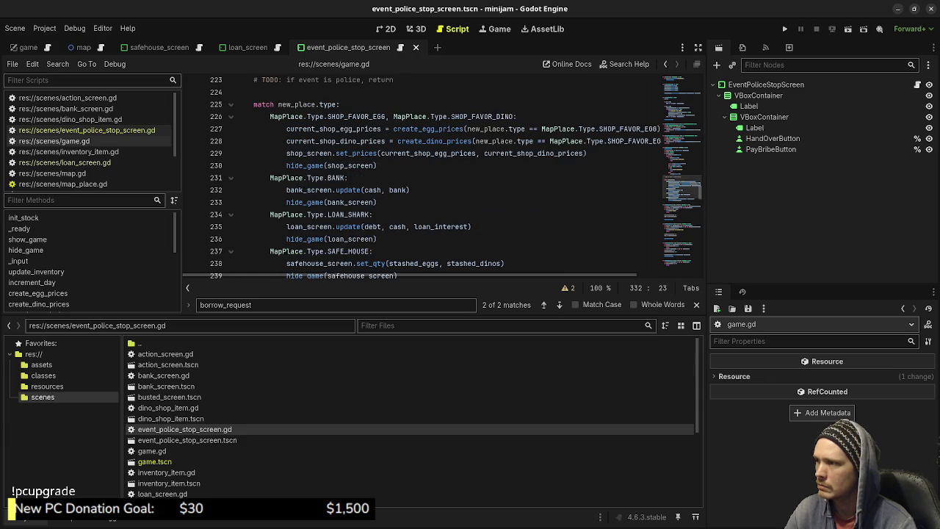
scroll(440, 177, "up", 15)
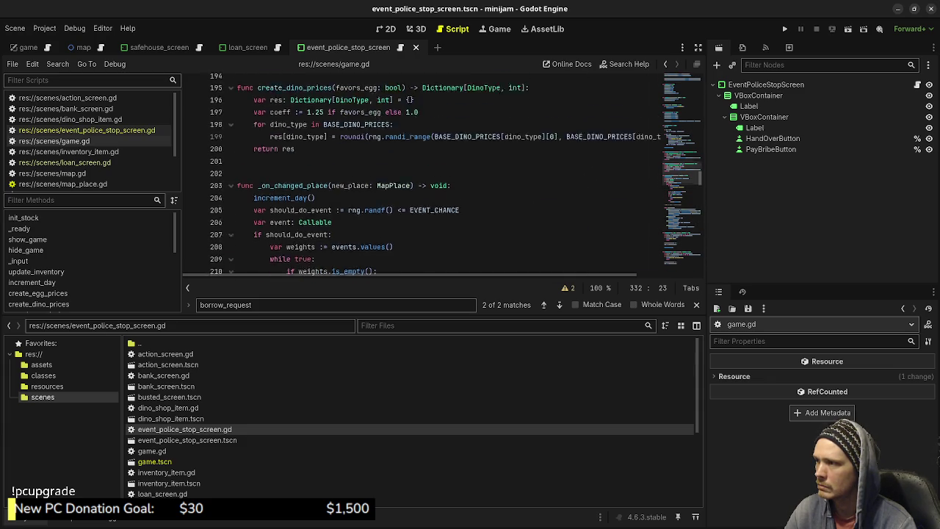
scroll(440, 176, "up", 4)
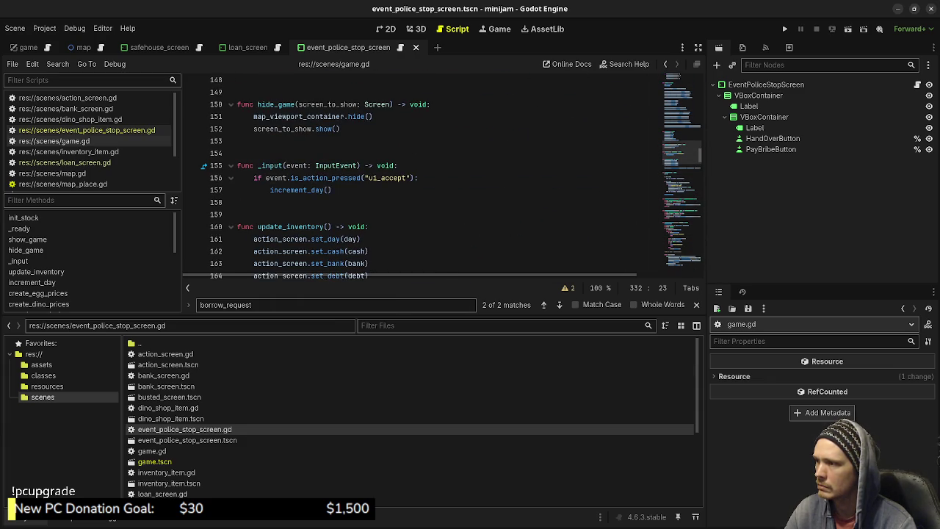
scroll(441, 176, "down", 1)
scroll(441, 177, "up", 2)
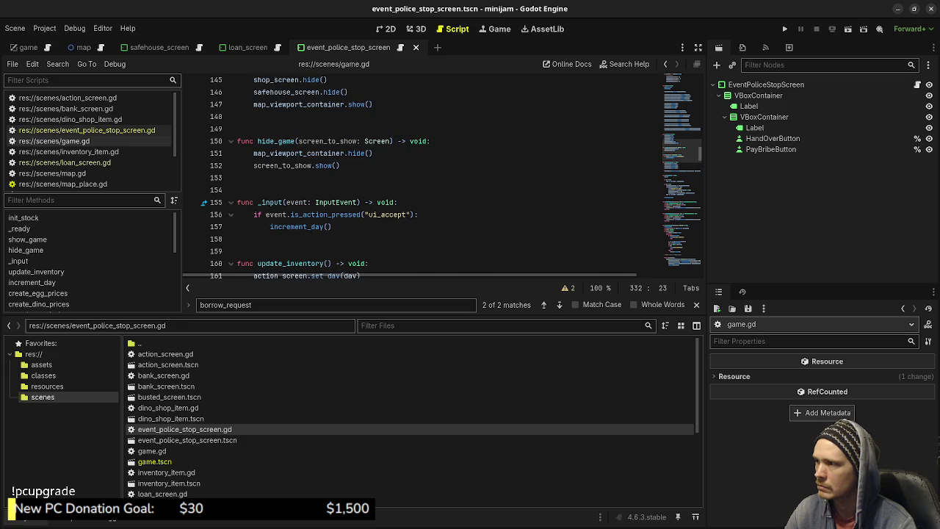
scroll(440, 176, "up", 4)
scroll(441, 176, "down", 2)
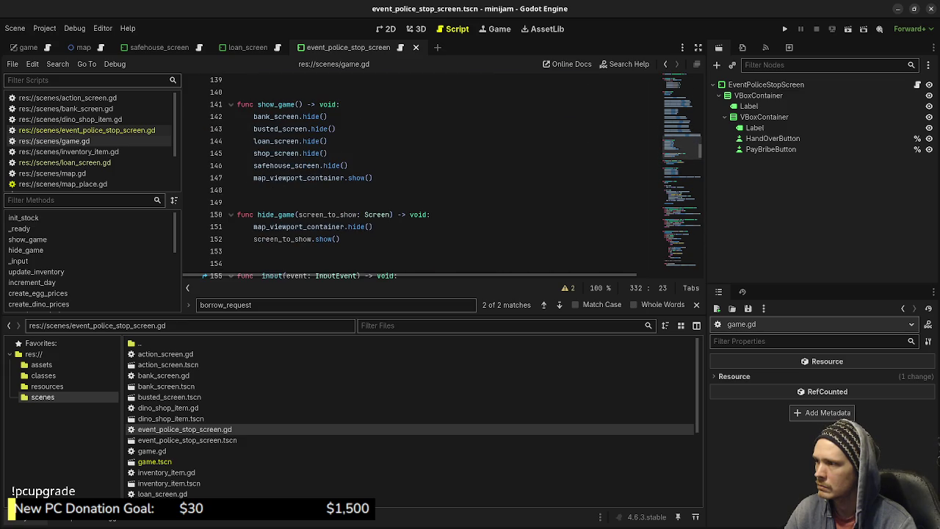
scroll(441, 177, "up", 1)
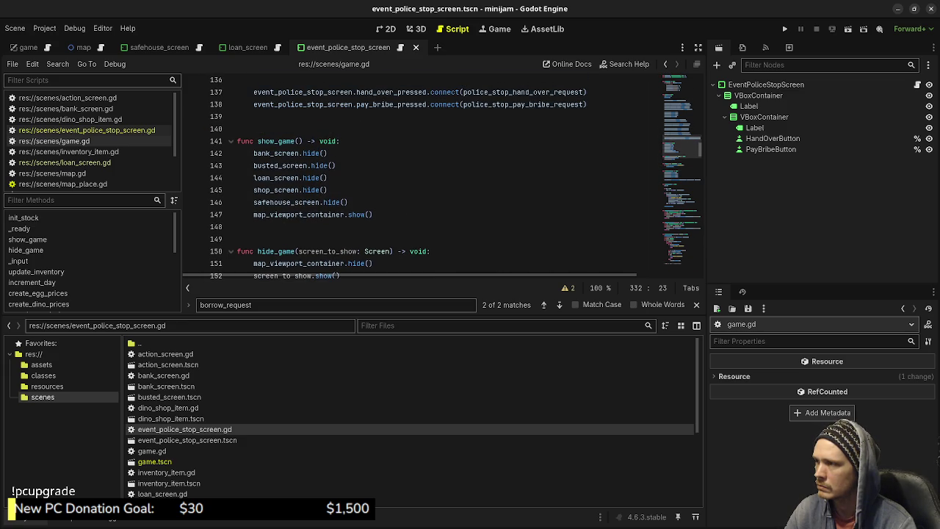
scroll(440, 177, "up", 3)
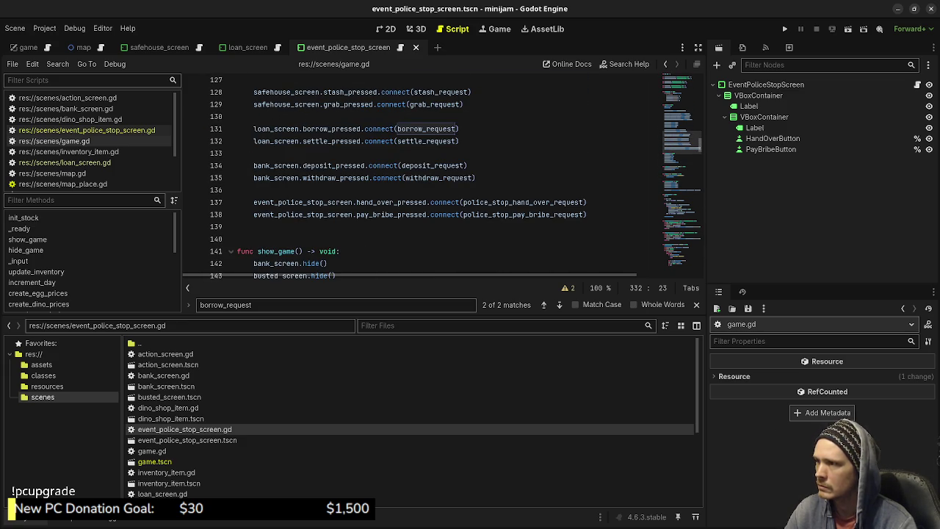
scroll(441, 176, "up", 4)
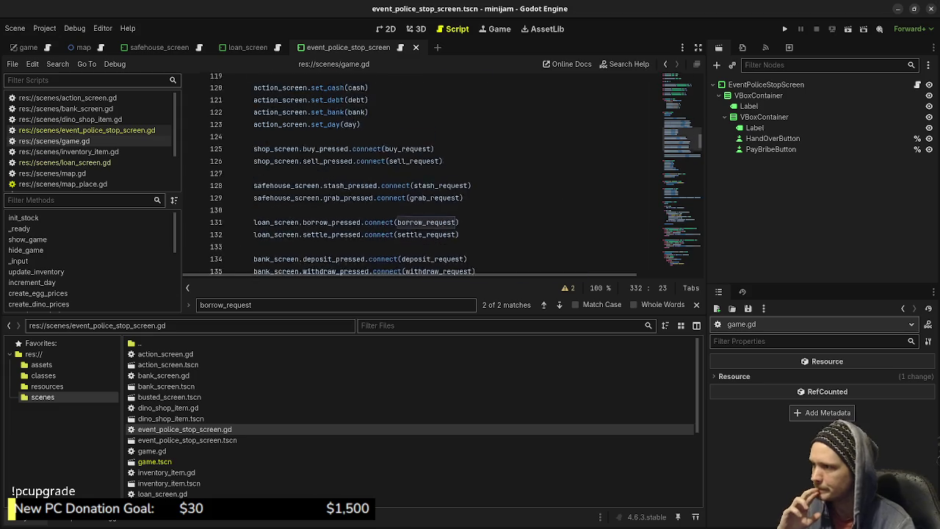
scroll(441, 176, "up", 2)
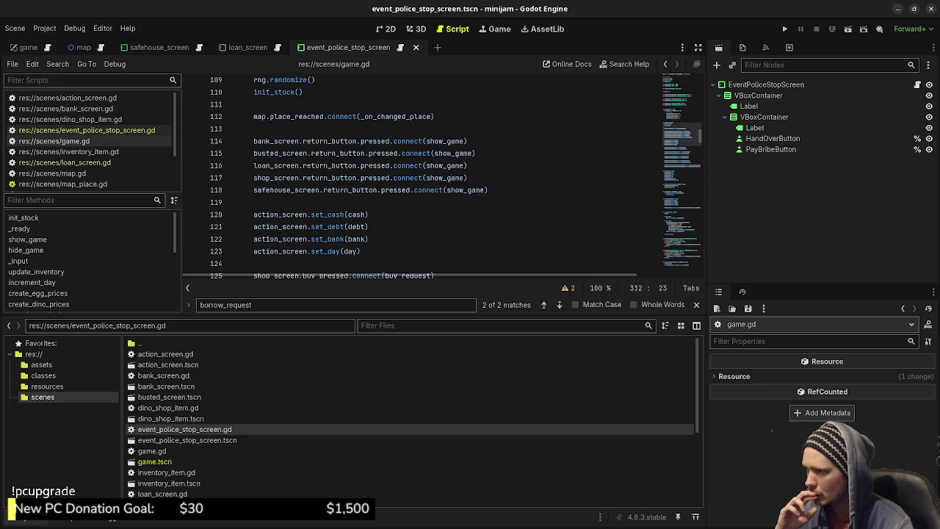
- Select show_game on line 114, then go back to the police_stop_hand_over_request stub
left_click(448, 141)
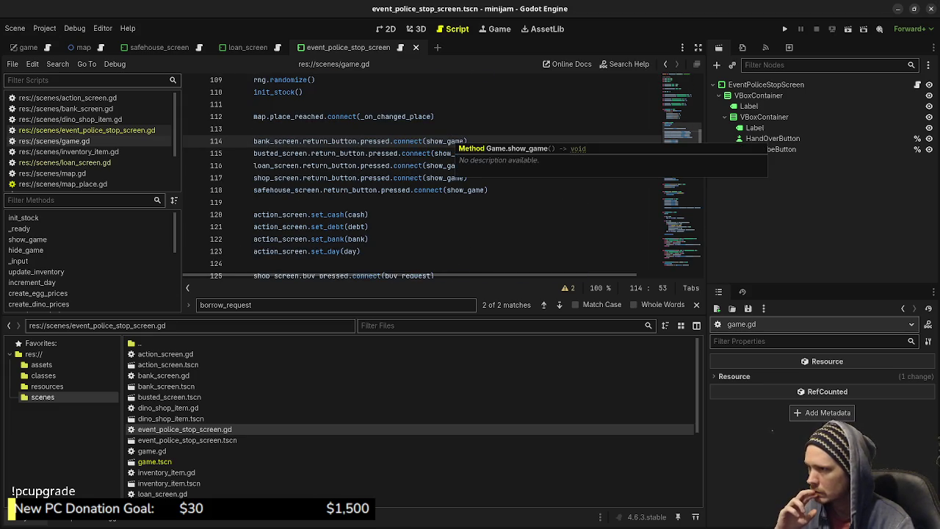
double_click(448, 141)
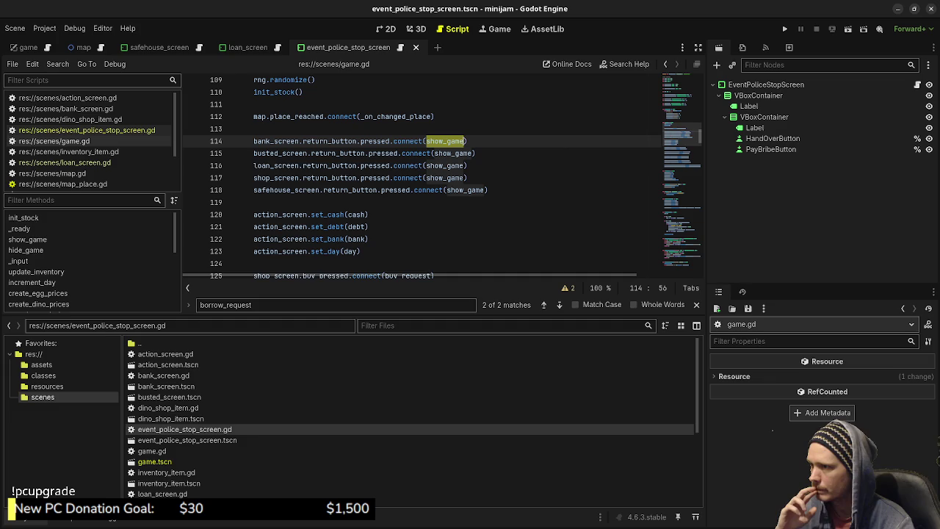
scroll(440, 177, "down", 15)
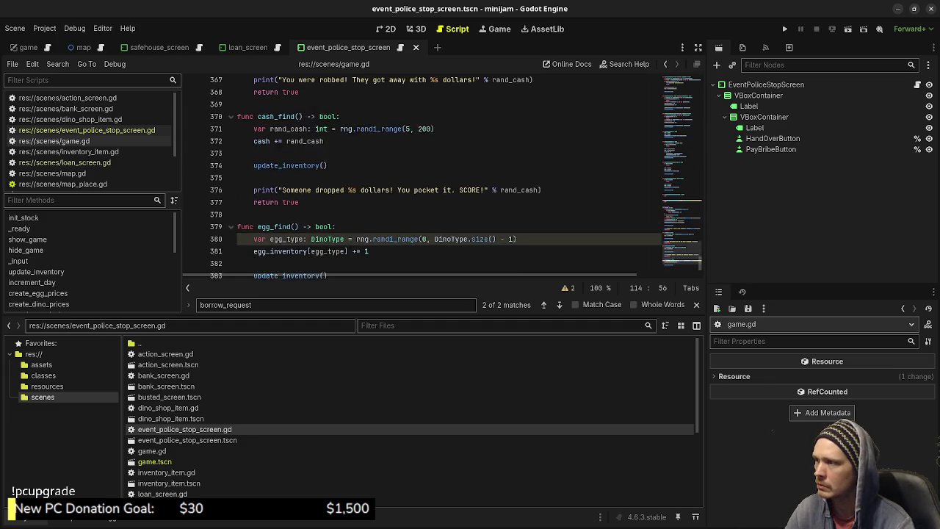
scroll(441, 176, "up", 14)
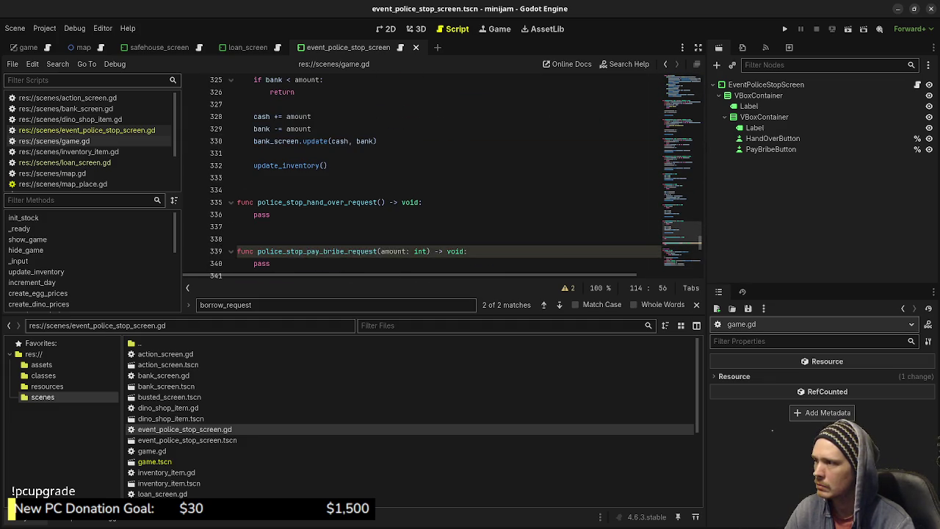
- Make the hand-over handler print "You hand over all the eggs." and call show_game() instead of pass
left_click(440, 202)
key("Return")
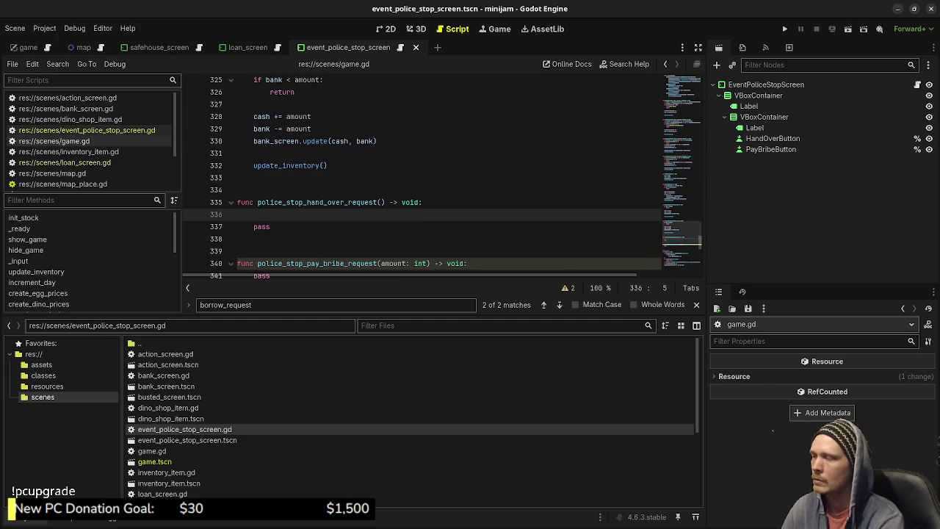
type("print(\"You ")
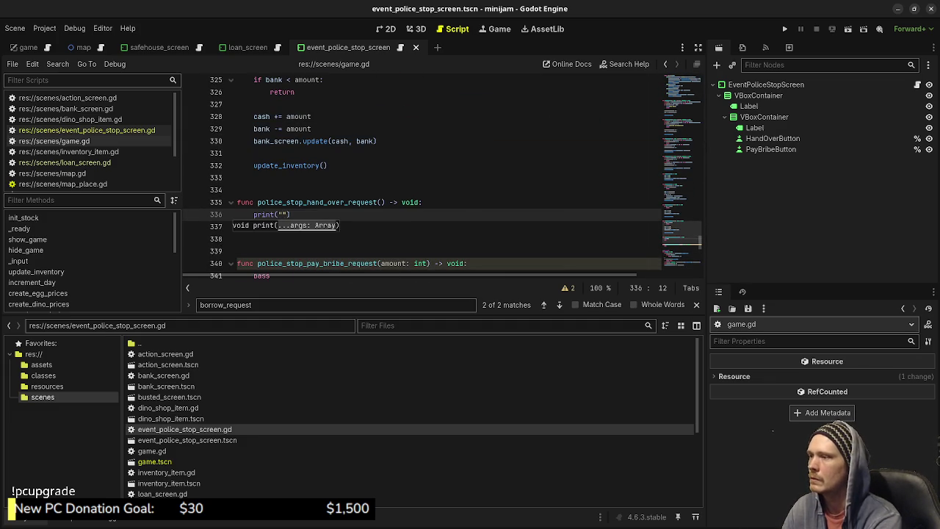
type("hand over all the e")
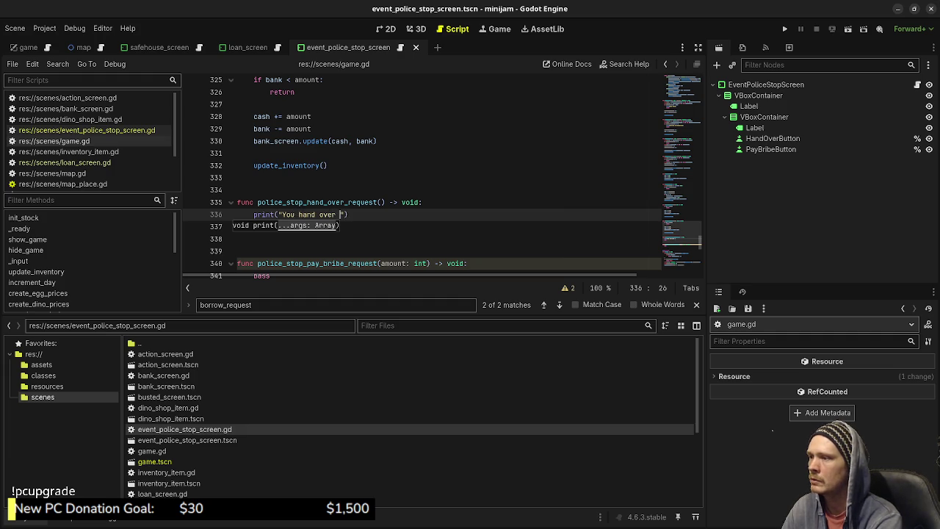
type("ggs.")
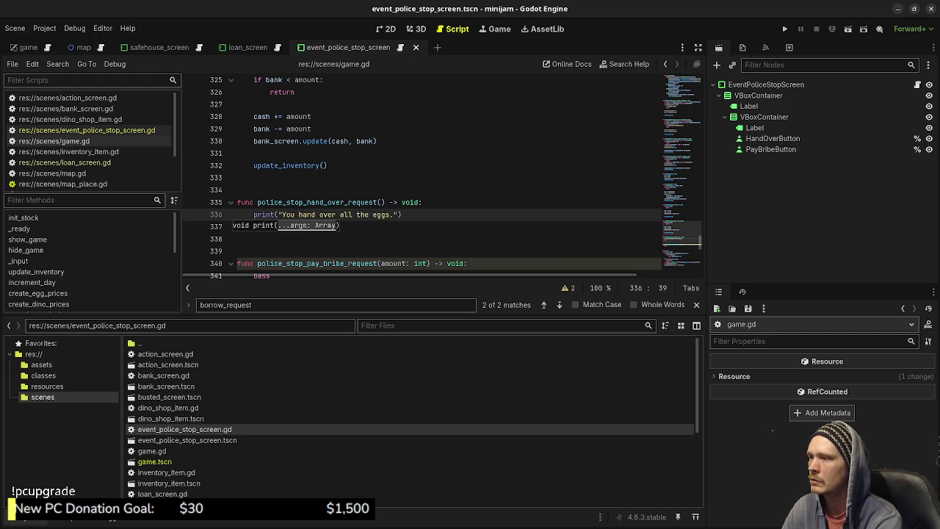
key("End")
key("Return")
type("s")
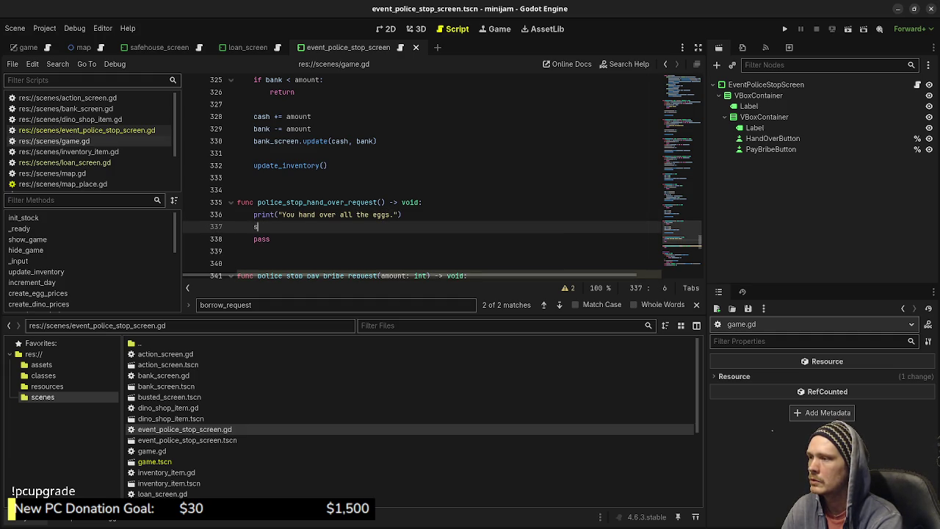
type("how_game")
key("Return")
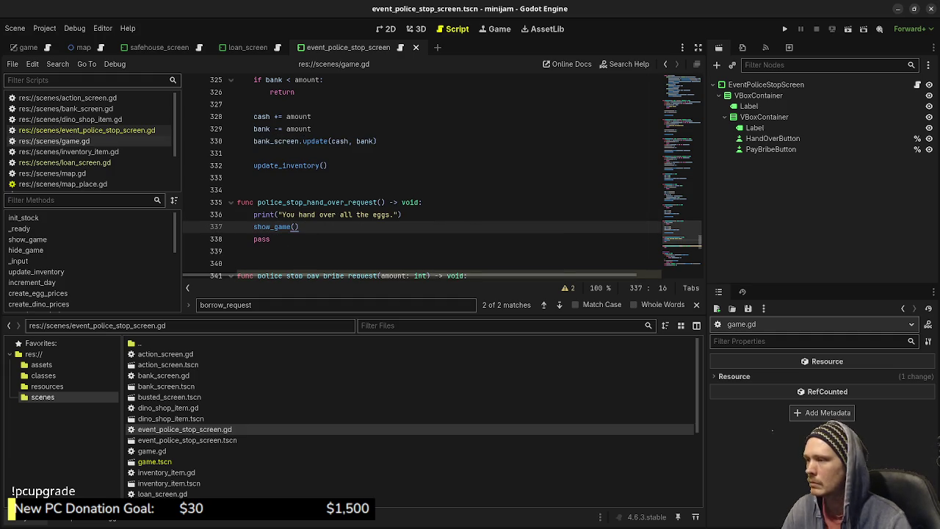
scroll(441, 176, "down", 1)
key("Down")
key("BackSpace")
key("BackSpace")
key("BackSpace")
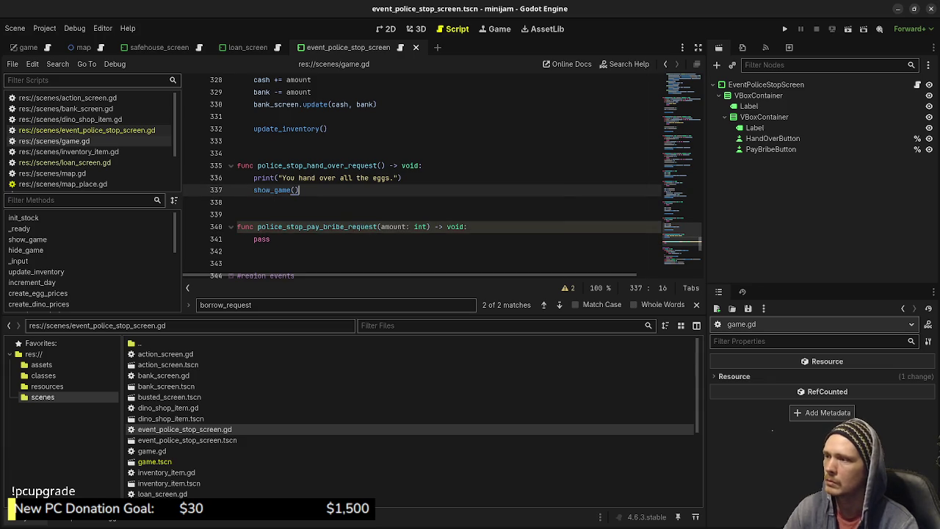
- Replace pass in the bribe handler with print("You pay the bribe.") and show_game(), then save
double_click(261, 239)
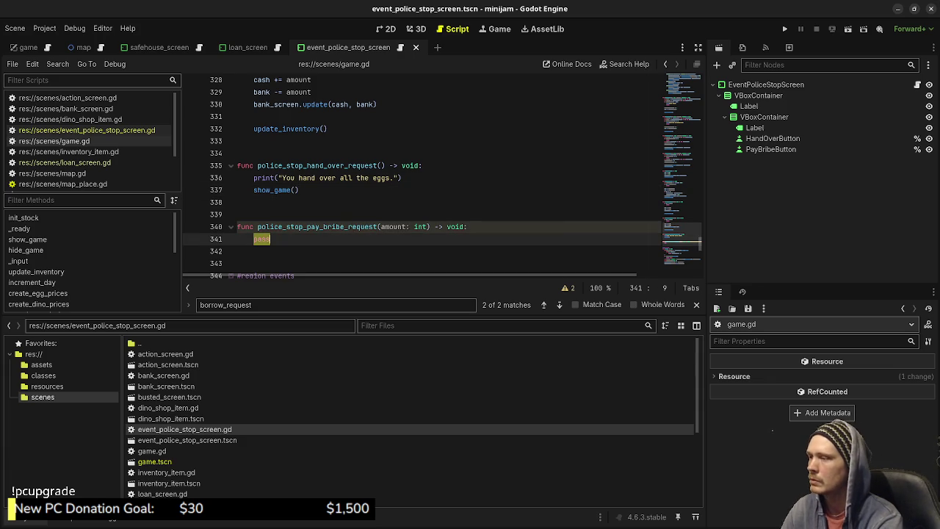
type("print(\"You pay the")
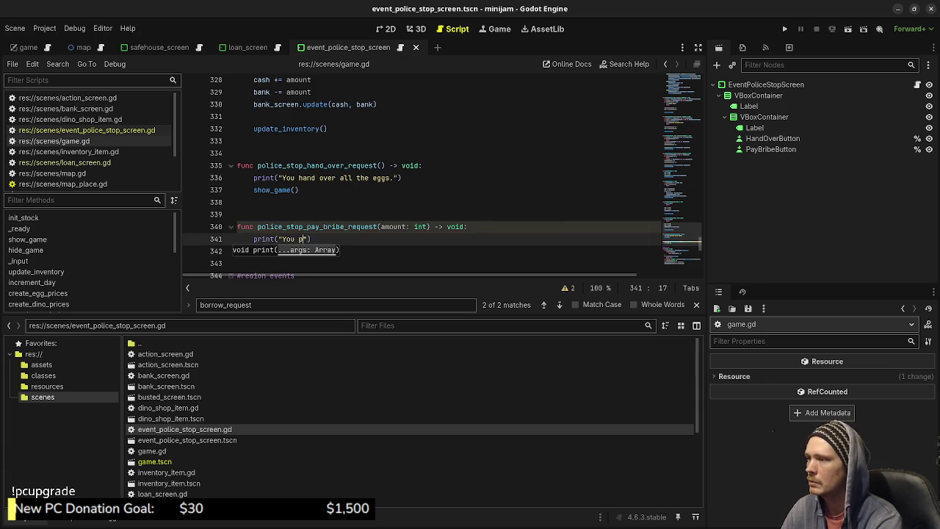
type(" bribe.")
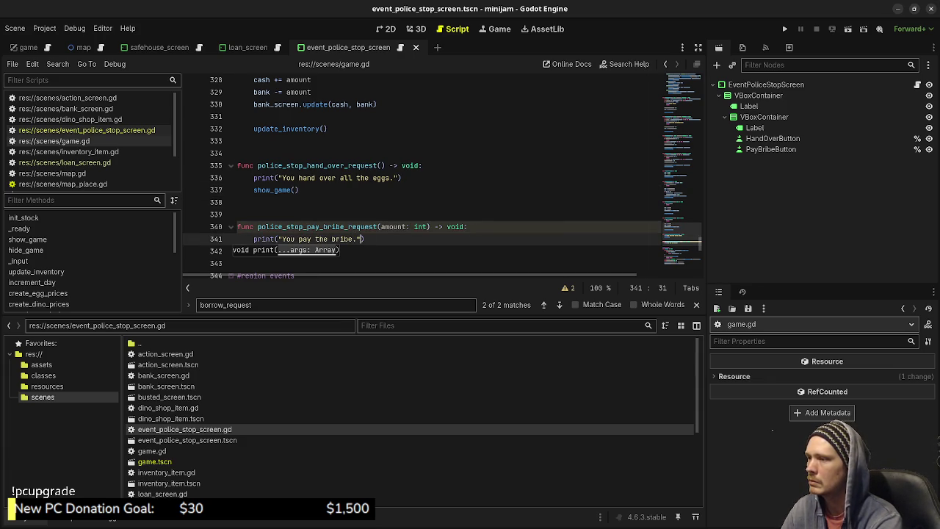
key("End")
key("Return")
type("sh")
key("Return")
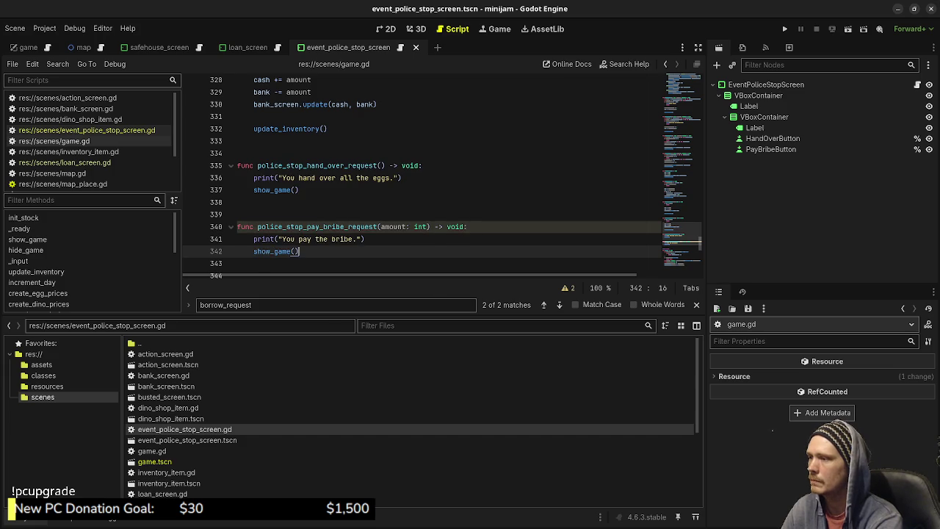
key("ctrl+s")
- Select the hide_game(loan_screen) call in the match new_place.type block
scroll(441, 176, "down", 2)
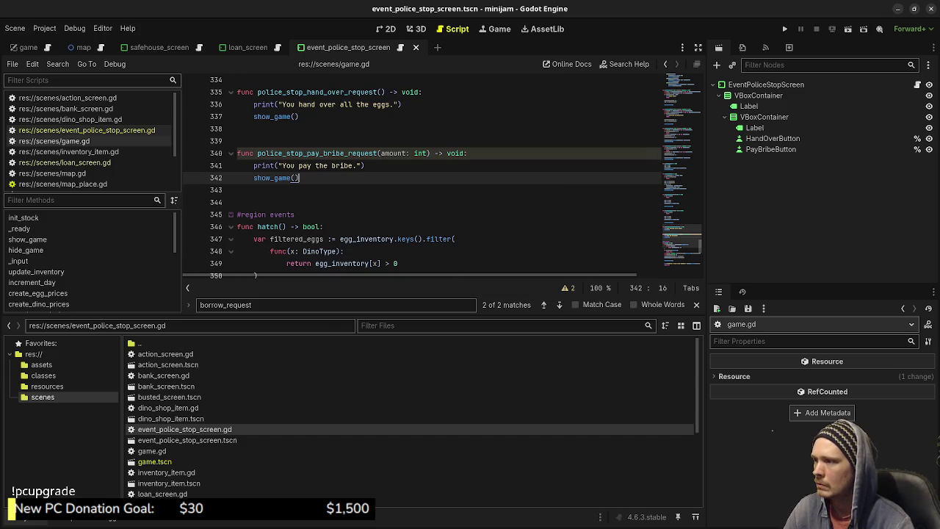
scroll(441, 176, "down", 1)
scroll(441, 177, "up", 3)
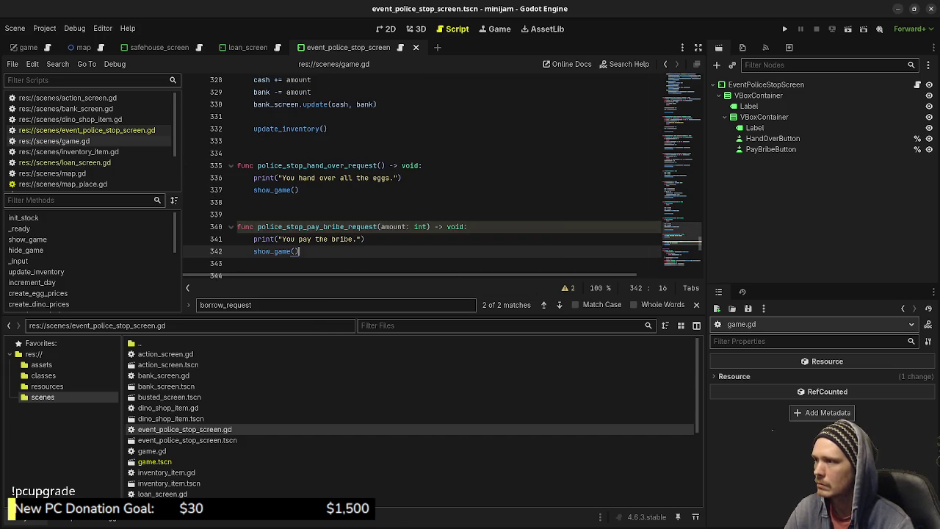
scroll(441, 177, "up", 7)
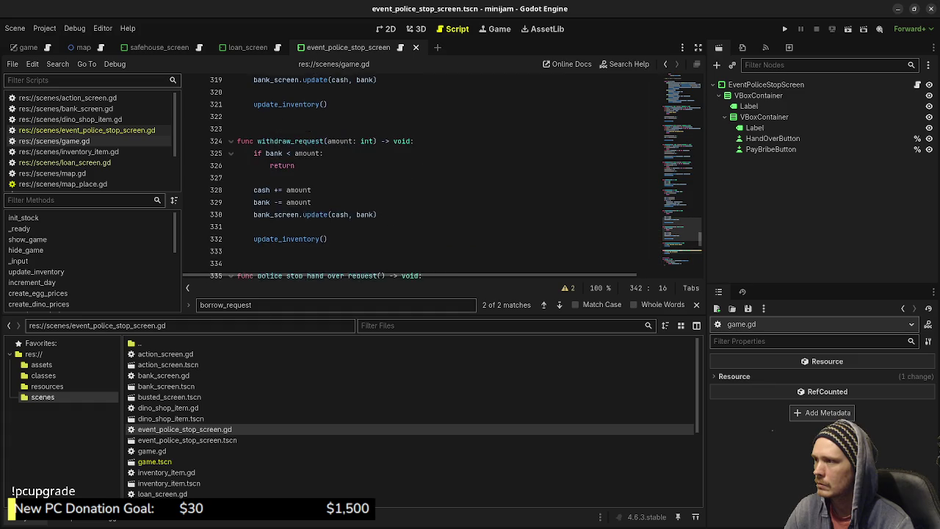
scroll(440, 176, "up", 9)
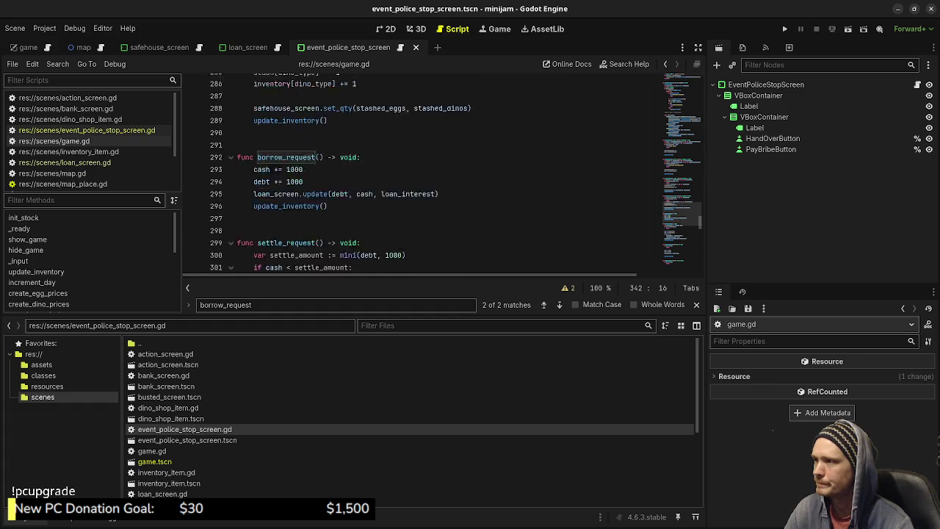
scroll(441, 176, "up", 12)
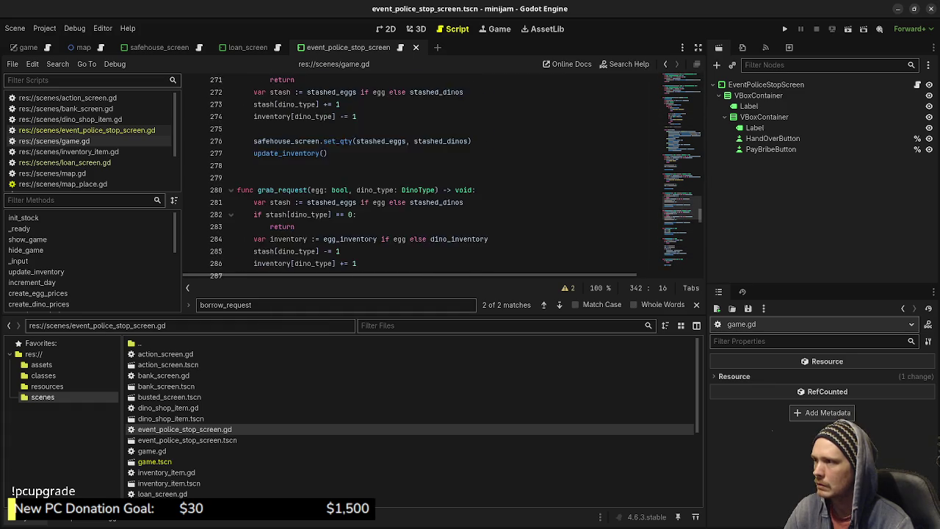
scroll(441, 176, "up", 7)
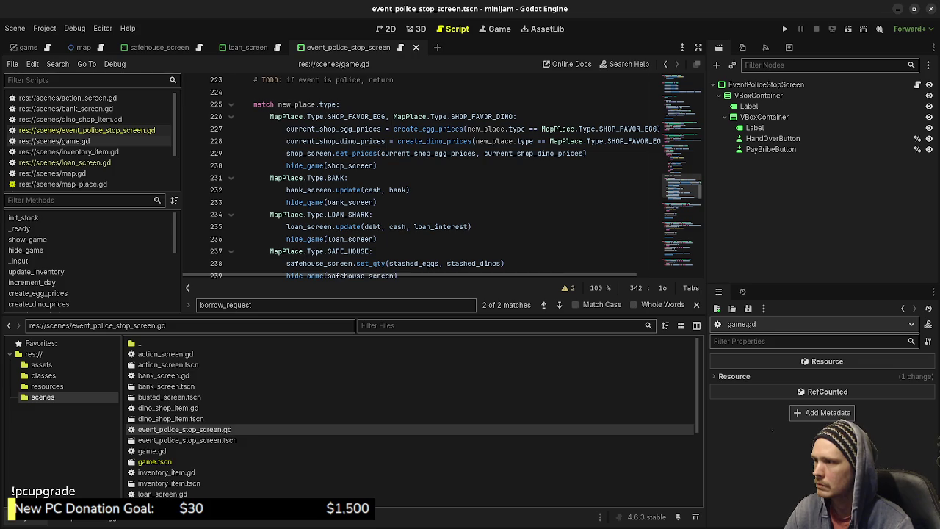
left_click_drag(286, 239, 377, 238)
key("ctrl+c")
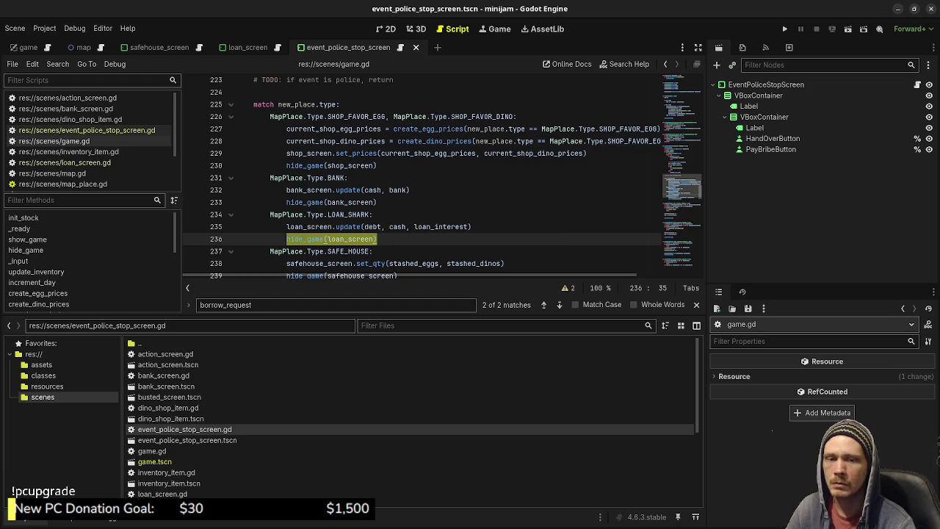
scroll(422, 176, "down", 20)
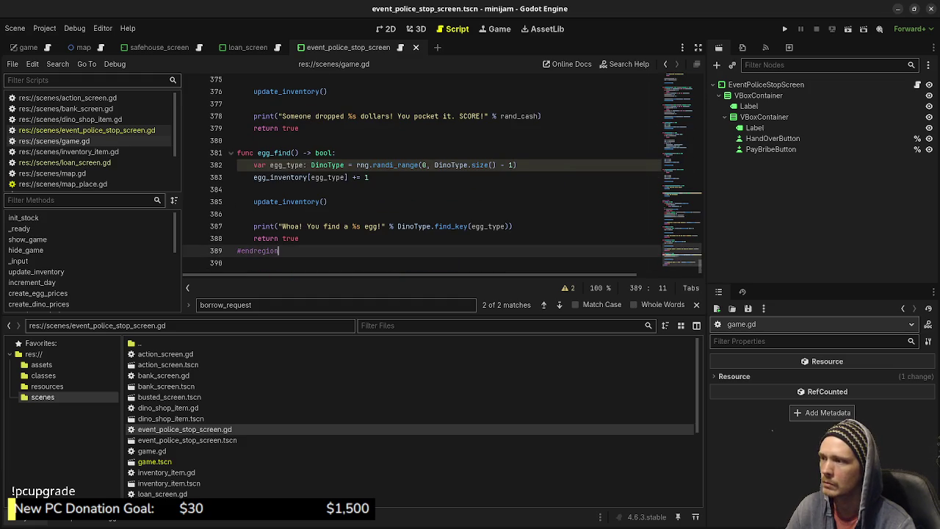
- Below egg_find, write func police_stop() -> bool: with a return true body
left_click(299, 238)
key("Return")
key("Return")
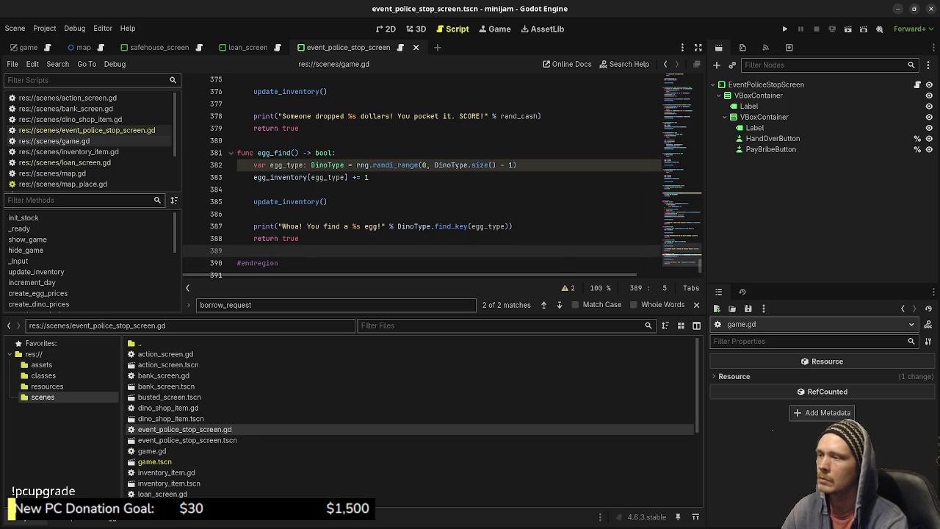
type("func")
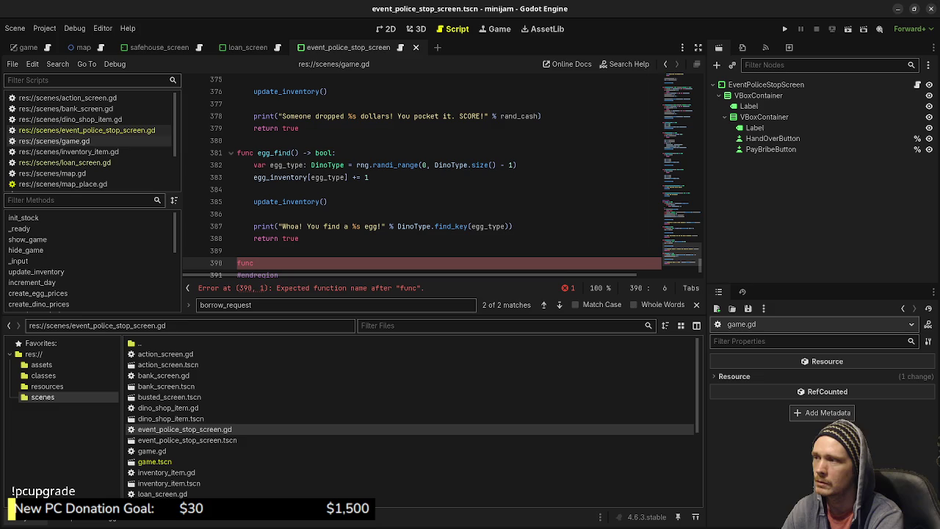
type("p")
type("ol")
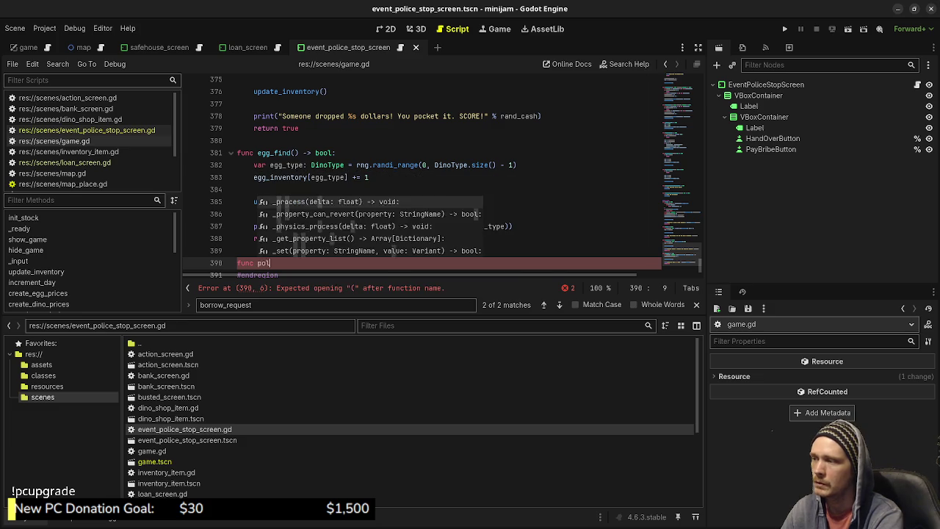
type("ice_stop() -> bo")
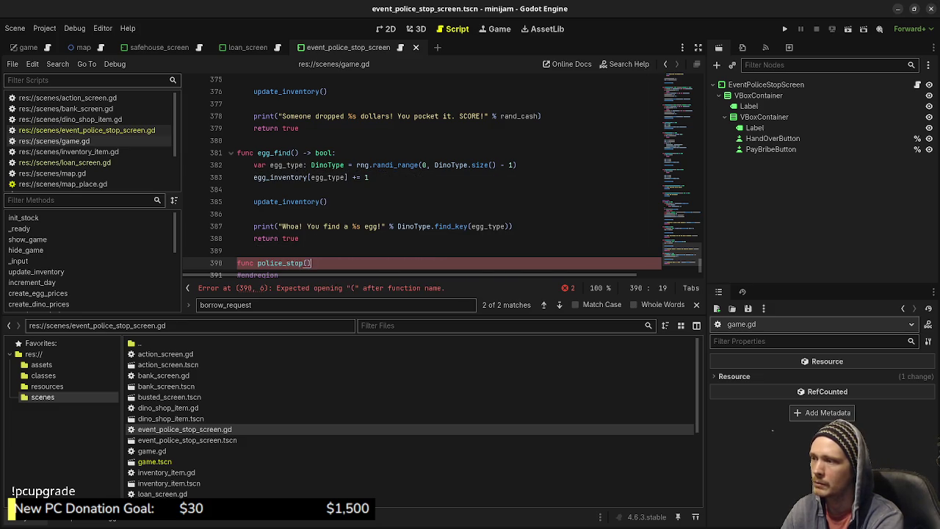
type("ol:")
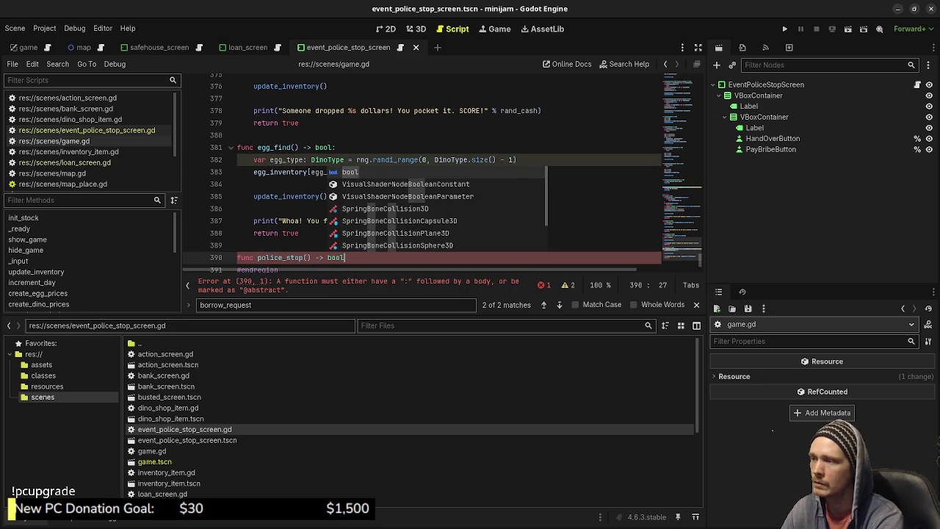
key("Return")
type("r")
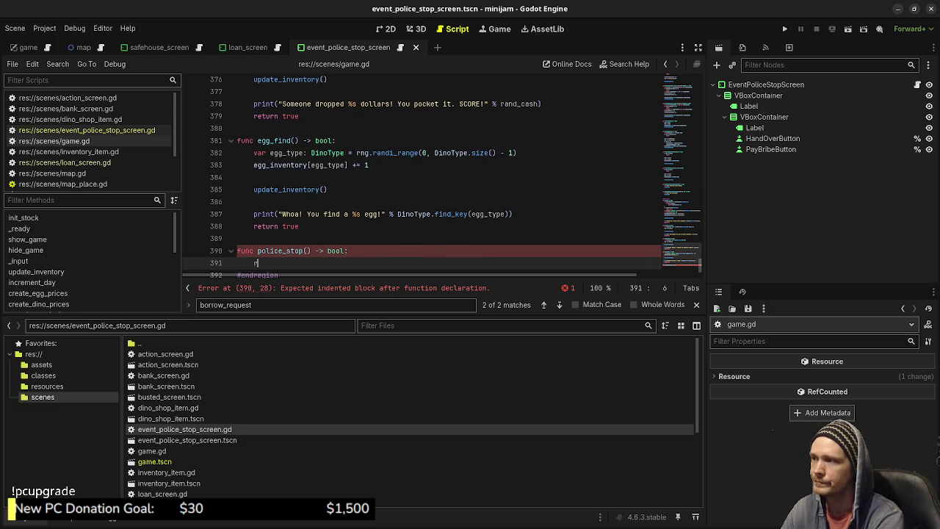
type("eturn true")
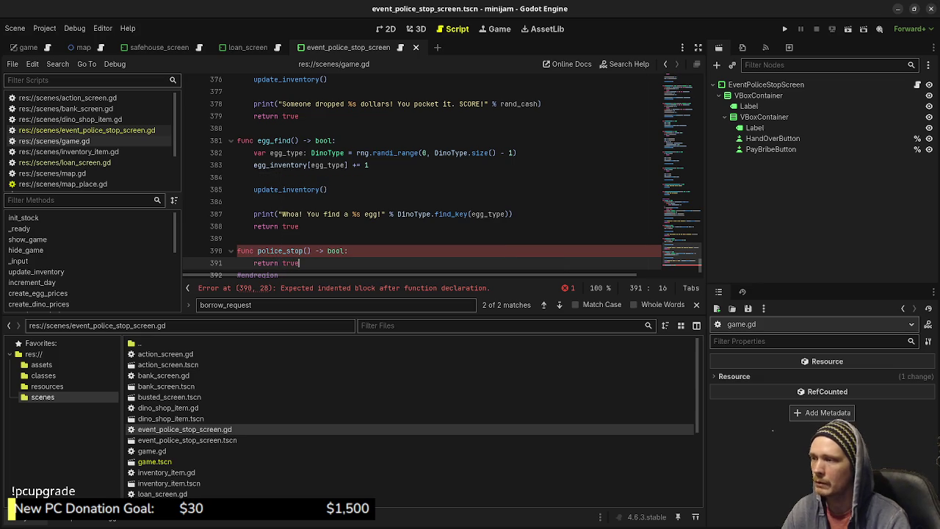
key("ctrl+shift+Return")
- Paste the hide_game call above return true, changing its argument to event_police_stop_screen
key("ctrl+v")
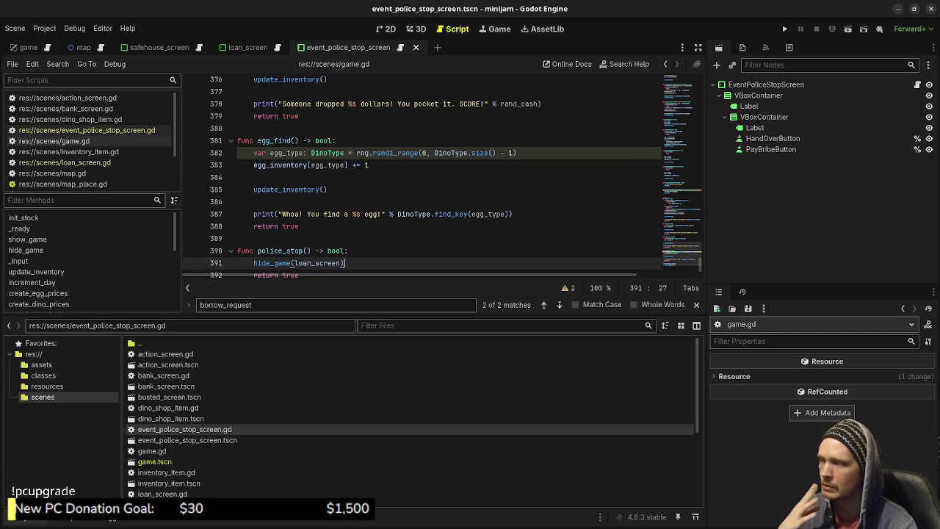
double_click(317, 263)
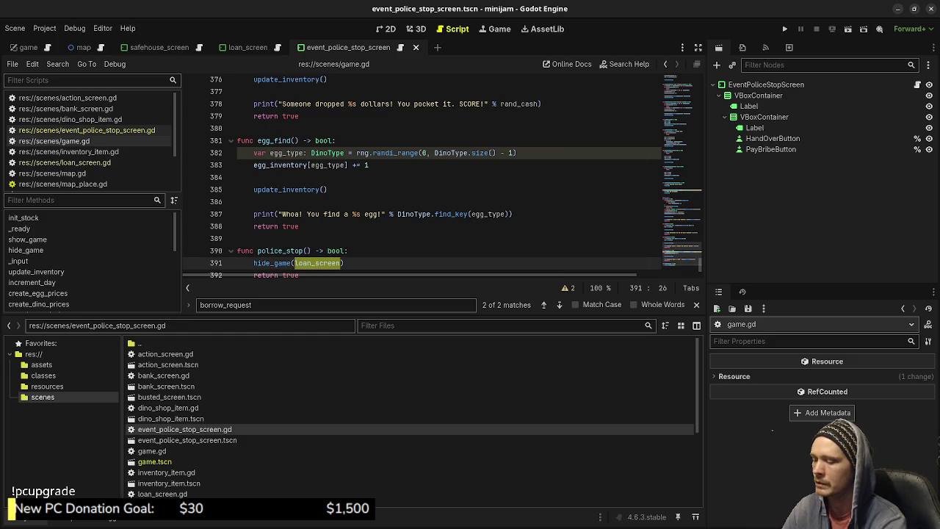
type("event")
key("Return")
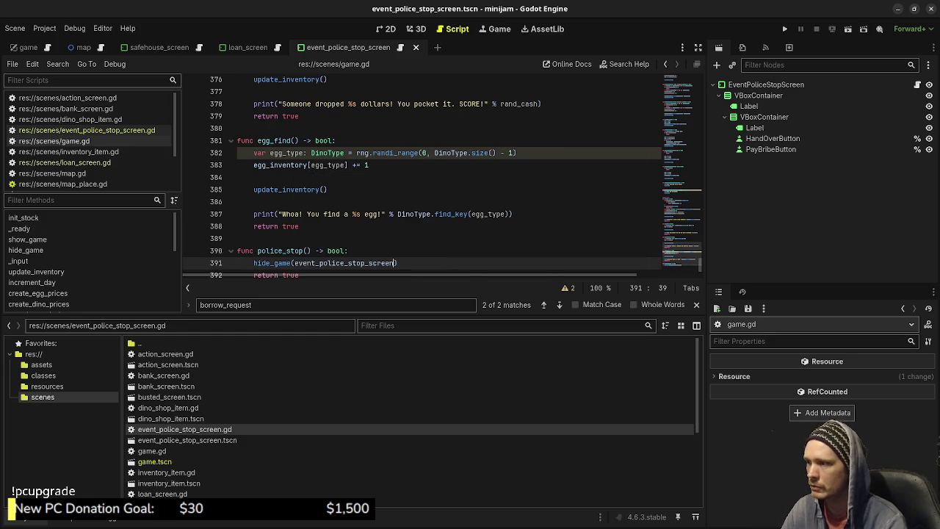
- Add police_stop: 1.0 after the egg_find entry in the events dictionary and save
scroll(440, 176, "up", 10)
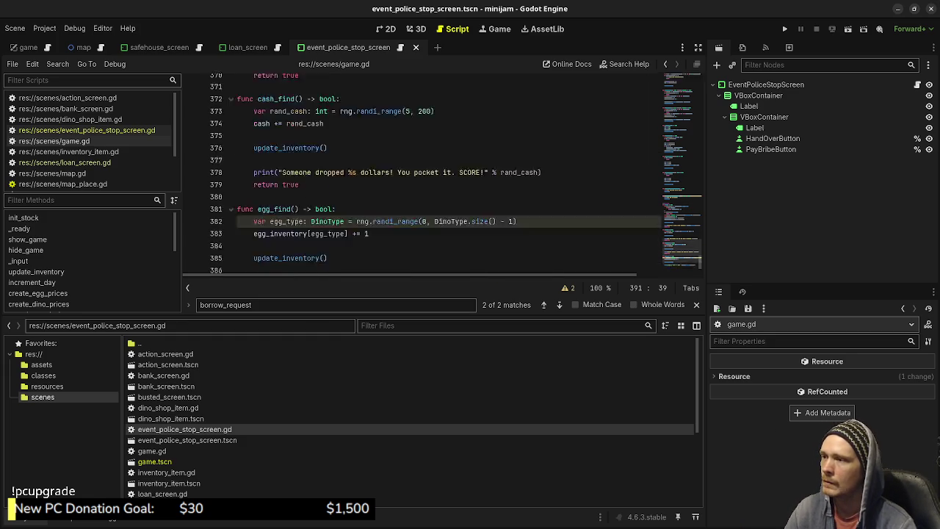
scroll(441, 176, "up", 20)
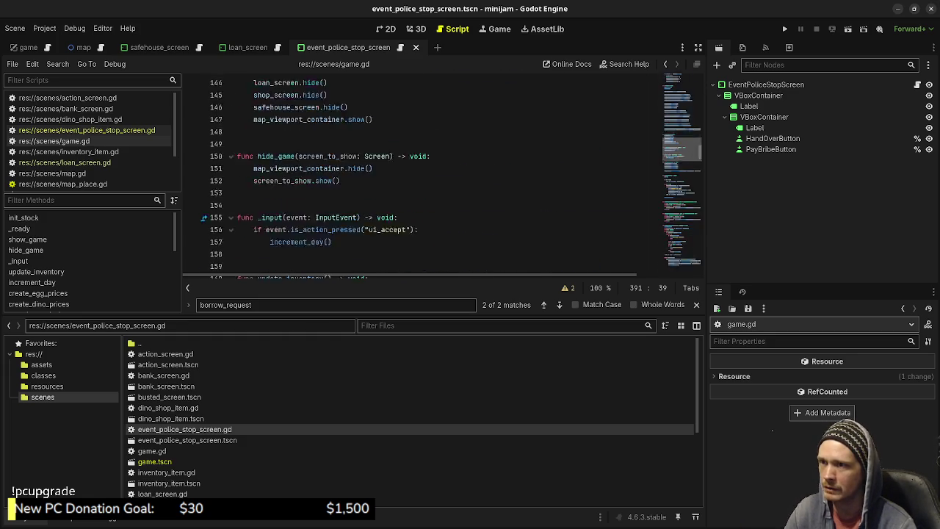
scroll(441, 176, "up", 14)
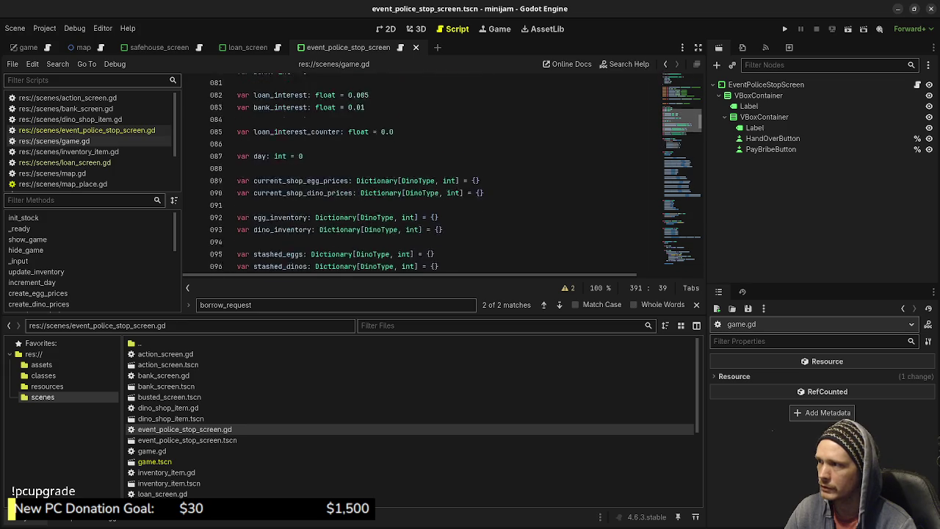
left_click(317, 229)
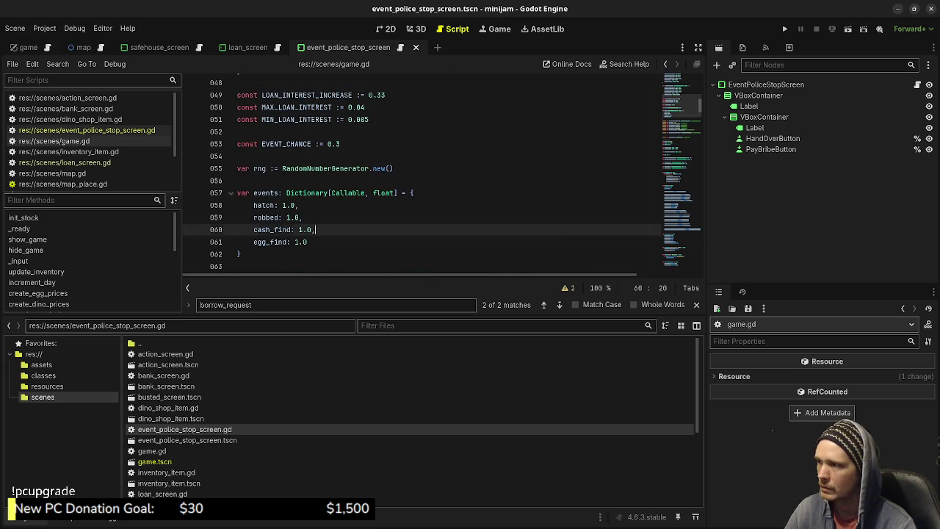
key("Down")
type(",")
key("Return")
type("p")
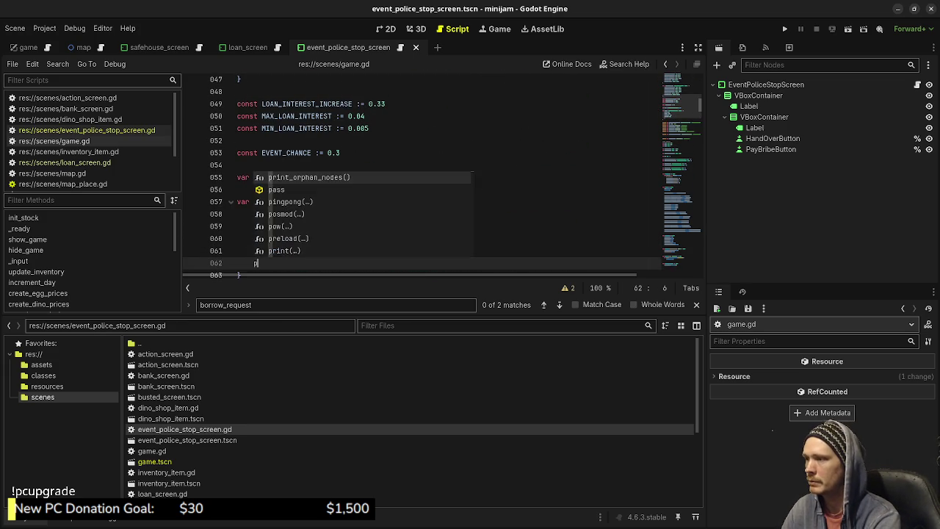
type("olice_stop: 1.0")
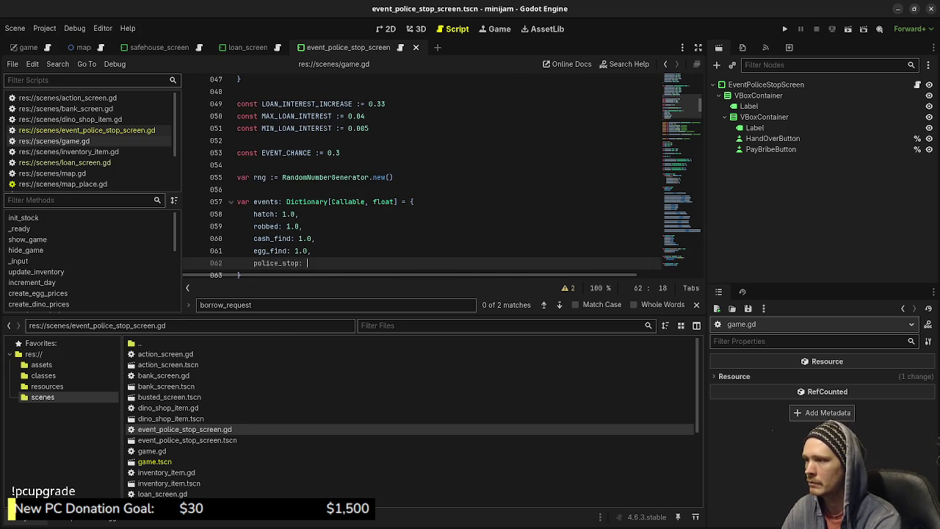
key("ctrl+s")
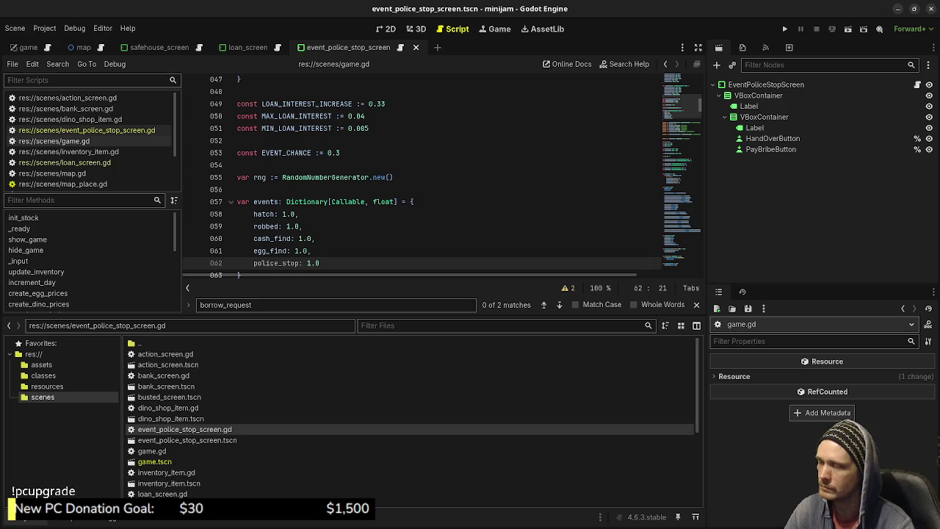
scroll(441, 177, "down", 3)
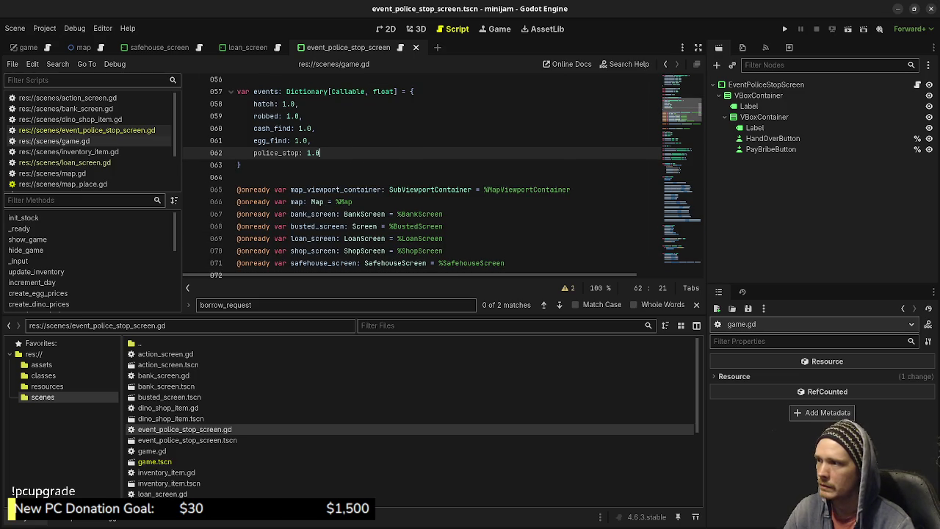
scroll(422, 176, "down", 20)
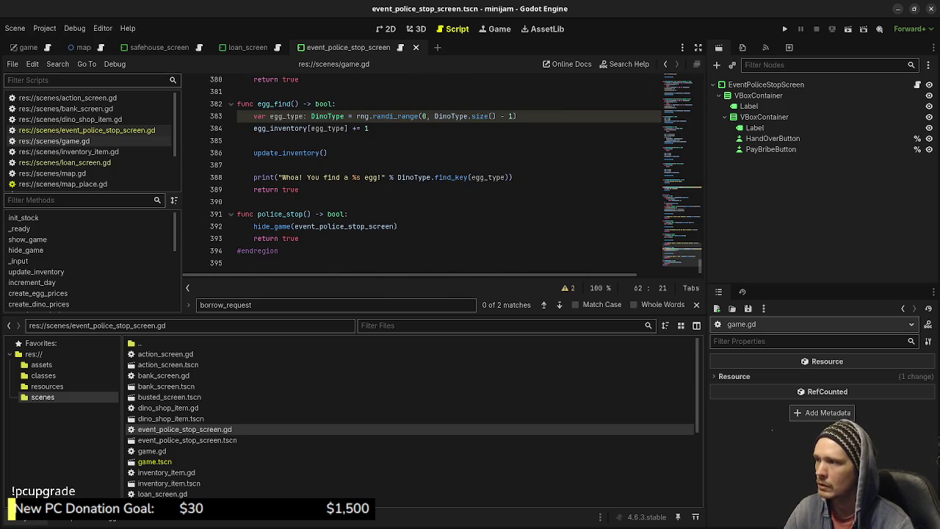
double_click(271, 226)
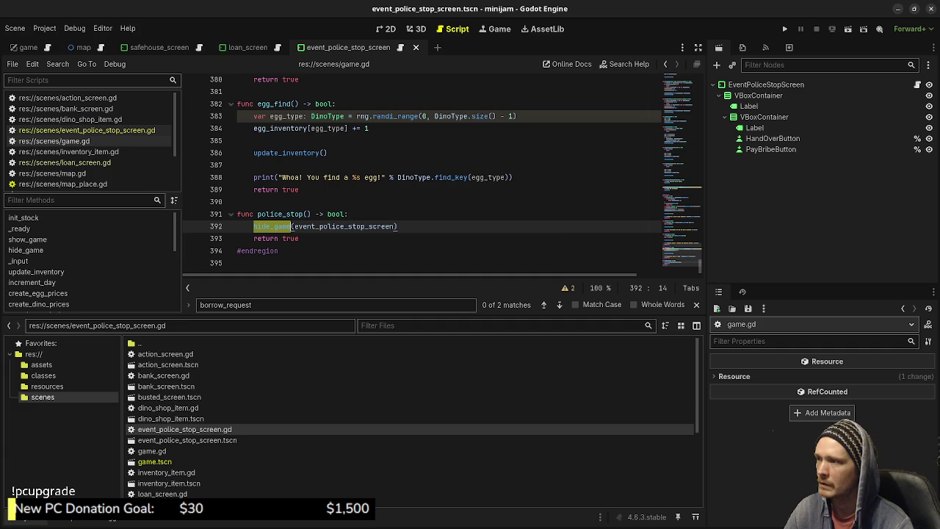
double_click(343, 226)
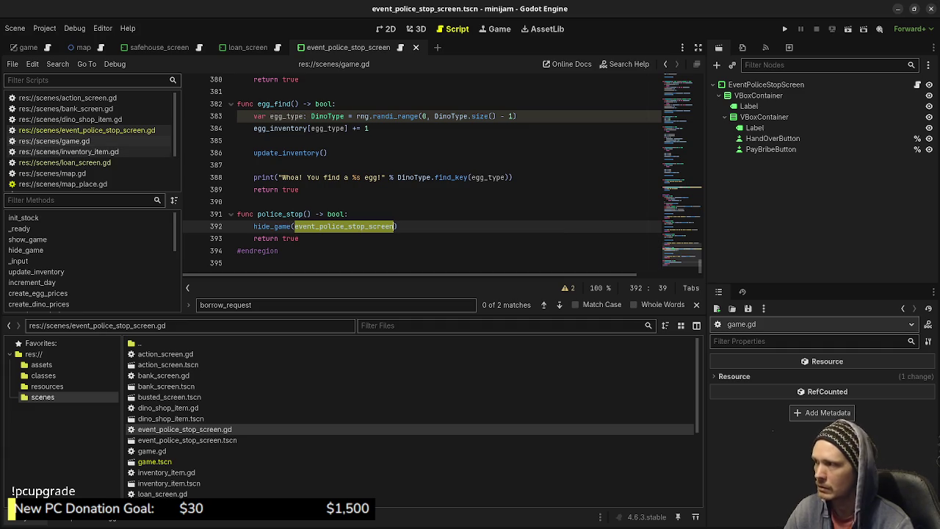
left_click(87, 130)
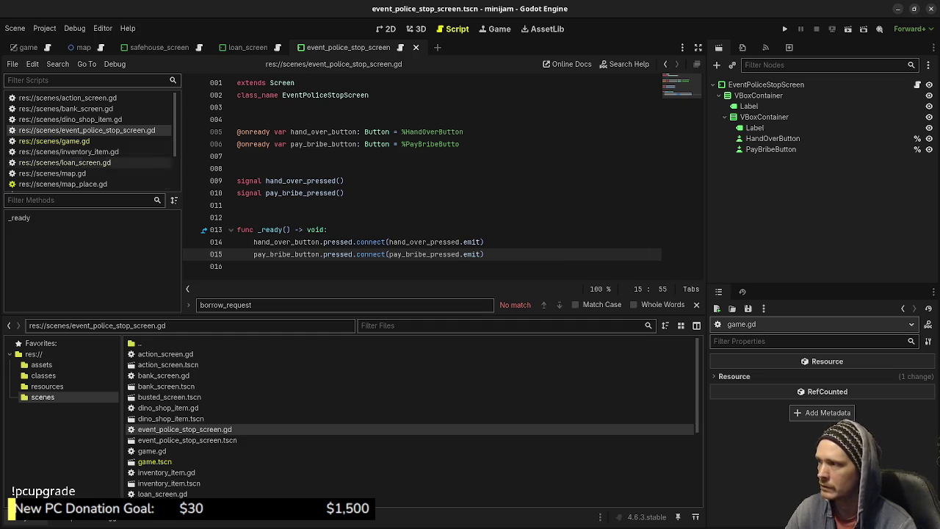
left_click(54, 140)
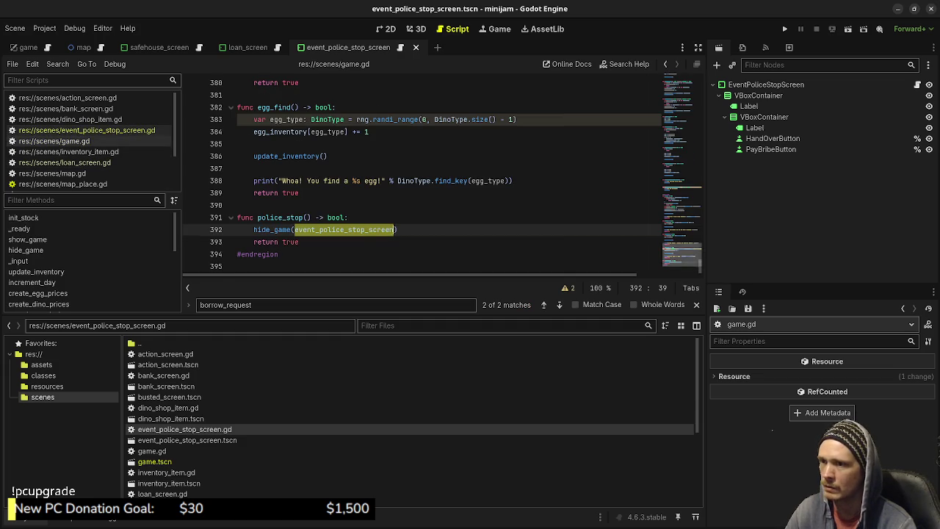
scroll(441, 176, "up", 20)
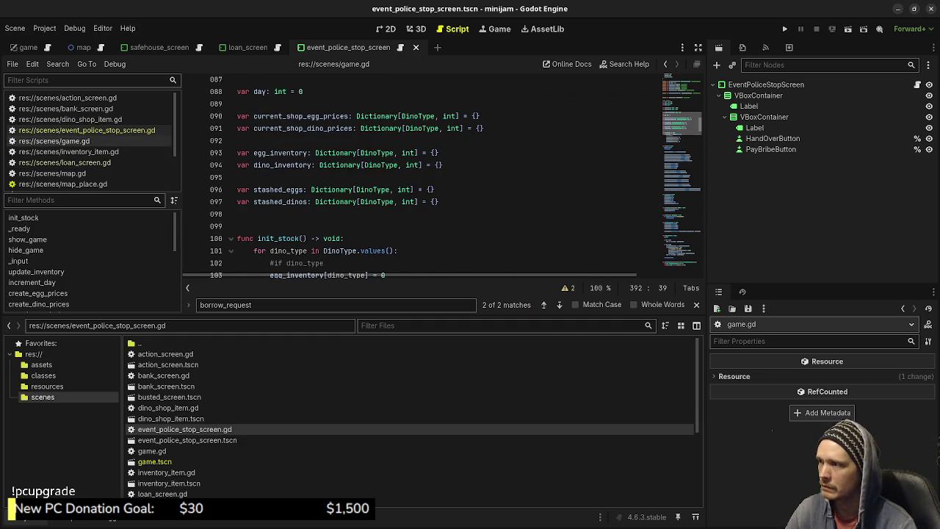
scroll(440, 176, "up", 8)
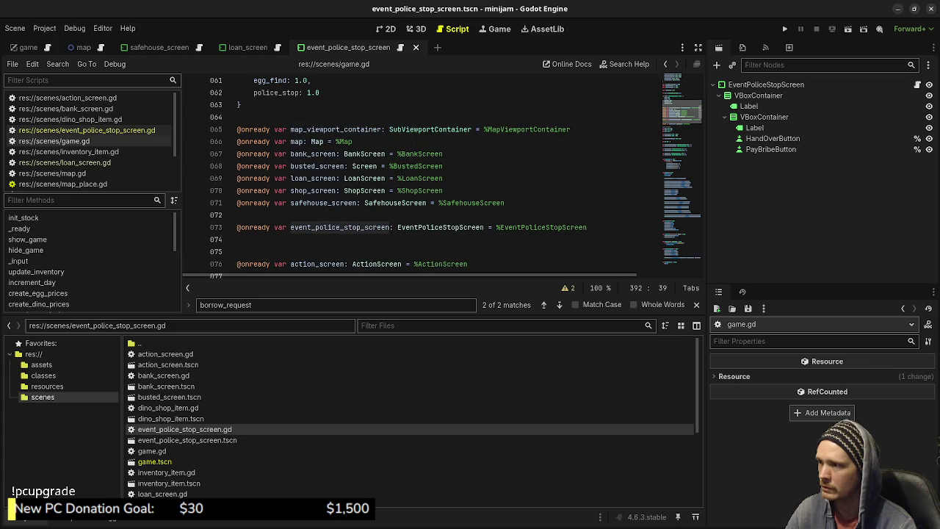
scroll(441, 177, "down", 11)
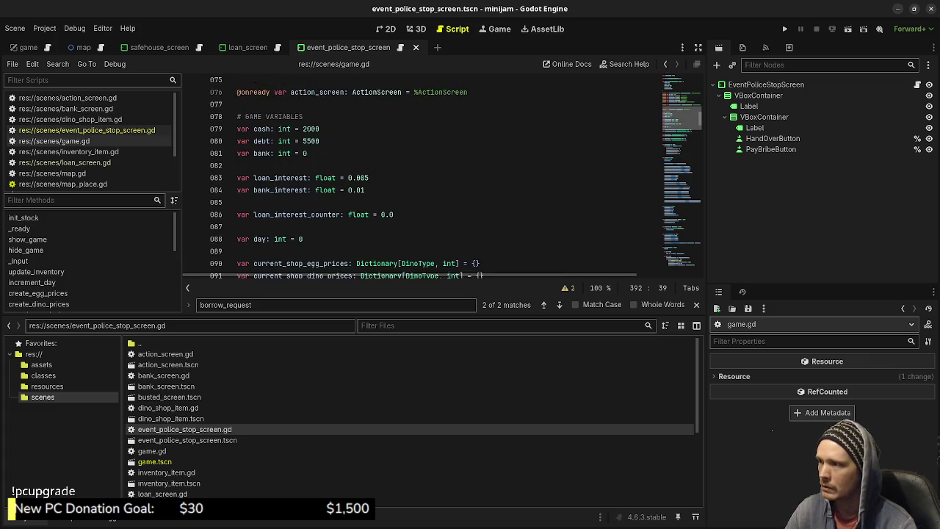
scroll(441, 176, "down", 4)
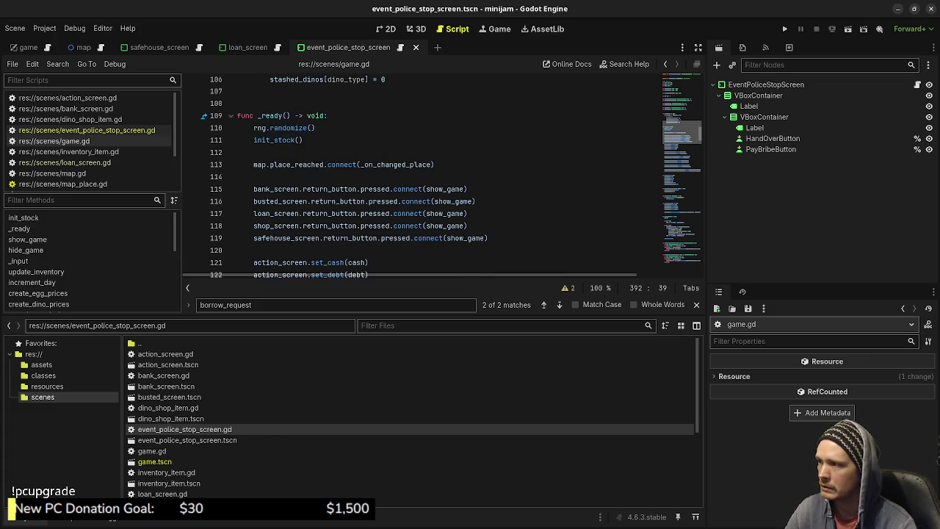
scroll(441, 176, "down", 8)
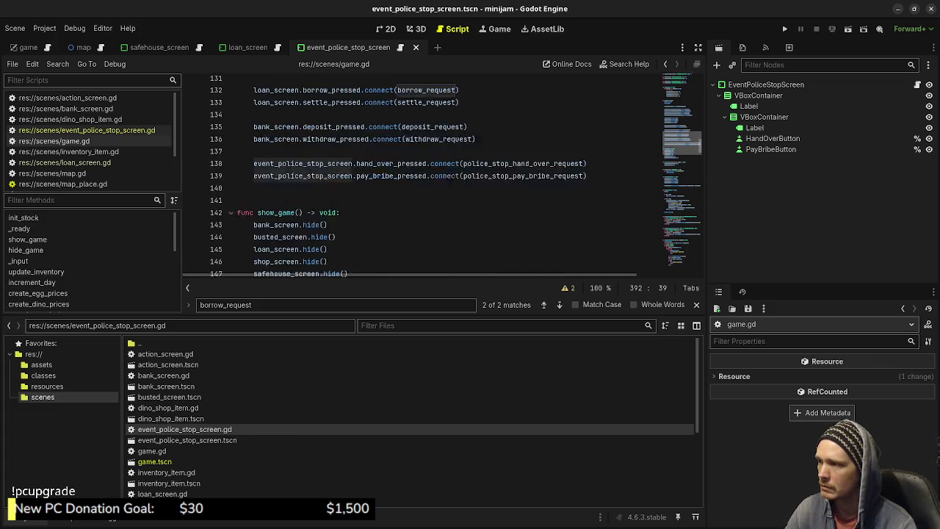